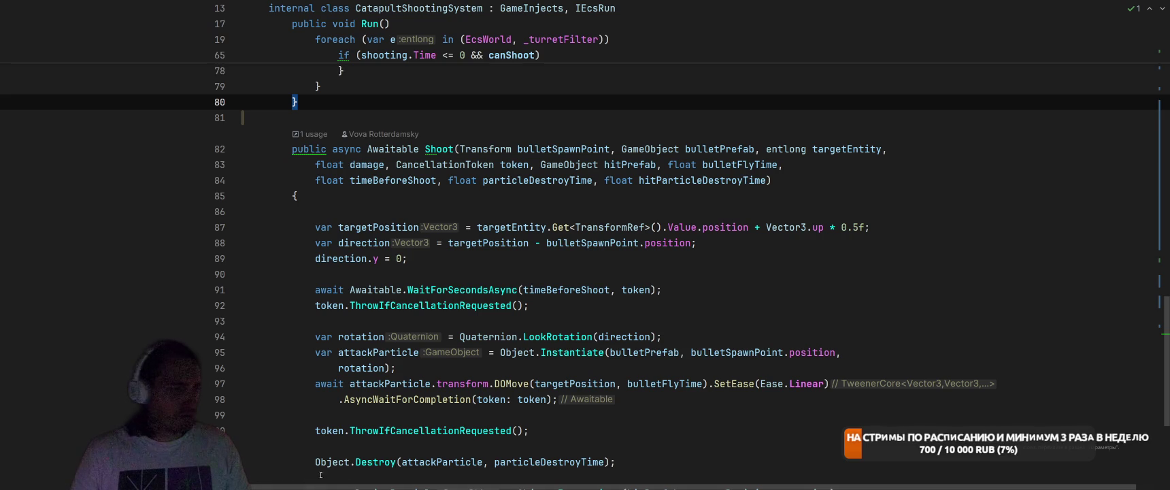
Check the rotation line in CatapultShootingSystem's Shoot, then switch over to the Unity editor
left_click(705, 344)
key("alt+Tab")
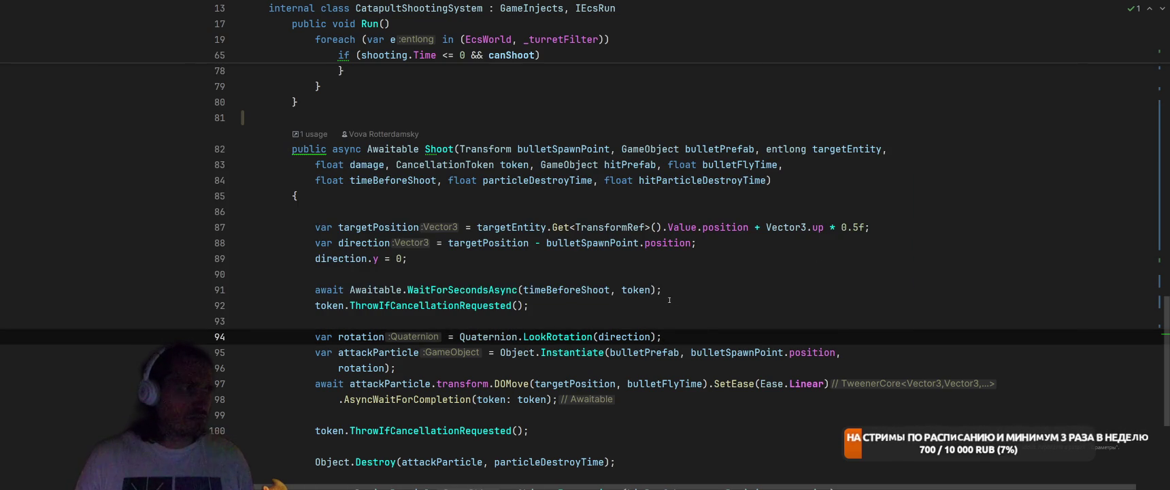
key("alt+Tab")
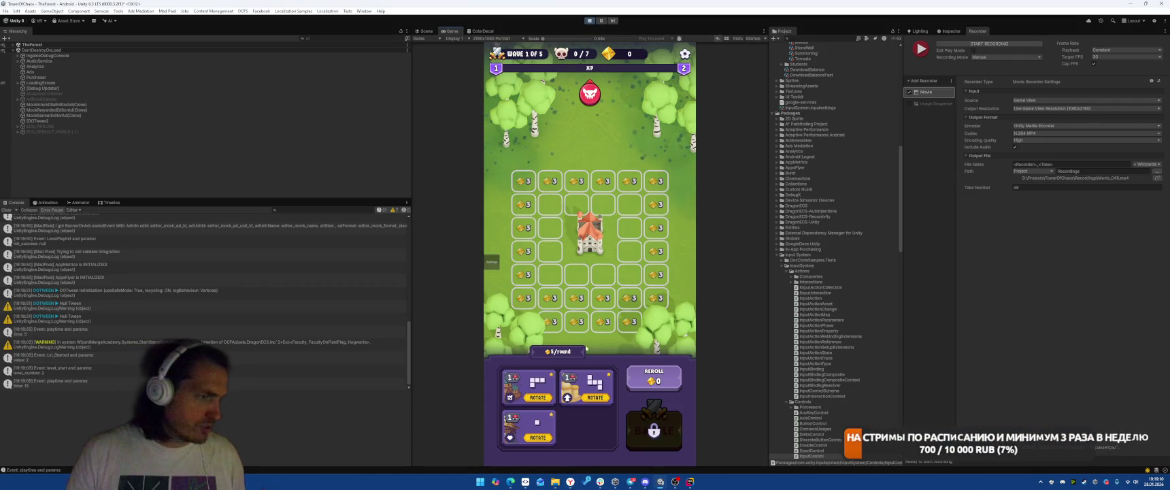
Reroll the unit cards three times, place a Catapult above the castle, and start the battle
left_click(648, 387)
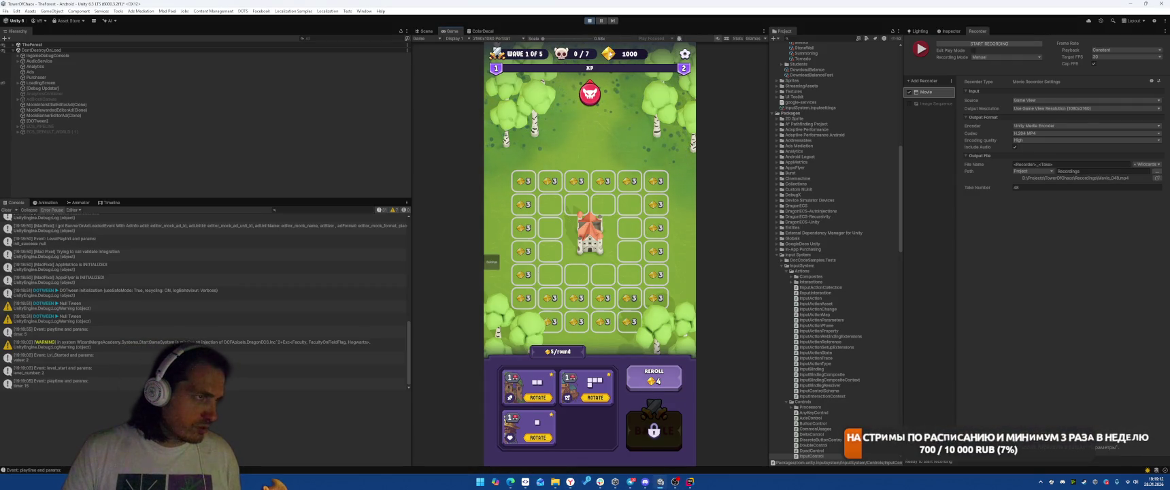
left_click(661, 380)
left_click(654, 374)
left_click_drag(536, 421, 589, 203)
left_click(653, 430)
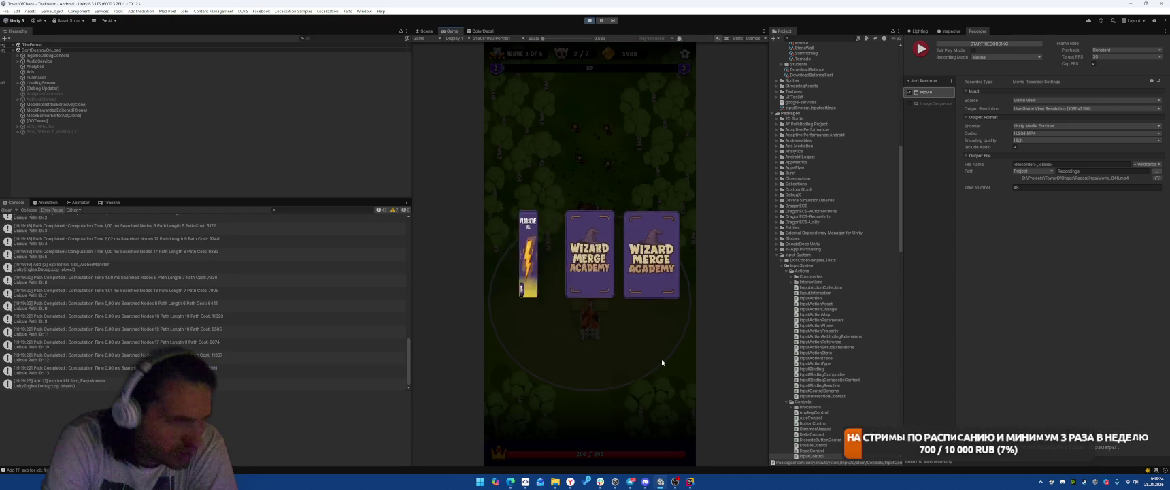
Stop play mode and bring Rider back to the front
left_click(588, 21)
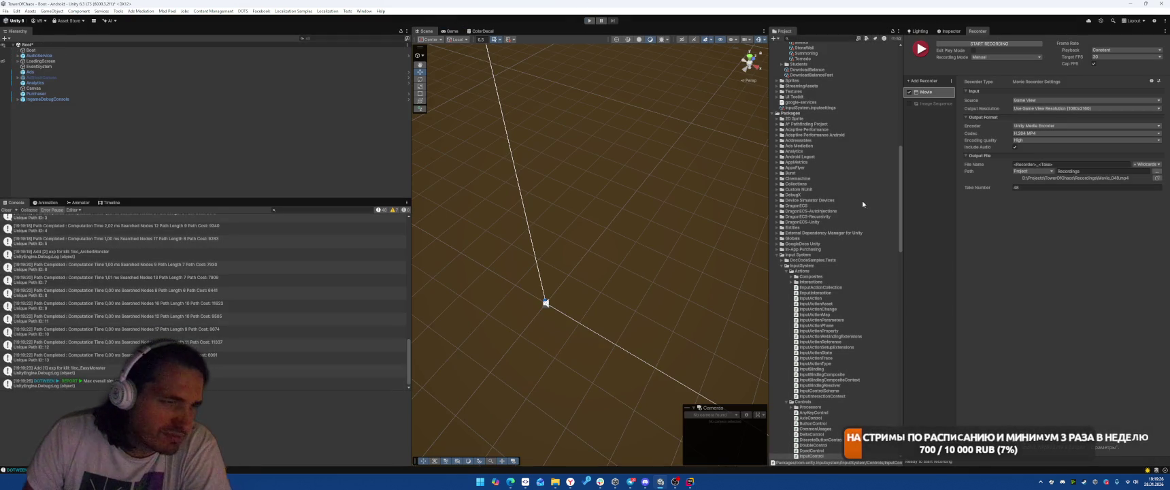
scroll(859, 200, "up", 10)
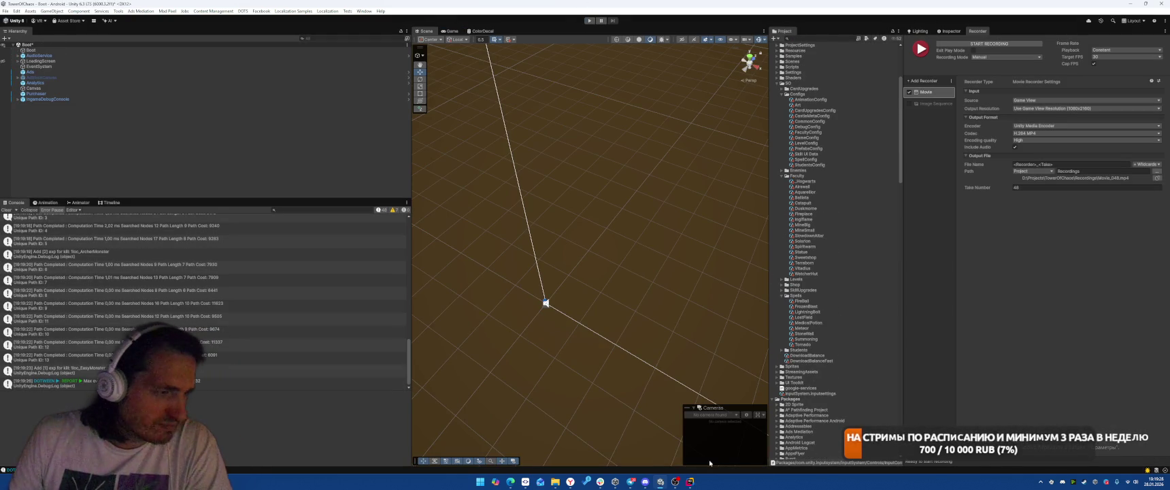
left_click(691, 481)
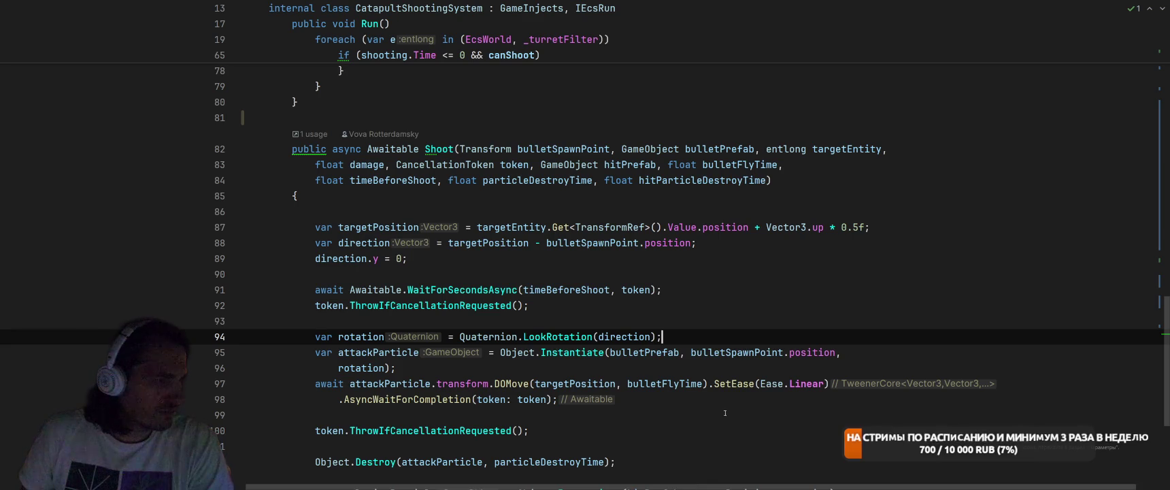
Jump from the Shoot call to the Shoot method's declaration
scroll(775, 265, "up", 10)
scroll(775, 265, "down", 5)
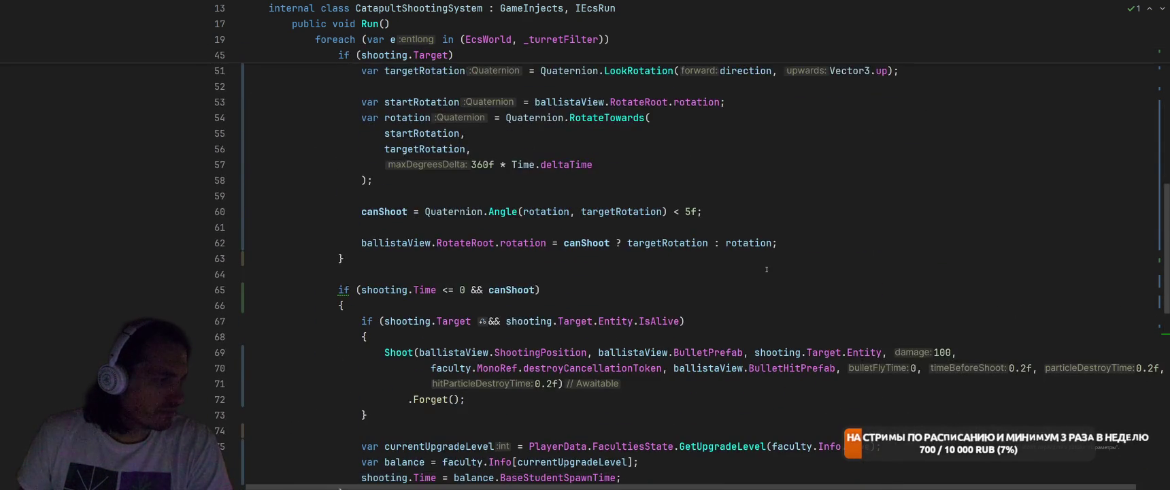
left_click(402, 165)
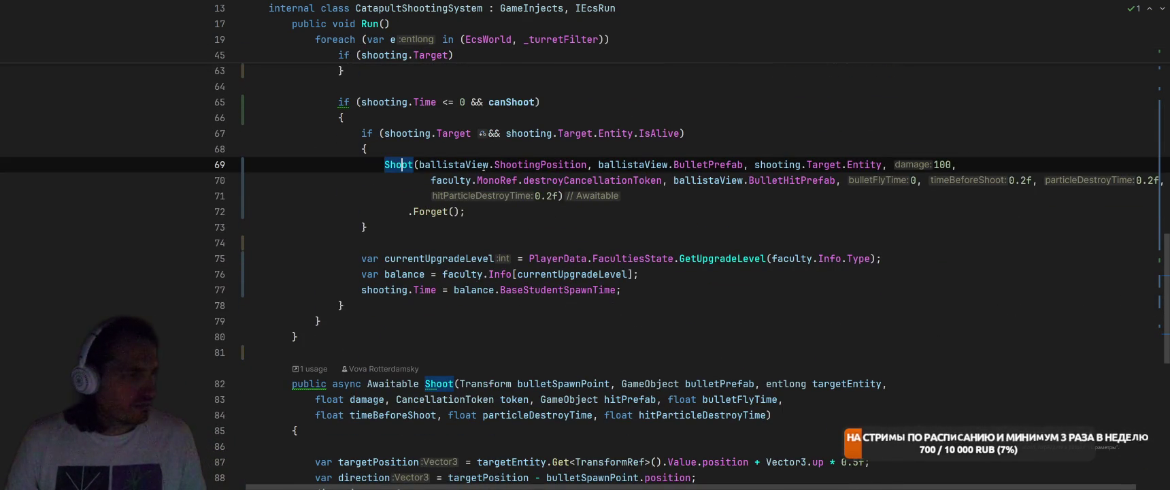
left_click(402, 165, "ctrl")
Select the entire BalisticFly method in BallistaShootingSystem using Extend Selection
scroll(643, 174, "down", 5)
scroll(644, 174, "up", 5)
scroll(644, 174, "up", 14)
scroll(646, 172, "up", 3)
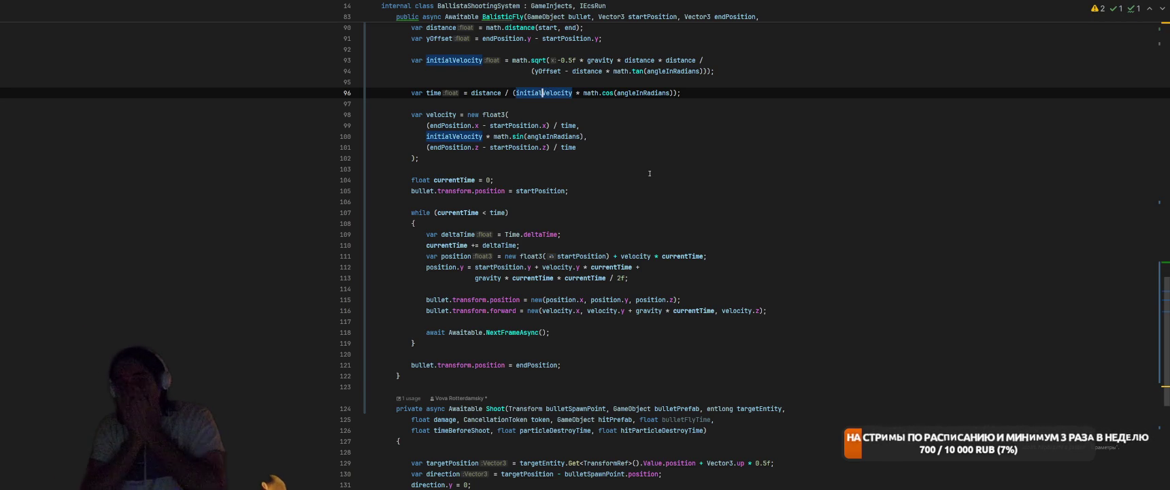
key("ctrl+w")
key("ctrl+w")
key("ctrl+w")
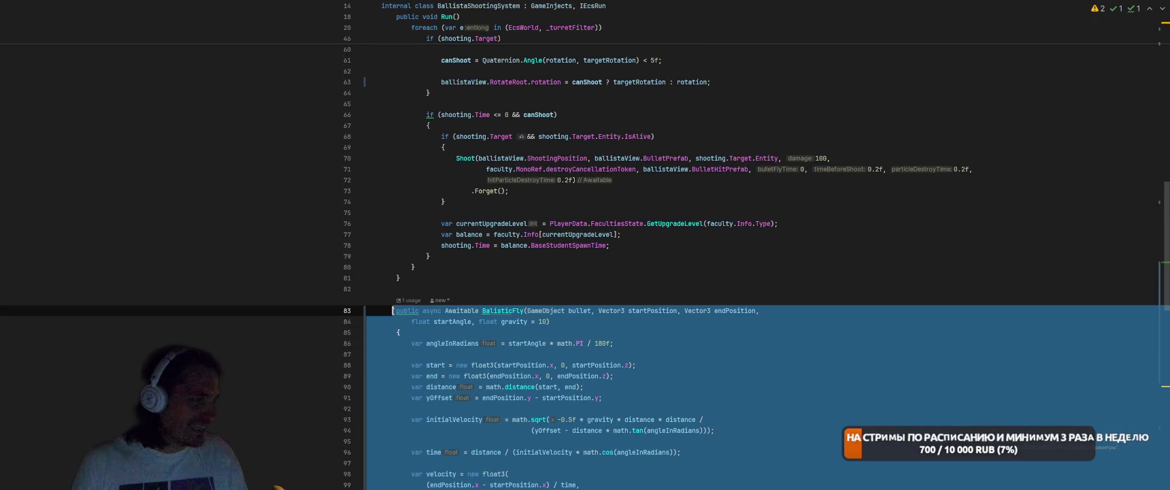
key("ctrl+Tab")
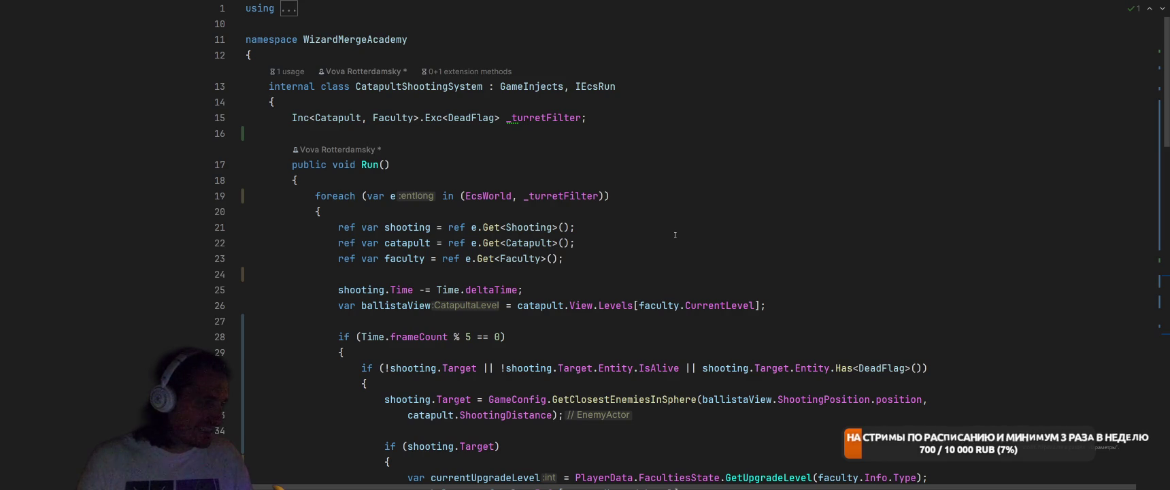
Paste the BalisticFly method on a new line just above Shoot in CatapultShootingSystem
scroll(674, 234, "down", 20)
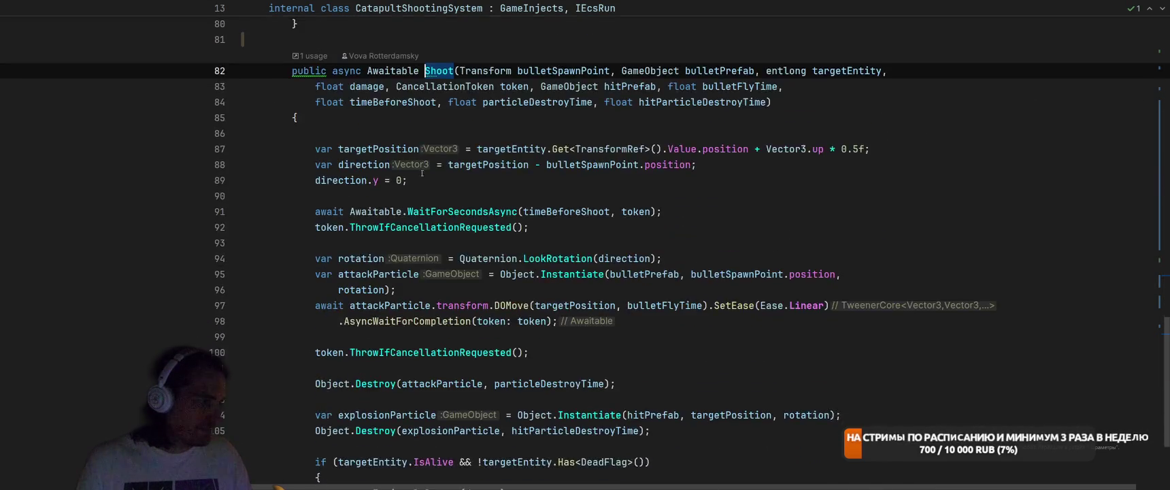
left_click(382, 126)
key("Return")
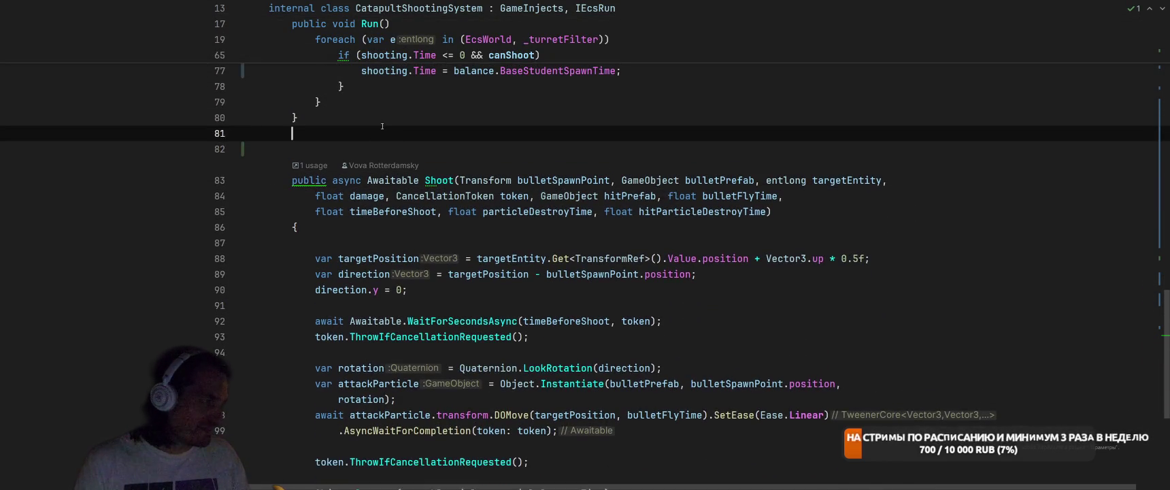
key("ctrl+v")
scroll(577, 138, "up", 12)
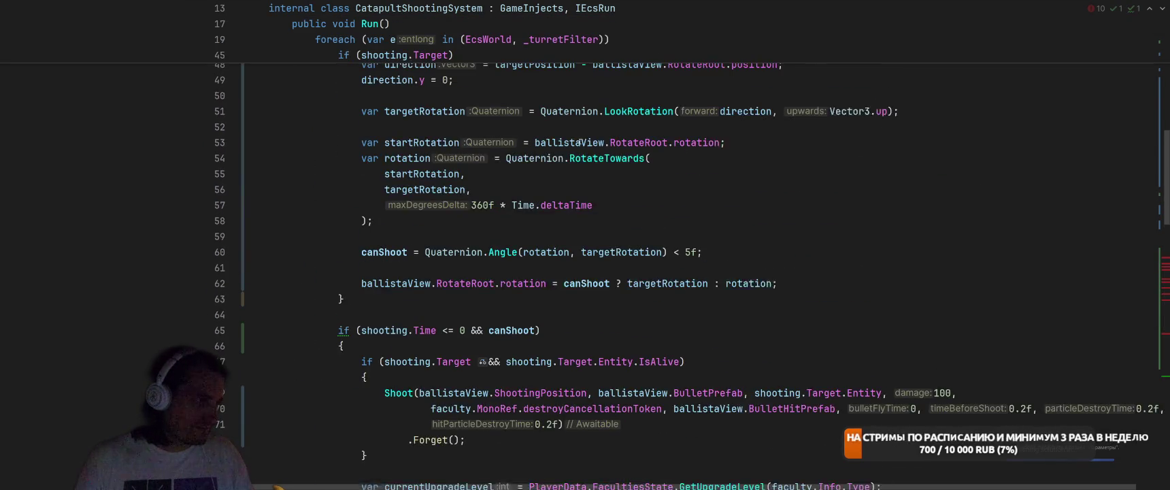
Add the missing math import for the pasted BalisticFly method
left_click(545, 285)
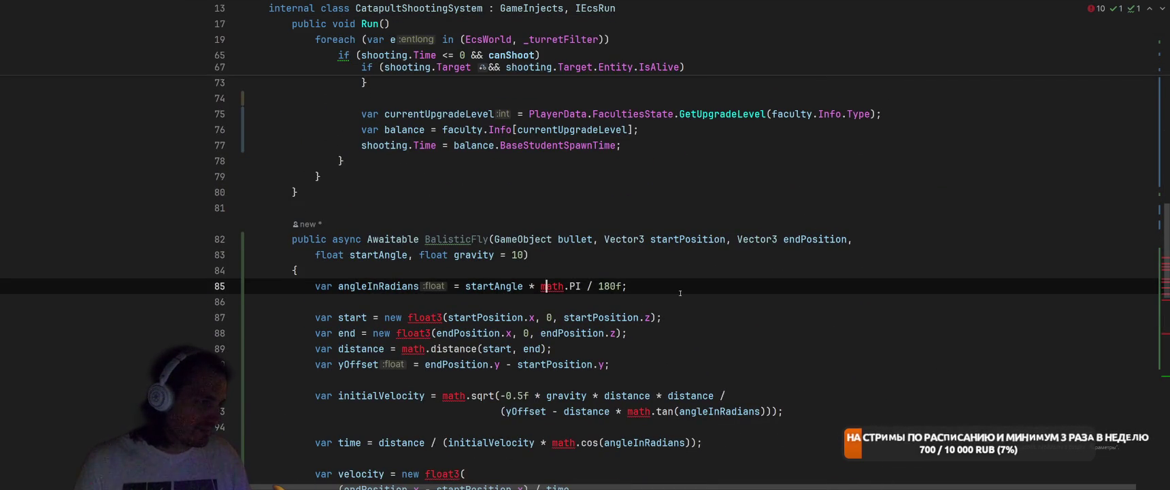
key("alt+Return")
key("Return")
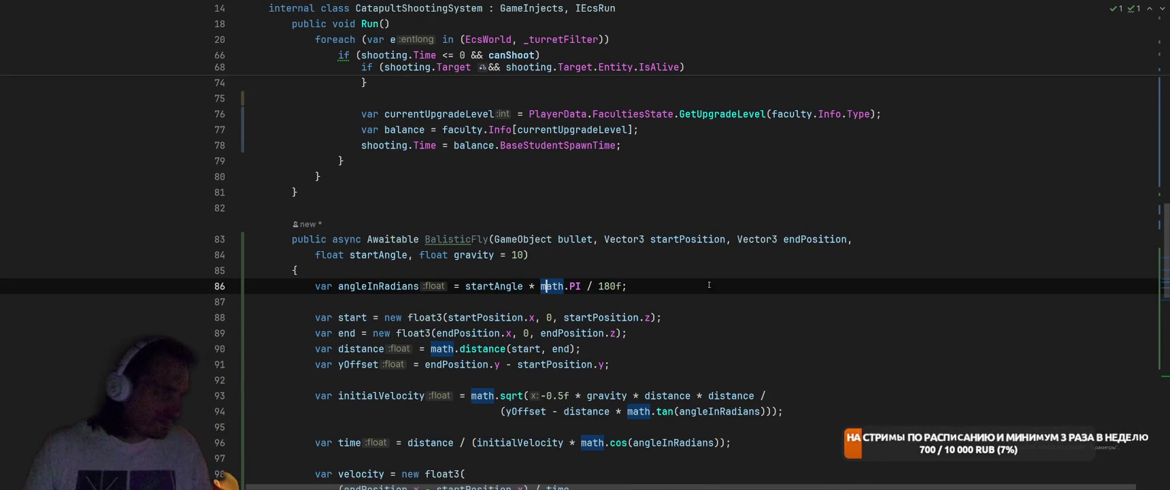
Select the DOMove tween call inside the Shoot method
key("alt+Up")
scroll(683, 333, "down", 9)
scroll(683, 332, "down", 5)
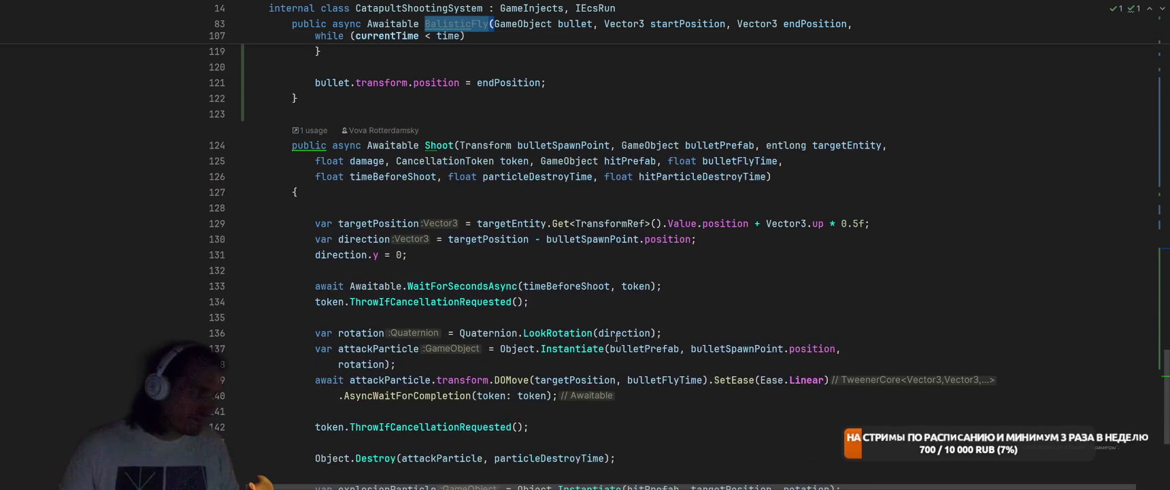
mouse_move(350, 382)
left_mouse_down()
mouse_move(673, 381)
mouse_move(651, 397)
left_mouse_up()
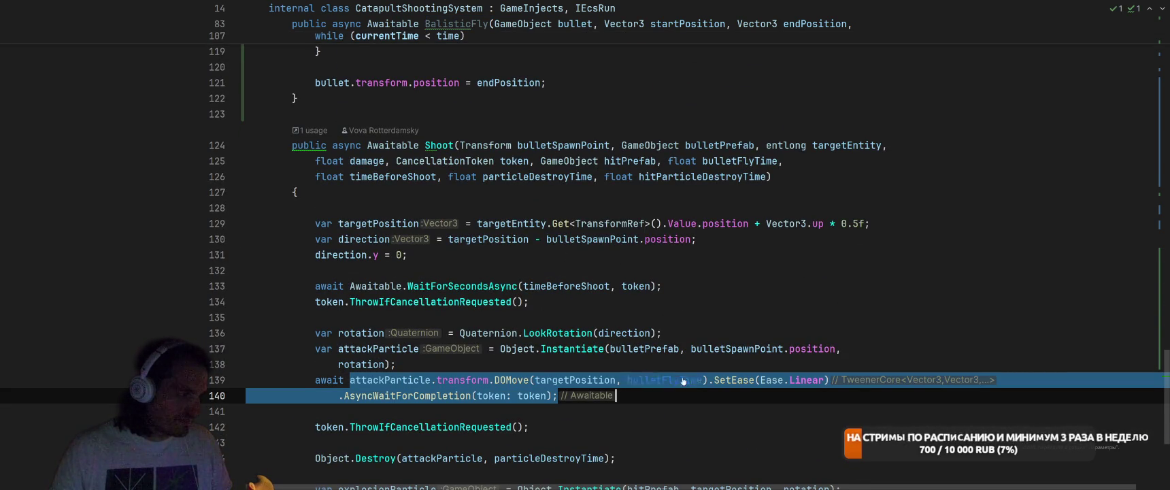
Replace DOMove with BalisticFly(attackParticle, bulletSpawnPoint.position, targetPosition, 45)
type("BalisticFly")
key("ctrl+Tab")
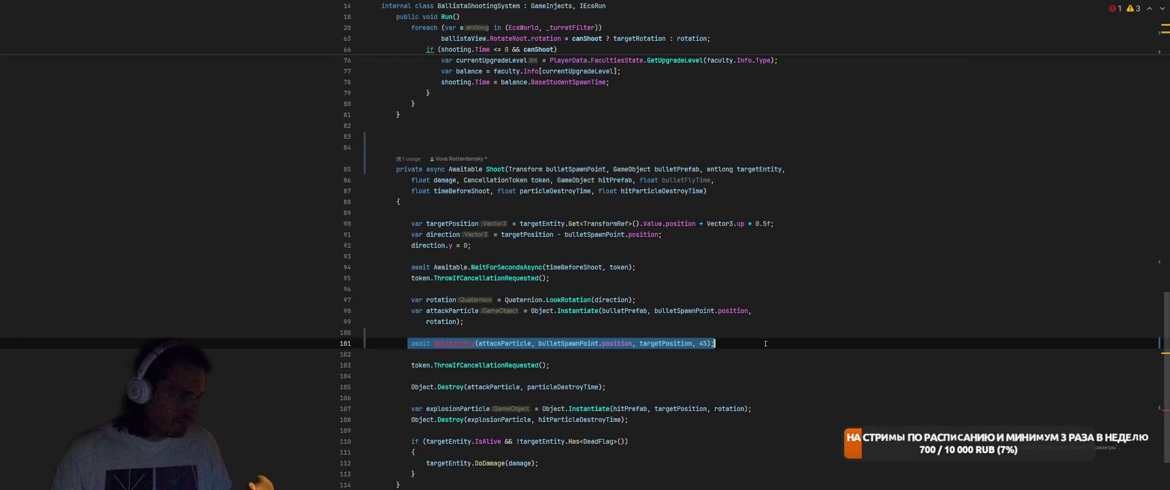
key("ctrl+Tab")
type("await BalisticFly(attackParticle, bulletSpawnPoint.position, targetPosition, 45);")
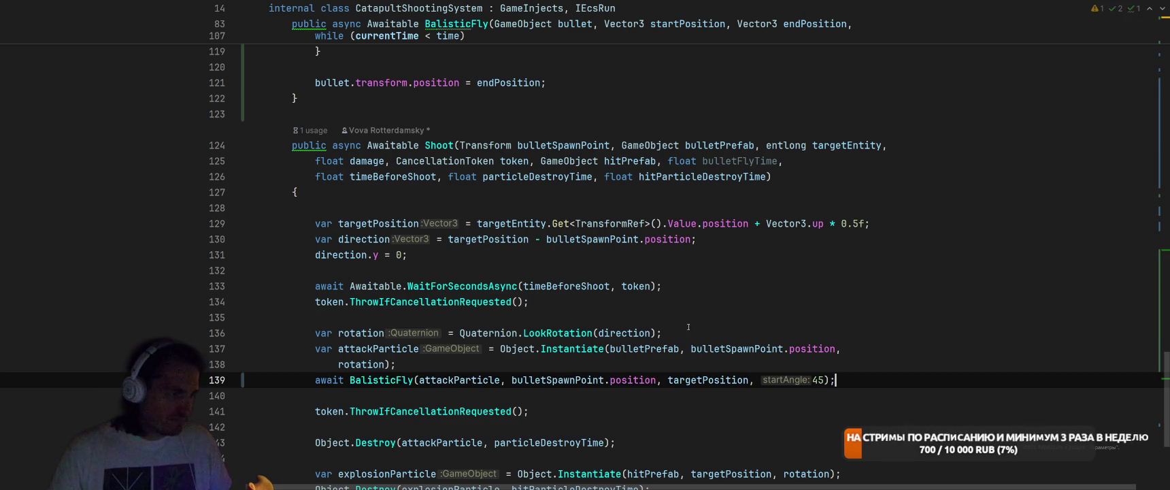
key("ctrl+Tab")
Undo the BalisticFly edits in BallistaShootingSystem, restoring its original DOMove tween call
key("ctrl+z")
key("ctrl+z")
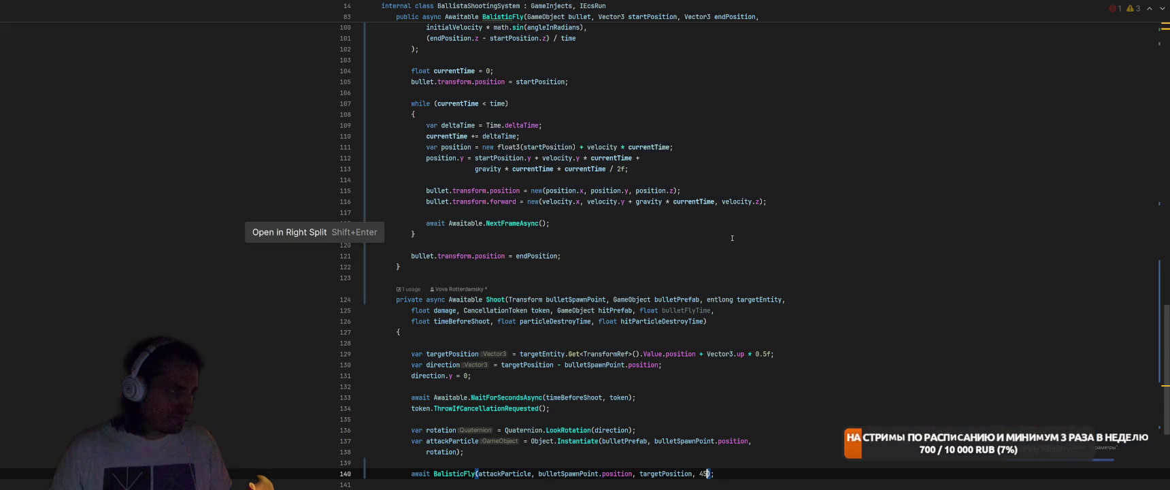
key("ctrl+z")
key("ctrl+z")
key("ctrl+z")
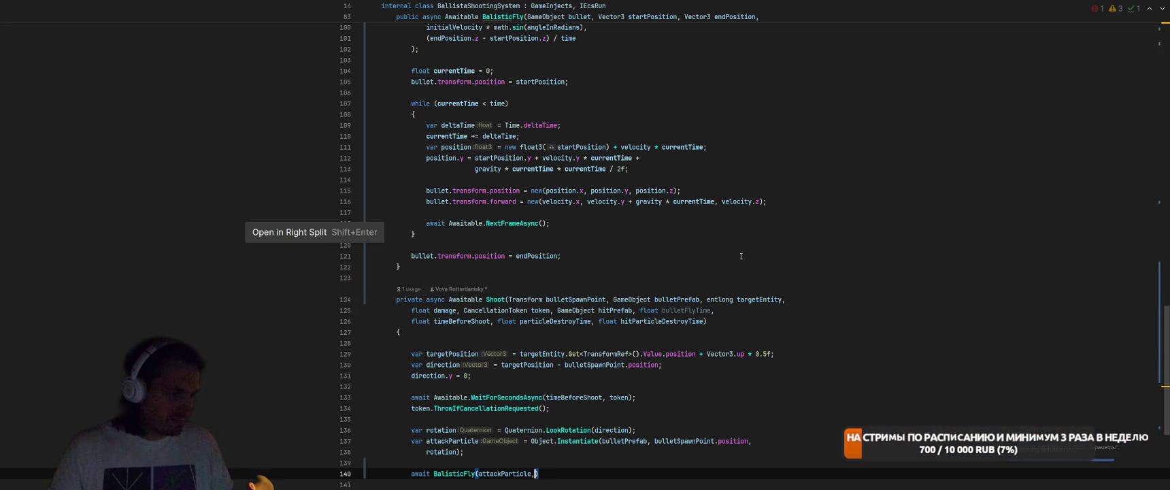
key("ctrl+z")
key("ctrl+z")
key("ctrl+z")
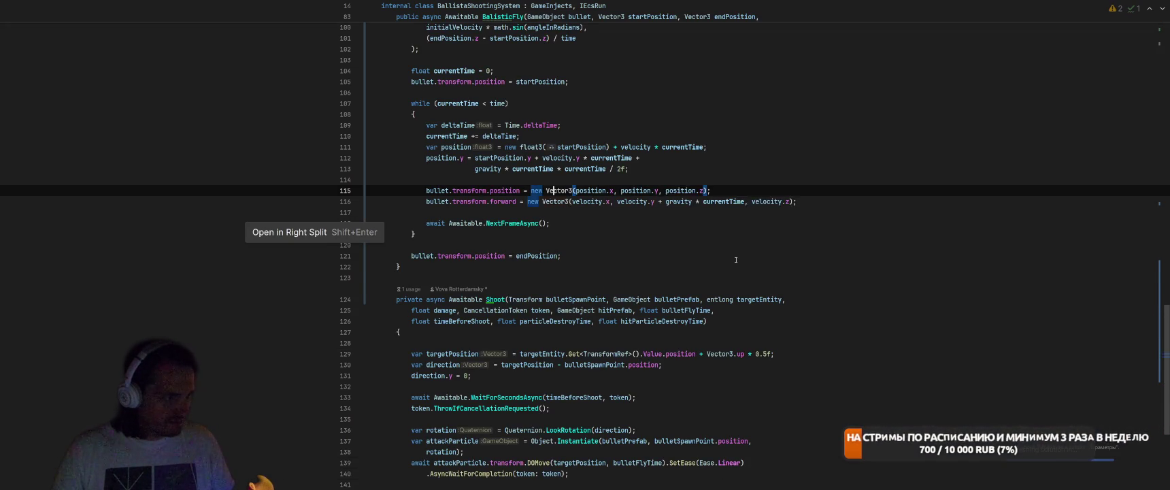
key("ctrl+z")
key("ctrl+z")
key("ctrl+z")
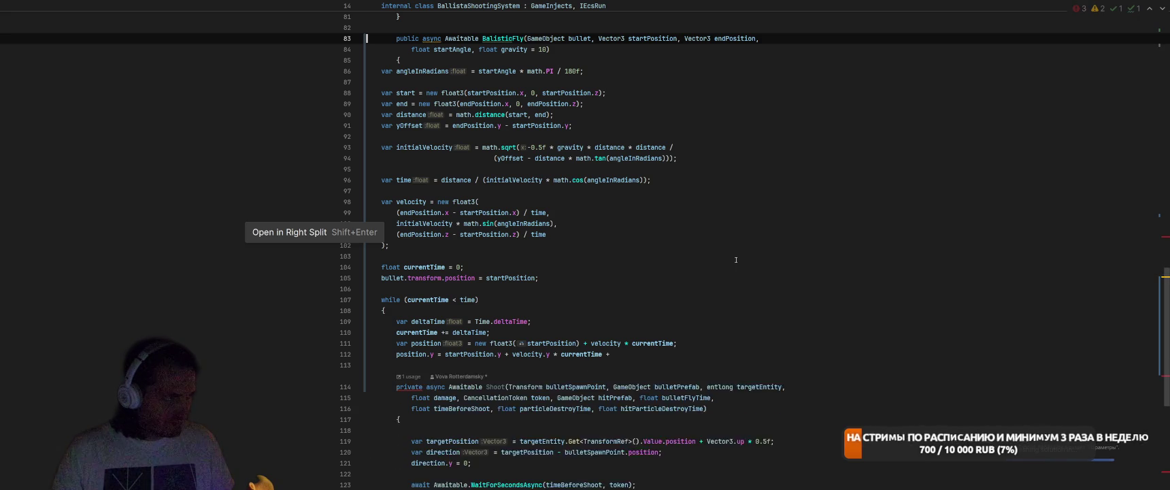
key("ctrl+z")
key("ctrl+z")
key("ctrl+z")
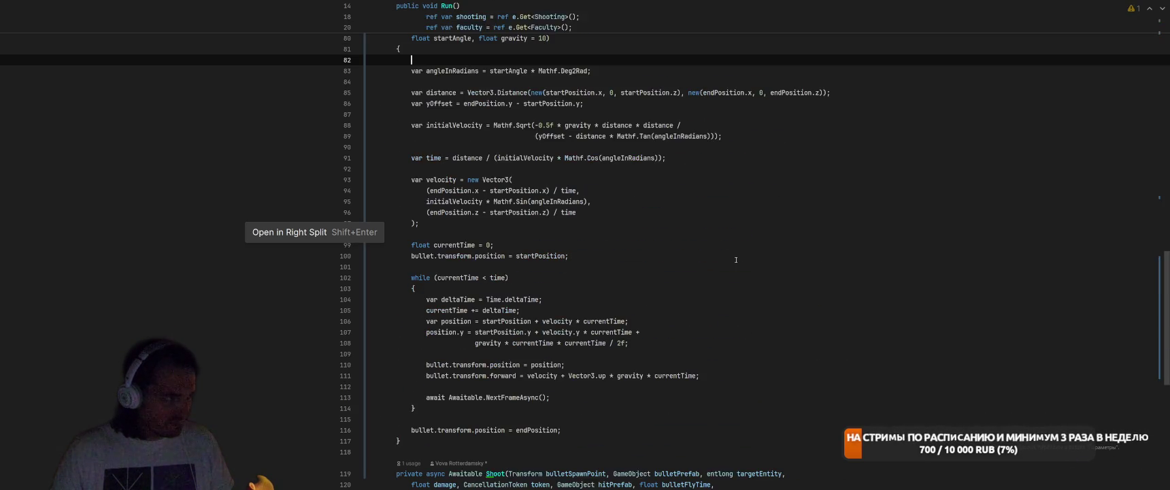
key("ctrl+z")
key("ctrl+z")
key("ctrl+z")
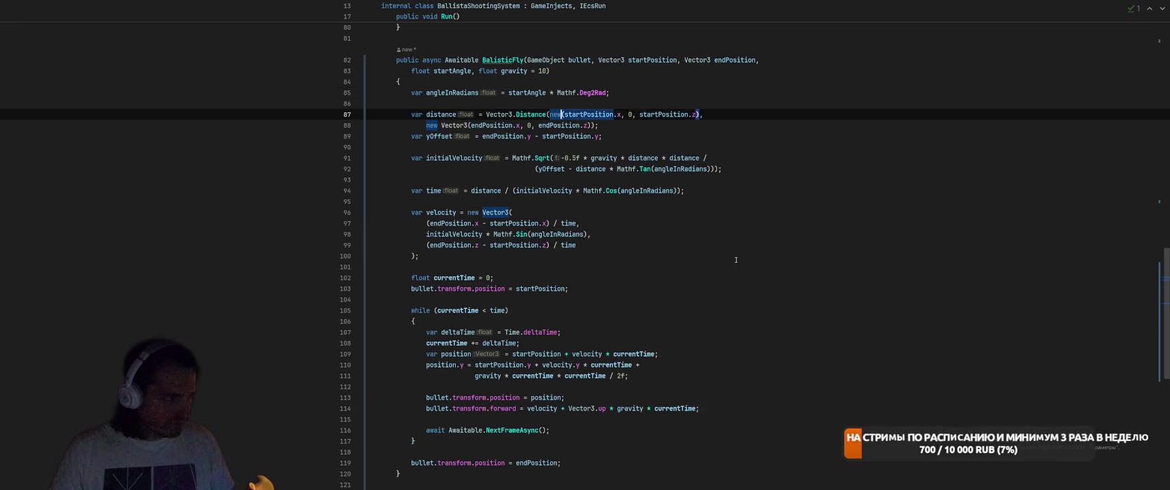
key("ctrl+z")
key("ctrl+z")
key("ctrl+z")
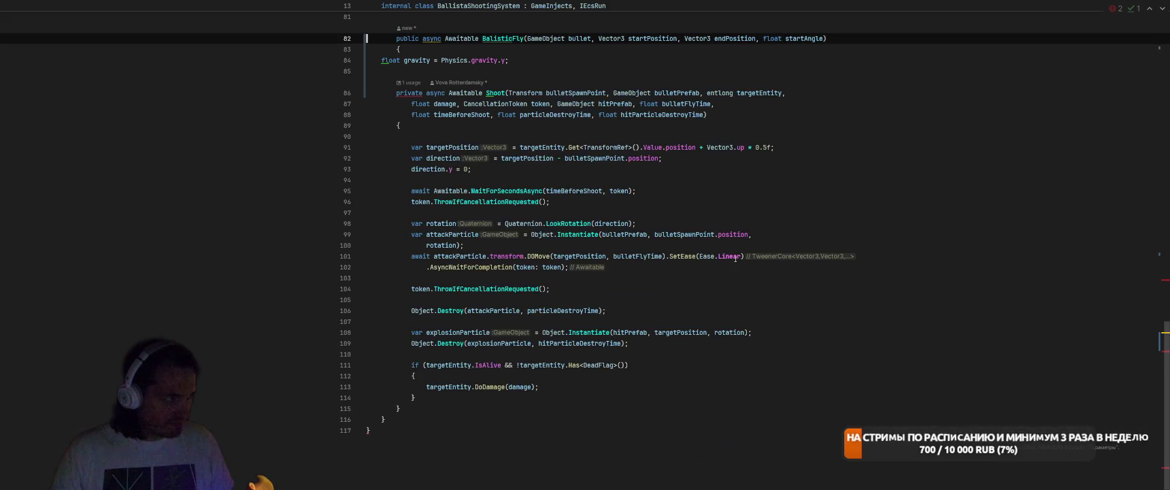
key("ctrl+z")
key("ctrl+z")
key("ctrl+z")
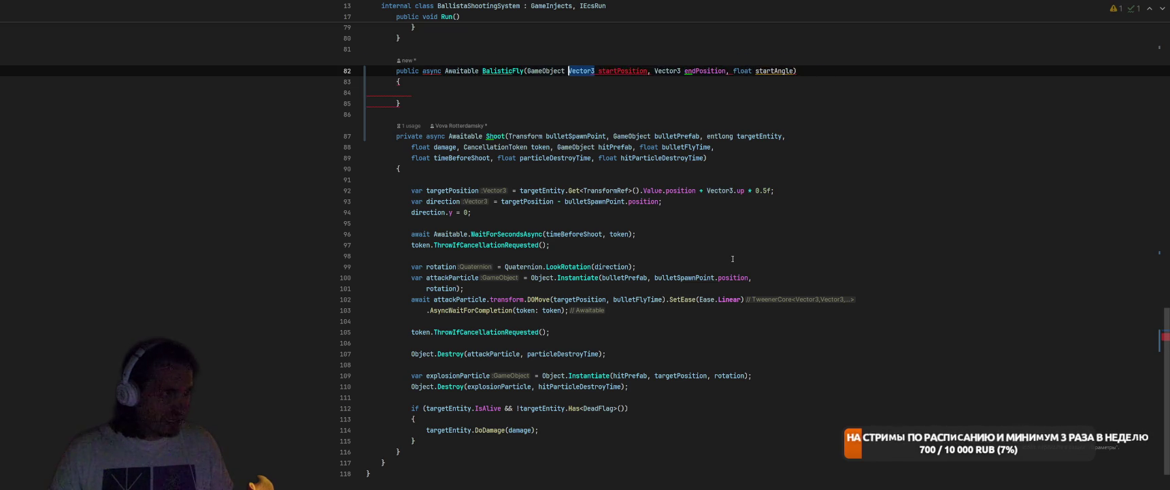
left_click(367, 321)
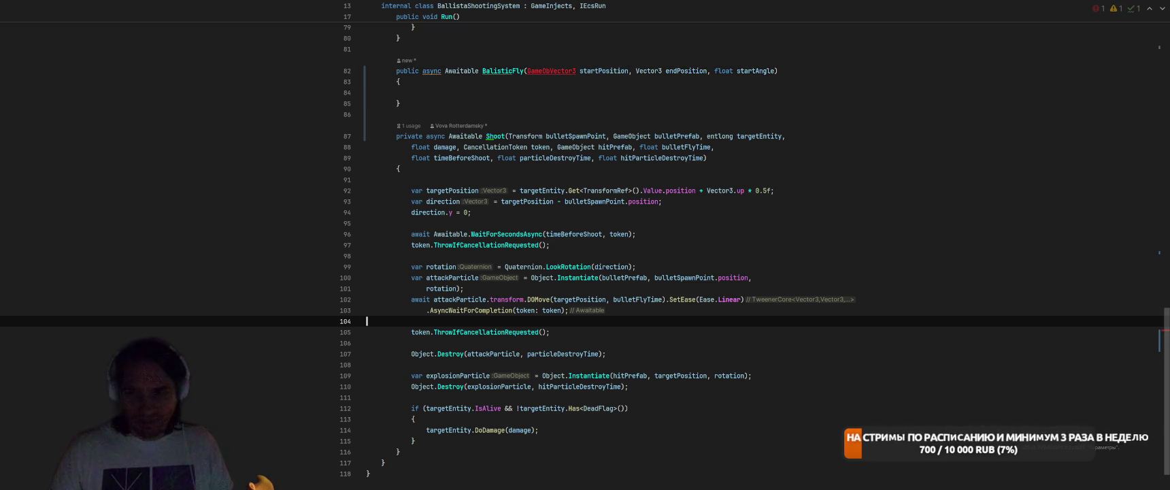
key("alt+Tab")
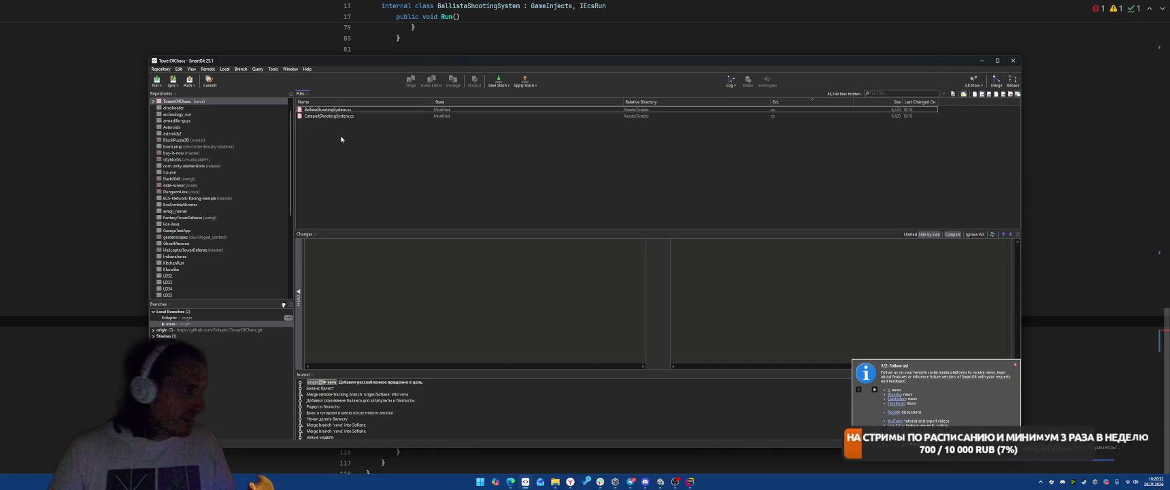
Review the BallistaShootingSystem.cs diff in SmartGit, then return to BalisticFly in CatapultShootingSystem.cs
left_click(352, 109)
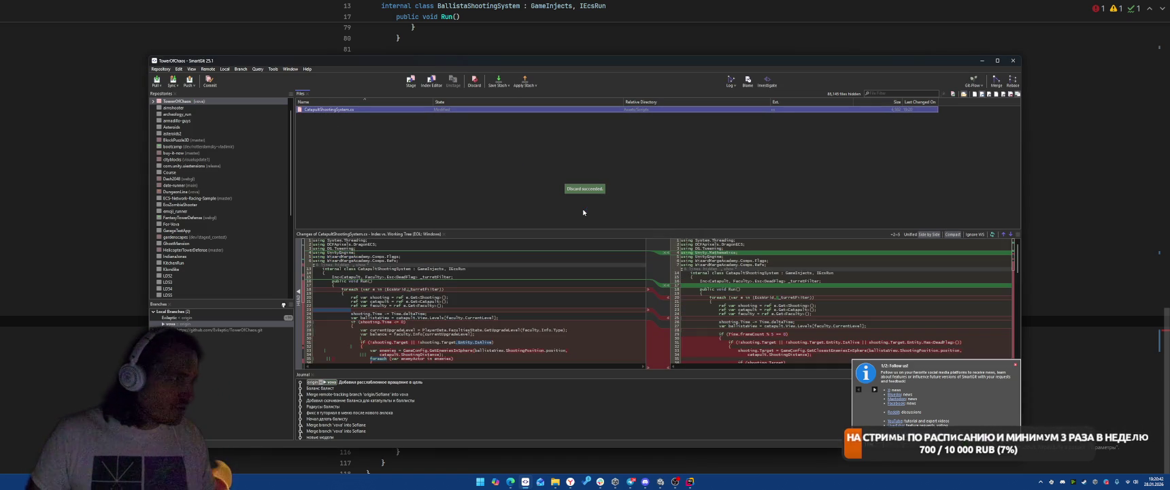
left_click(1068, 278)
scroll(791, 258, "up", 5)
key("ctrl+Tab")
scroll(791, 258, "up", 10)
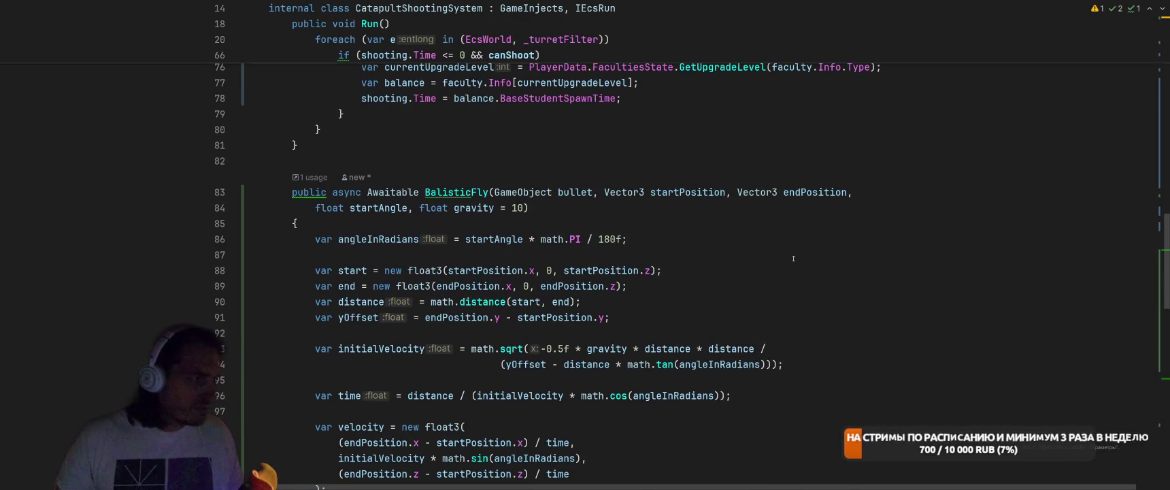
Switch from the CatapultShootingSystem code in Rider to the Unity editor
key("alt+Tab")
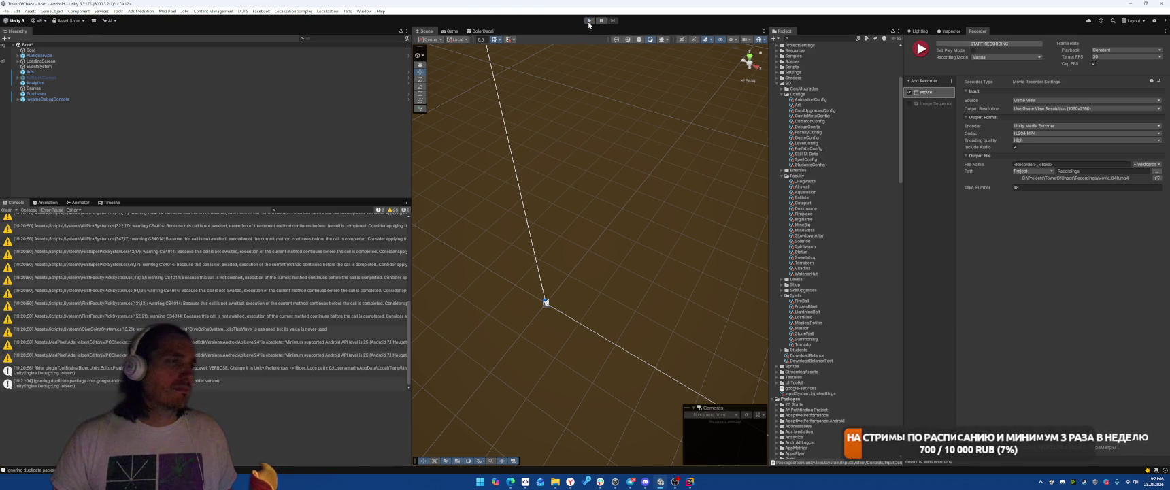
Enter play mode, start Level 1-3, check the catapult tower's range, and begin the battle
left_click(589, 21)
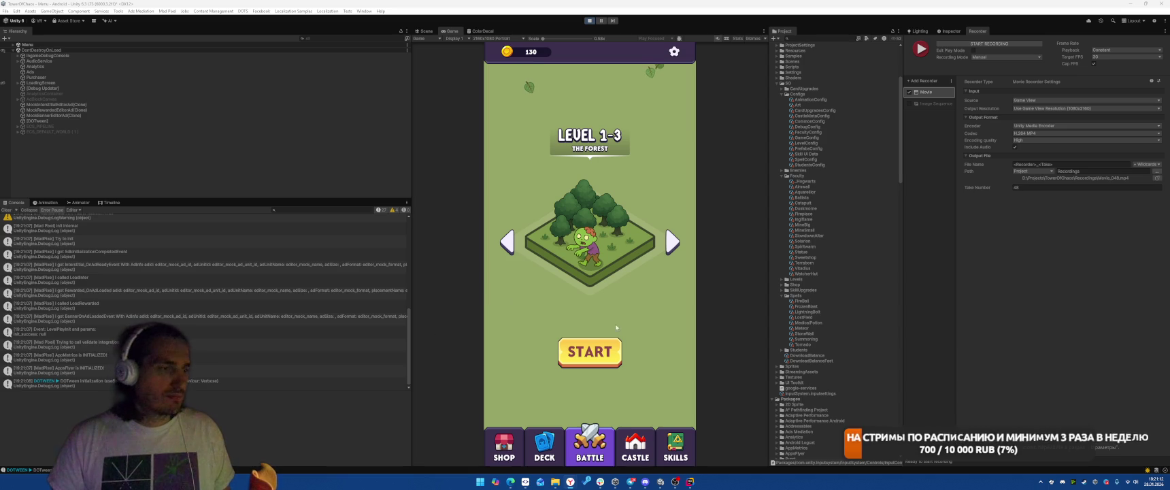
left_click(609, 352)
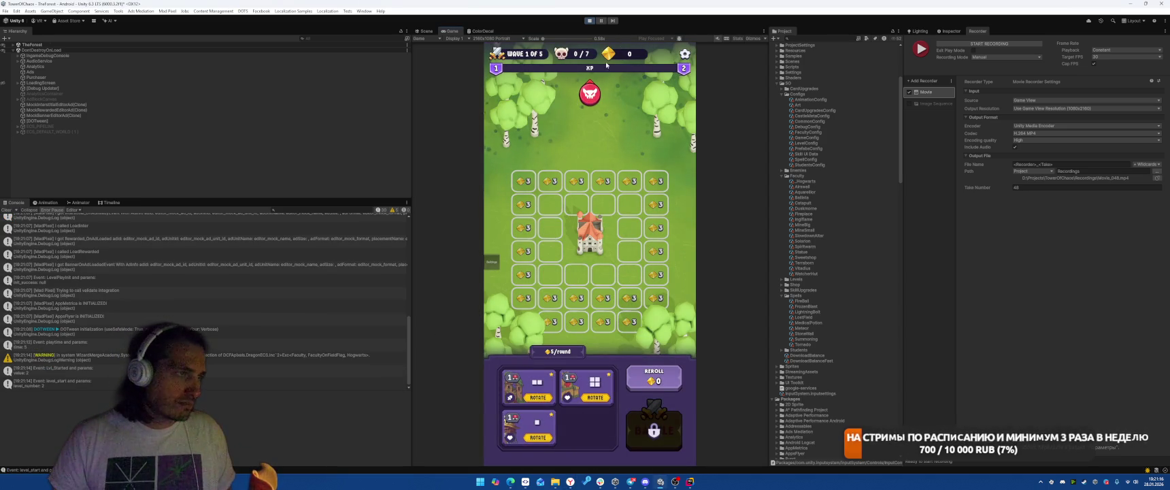
left_click(585, 204)
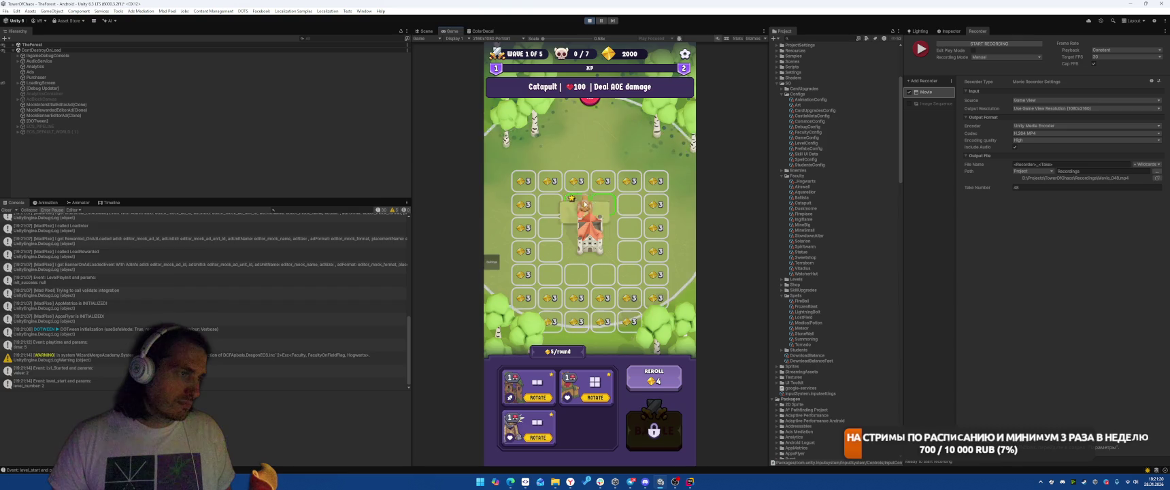
left_click(664, 406)
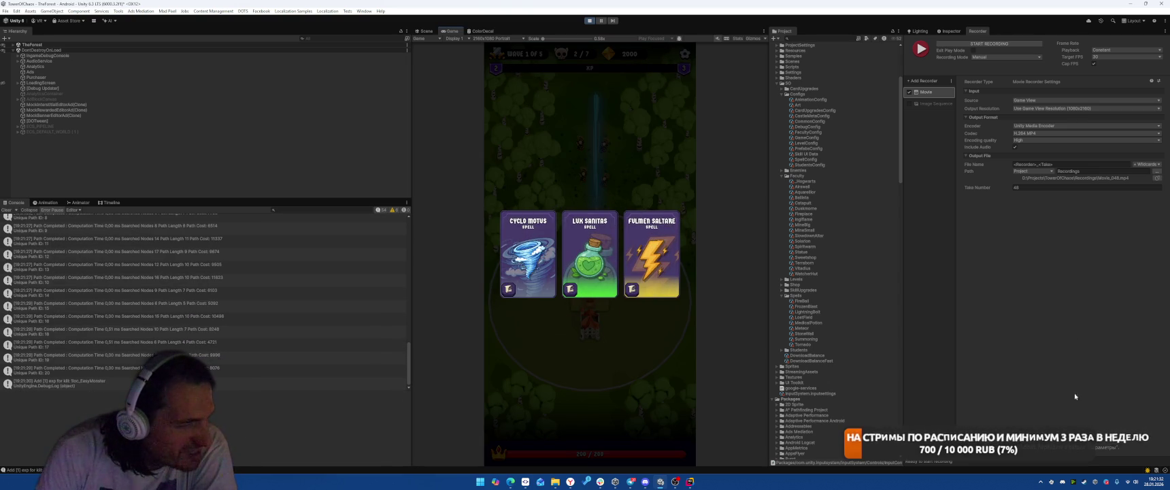
Choose Fulmen Saltare, pause, and dock the Game view beside the Scene view framed on the tower
left_click(649, 258)
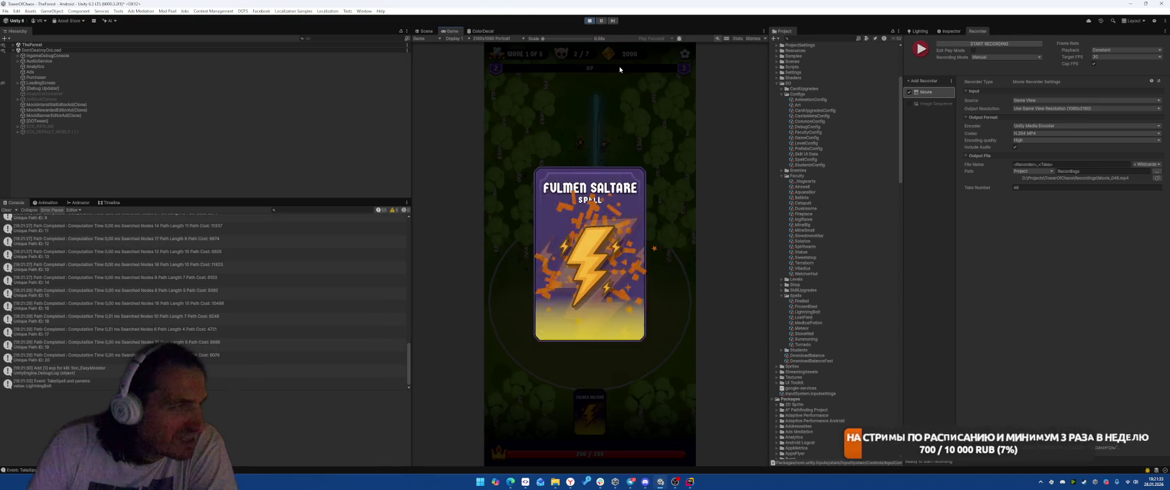
left_click(602, 21)
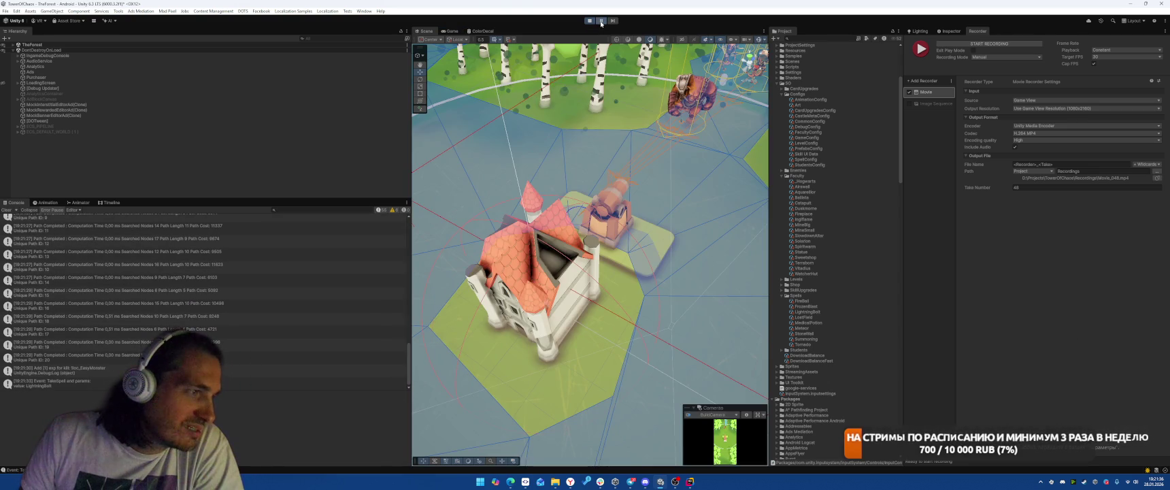
mouse_move(631, 160)
left_mouse_down()
mouse_move(548, 110)
mouse_move(557, 116)
left_mouse_up()
mouse_move(451, 30)
left_mouse_down()
mouse_move(680, 150)
mouse_move(721, 204)
left_mouse_up()
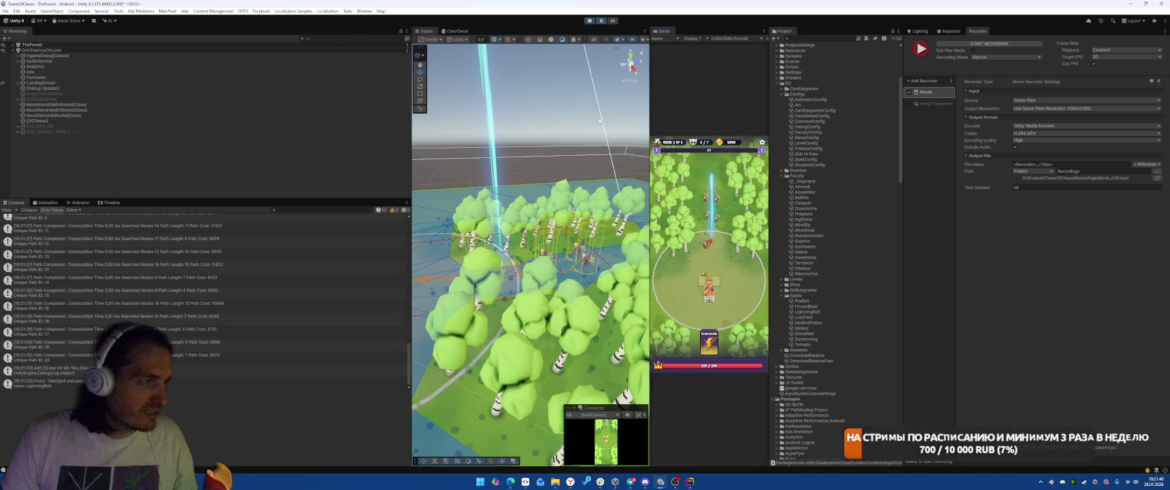
key("f")
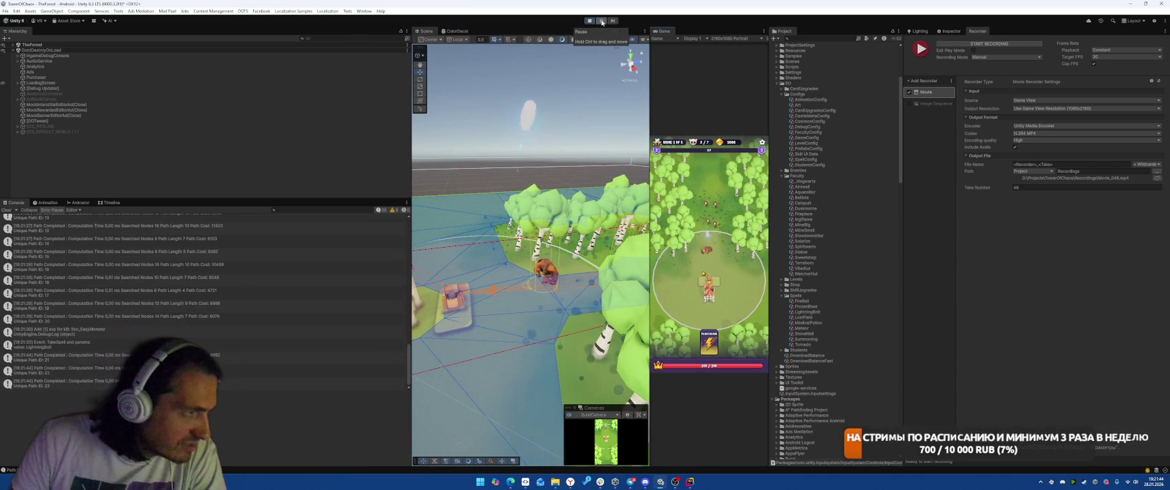
Tilt the Scene camera to watch the catapult shots, then stop play mode and return to Rider
mouse_move(583, 129)
left_mouse_down()
mouse_move(579, 86)
mouse_move(558, 116)
mouse_move(544, 91)
mouse_move(514, 157)
left_mouse_up()
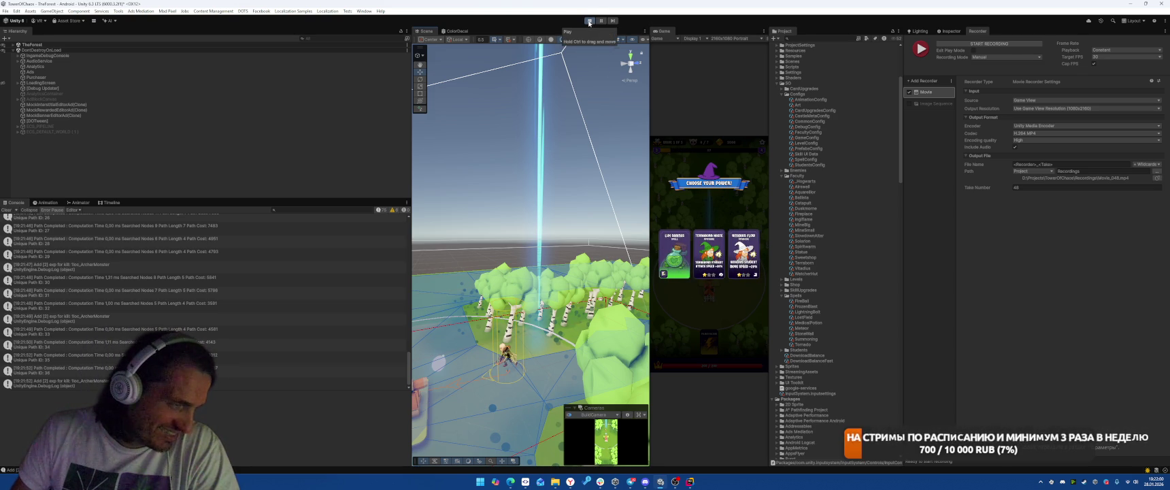
left_click(589, 22)
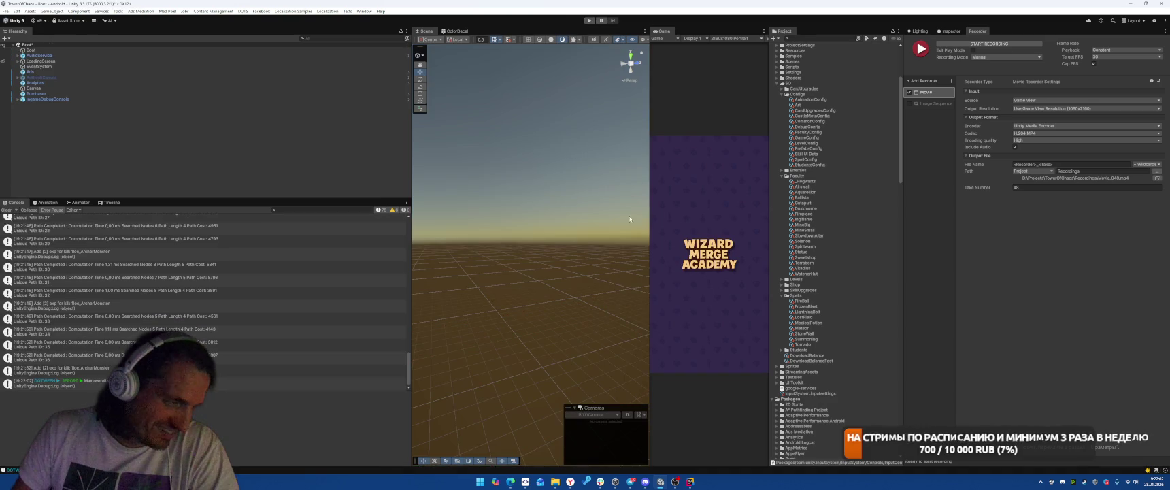
left_click(693, 481)
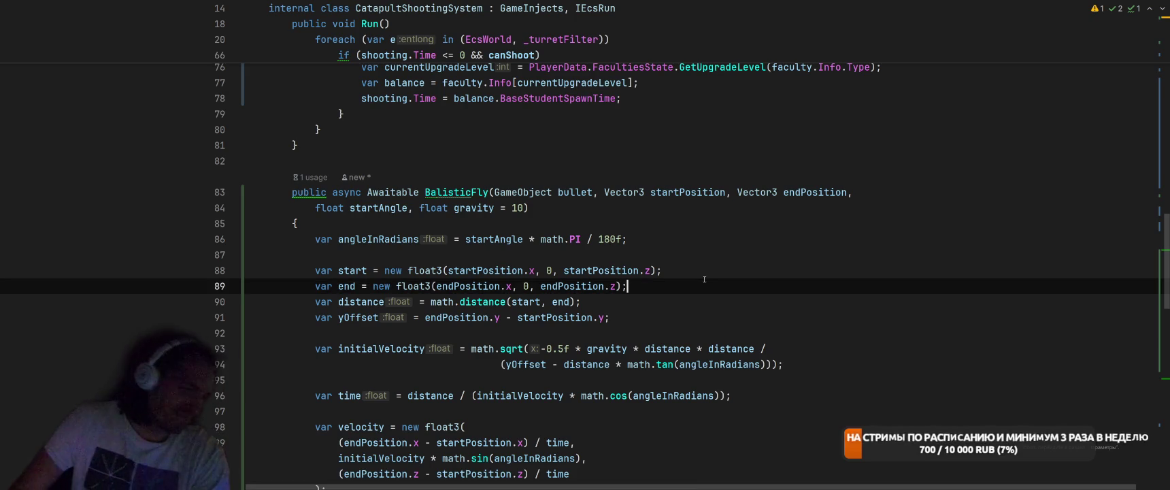
Find the BalisticFly call in Shoot and inspect its bulletSpawnPoint and targetPosition arguments
key("Up")
key("Up")
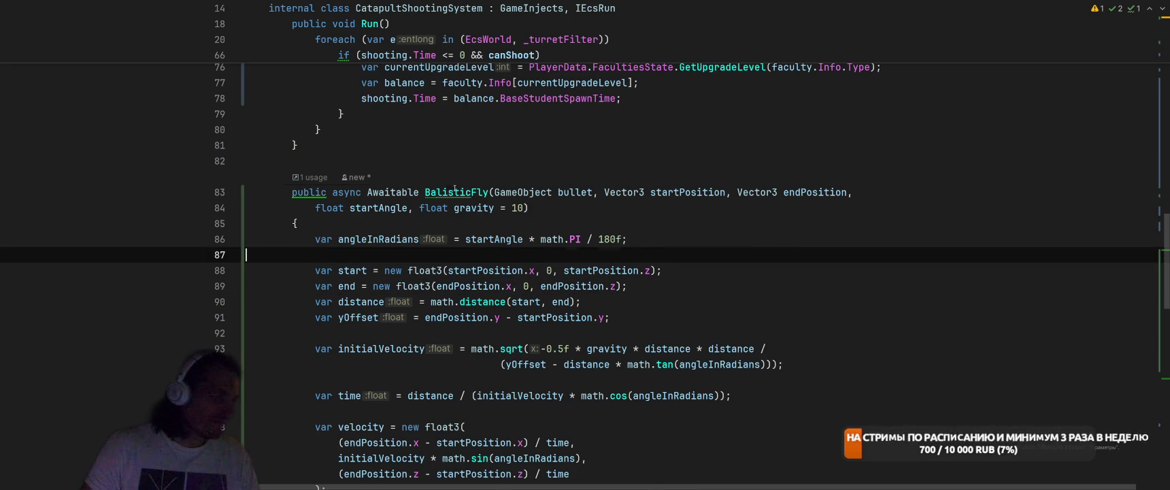
right_click(455, 192)
left_click(530, 215)
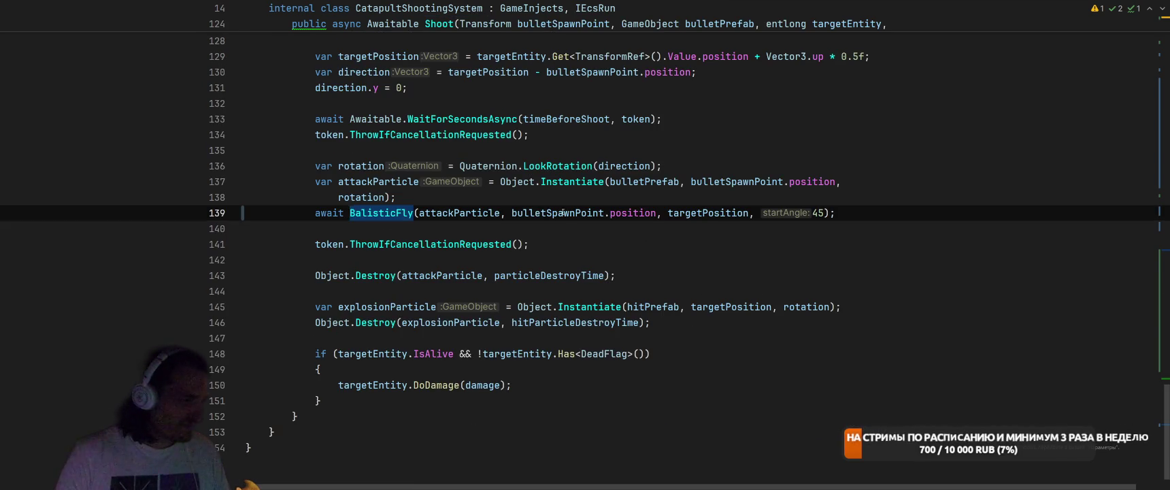
left_click(564, 213)
scroll(564, 212, "up", 3)
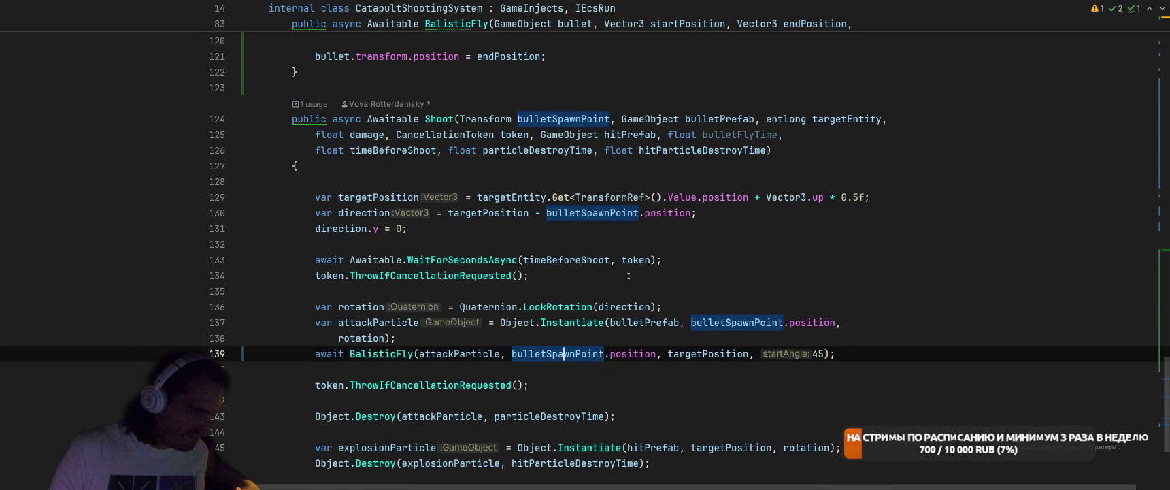
left_click(709, 347)
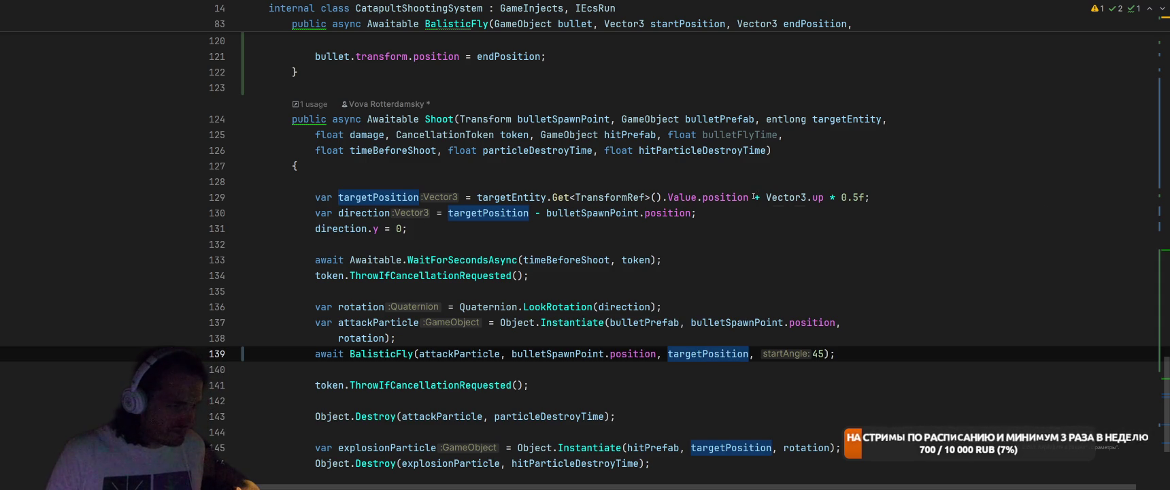
Delete '+ Vector3.up * 0.5f' from targetPosition on line 129
left_click_drag(754, 197, 863, 197)
key("BackSpace")
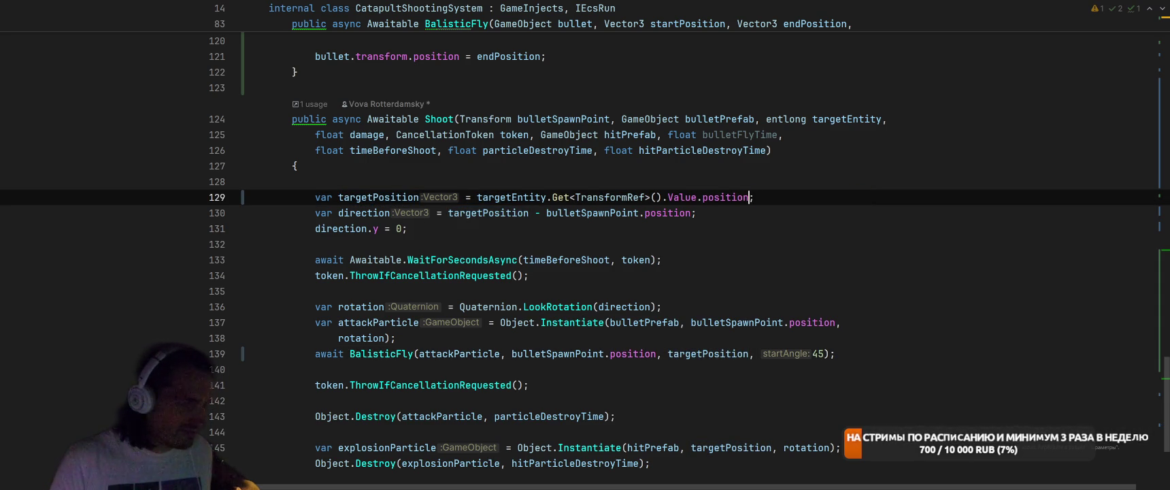
left_click(914, 233)
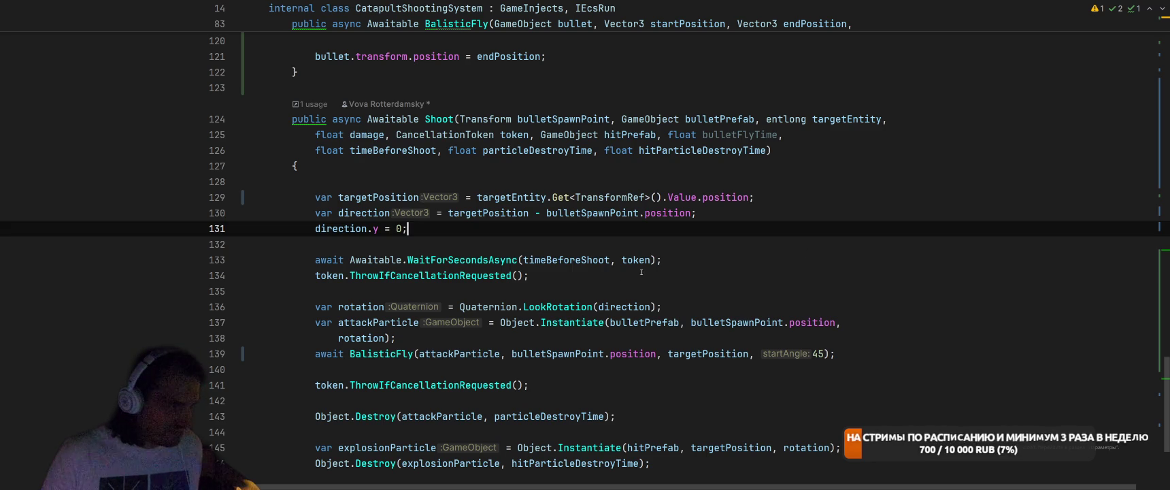
left_click(830, 198)
Go to the BalisticFly declaration and add an empty line after its opening brace
left_click(384, 353)
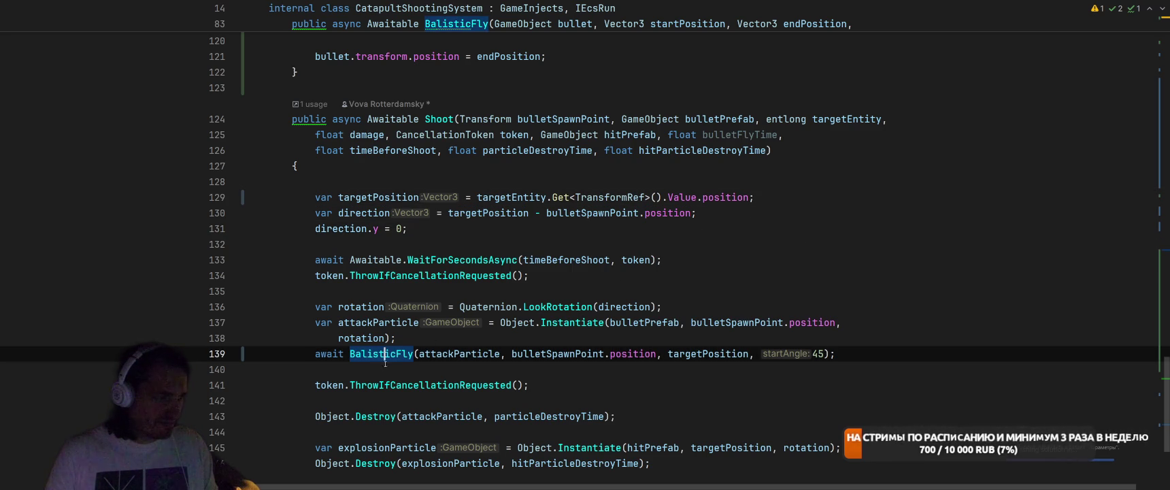
left_click(386, 353, "ctrl")
left_click(659, 227)
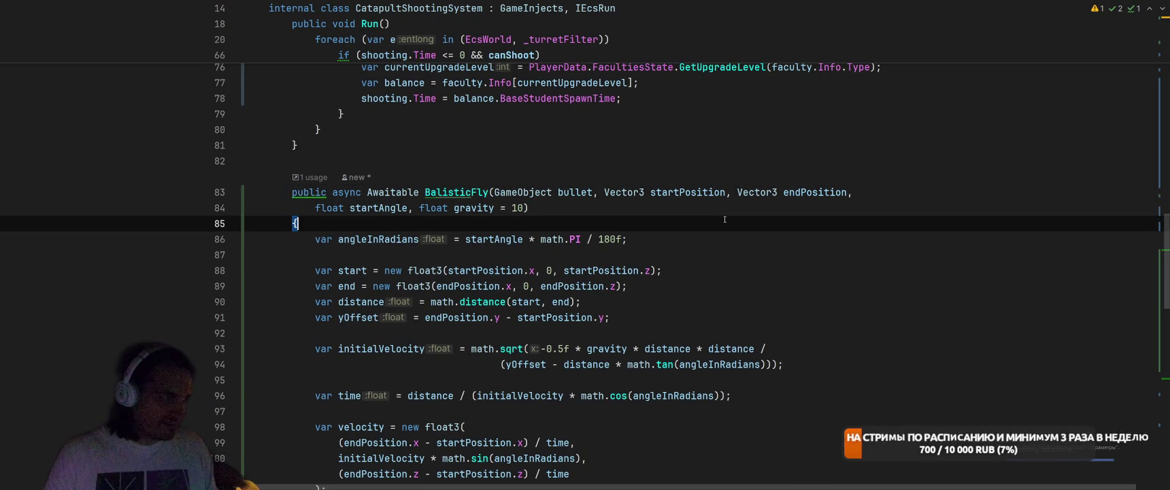
key("Return")
Ask Rider's inline AI to make the bullet flight time a separate variable
key("ctrl+backslash")
type("добави")
key("BackSpace")
type("ь чтобы")
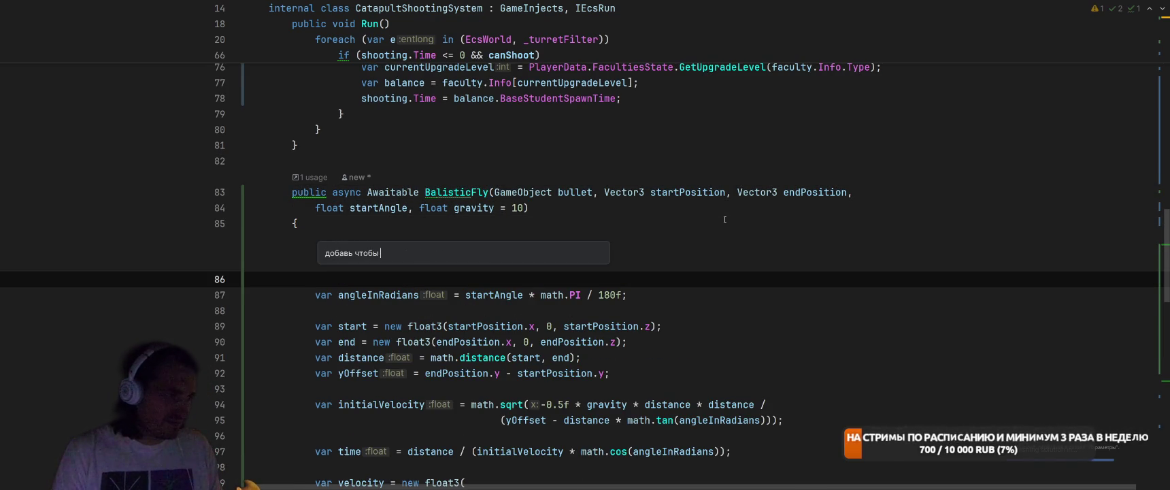
type(" время полета было ")
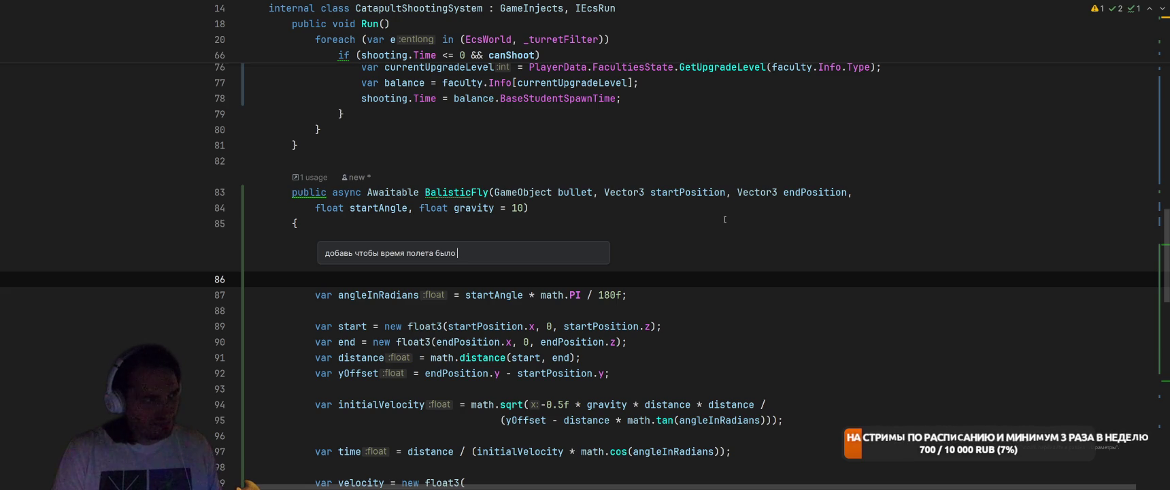
type("отдель")
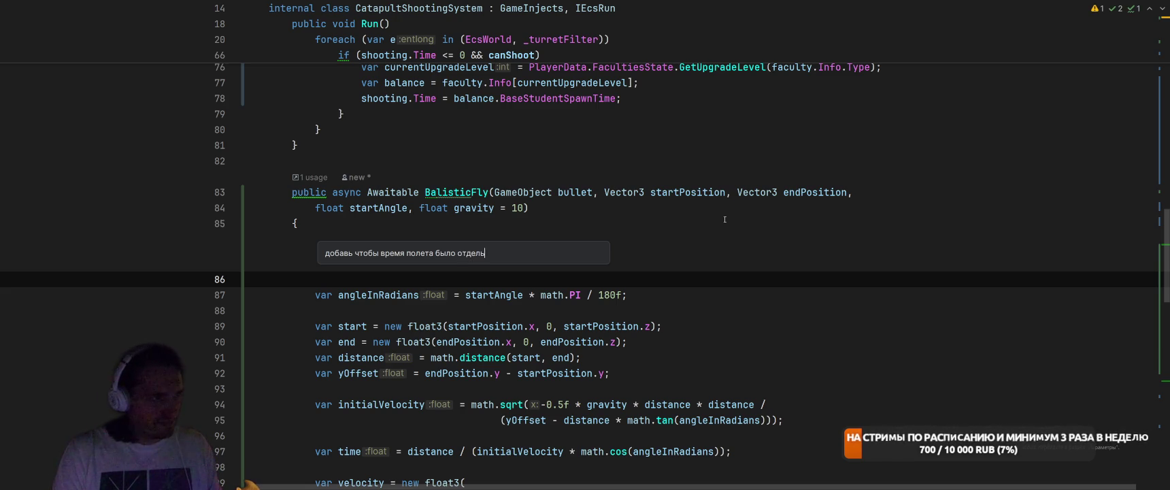
type("ной переменной")
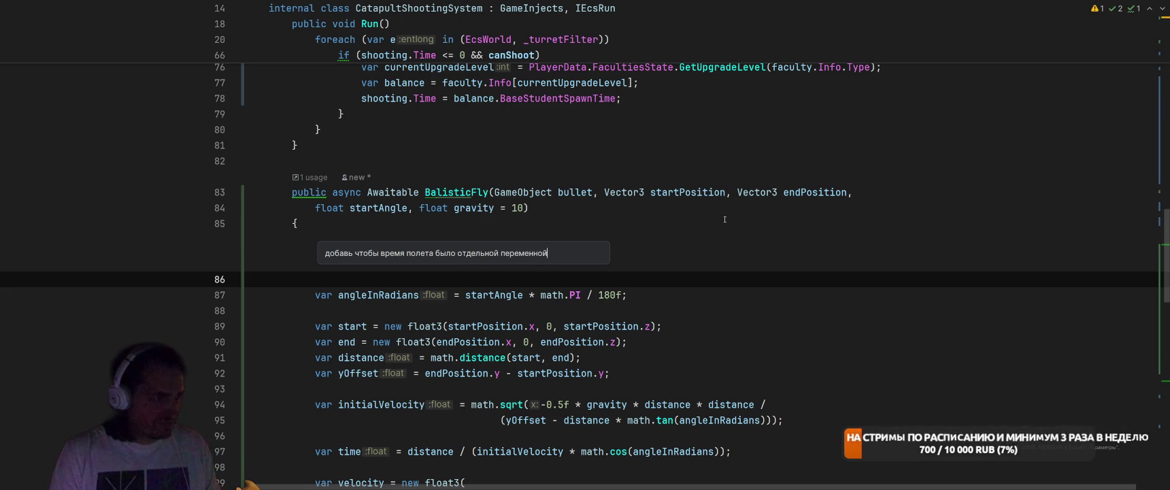
key("Return")
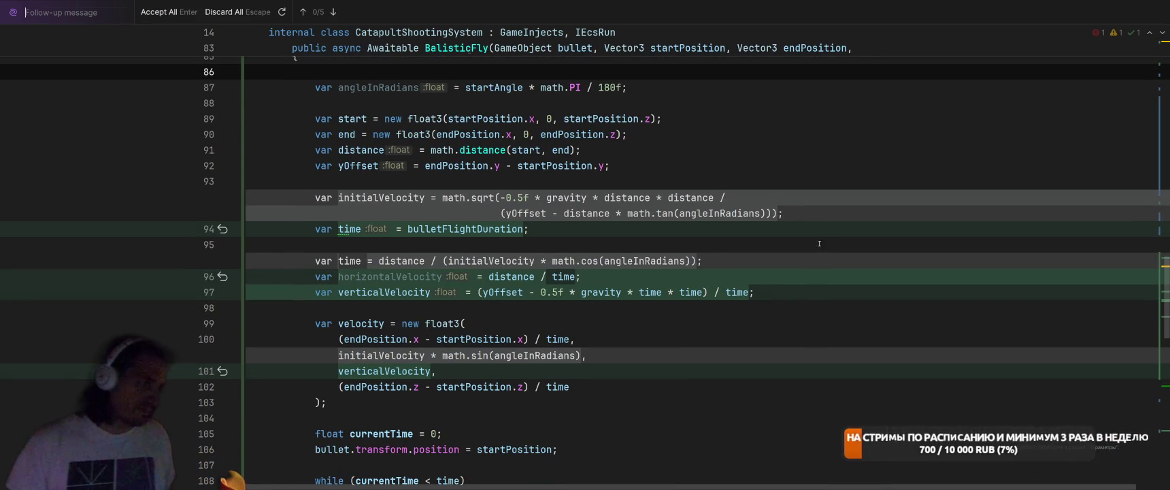
Review and accept the AI's BalisticFly changes, then select the horizontalVelocity variable
scroll(861, 251, "down", 1)
scroll(861, 251, "down", 2)
scroll(861, 252, "up", 1)
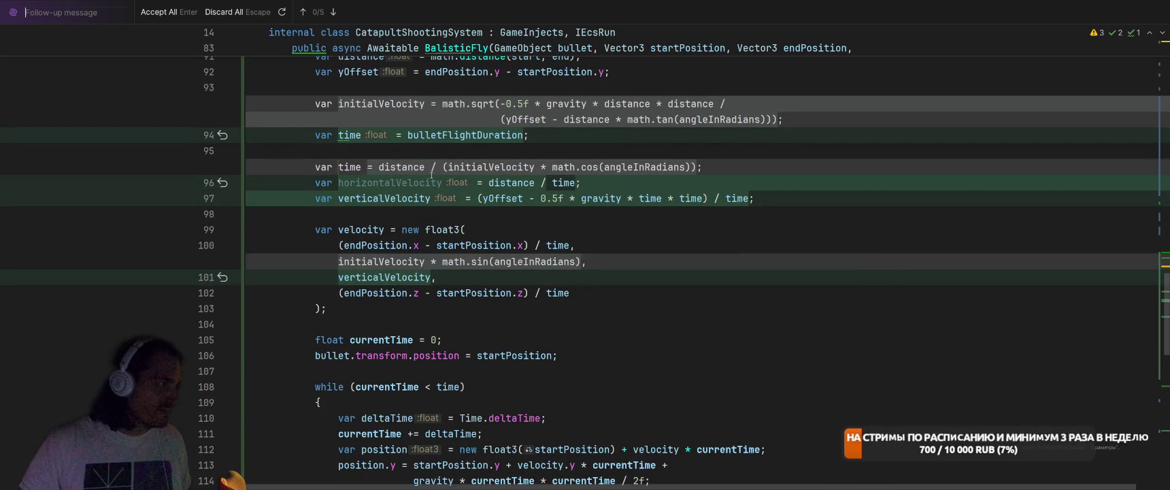
key("Return")
scroll(725, 273, "up", 5)
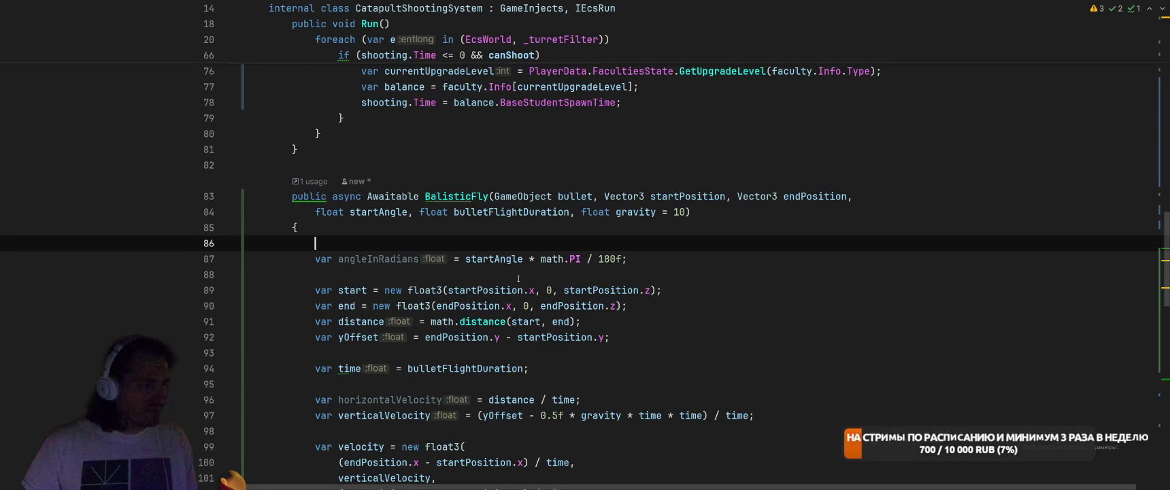
scroll(476, 286, "down", 2)
double_click(389, 306)
scroll(395, 265, "down", 2)
scroll(394, 250, "down", 5)
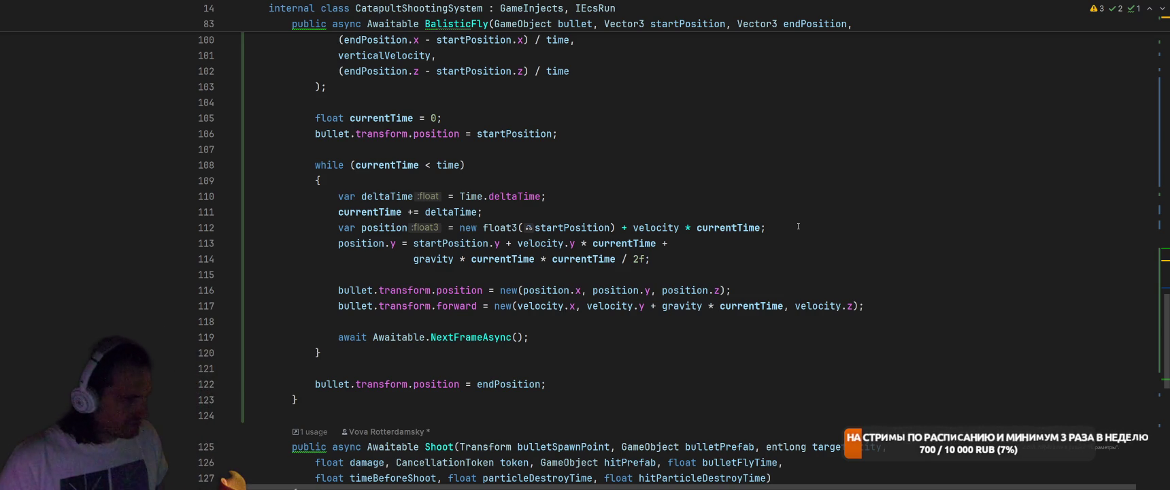
left_click(643, 227)
scroll(750, 206, "up", 5)
scroll(750, 206, "down", 4)
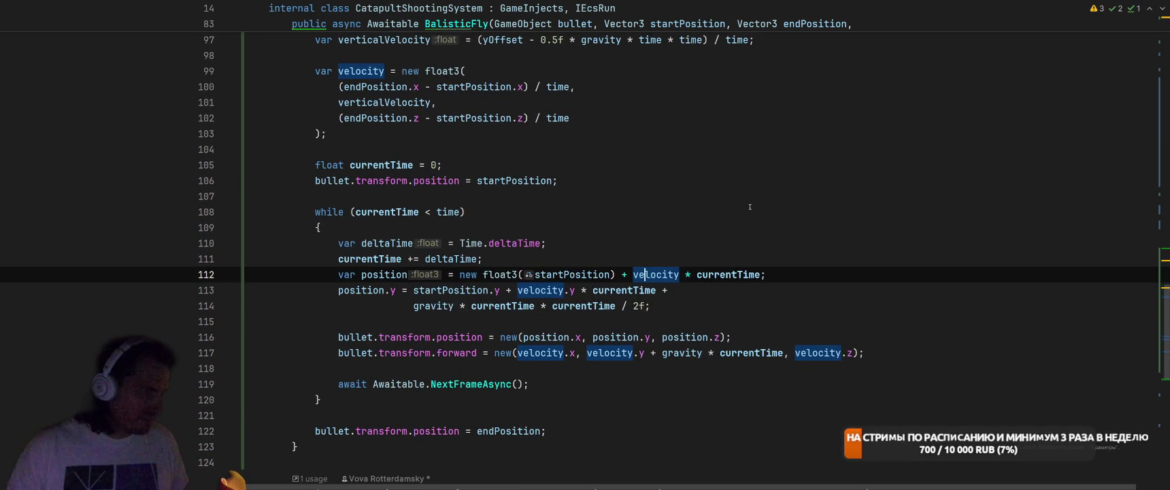
scroll(750, 206, "up", 1)
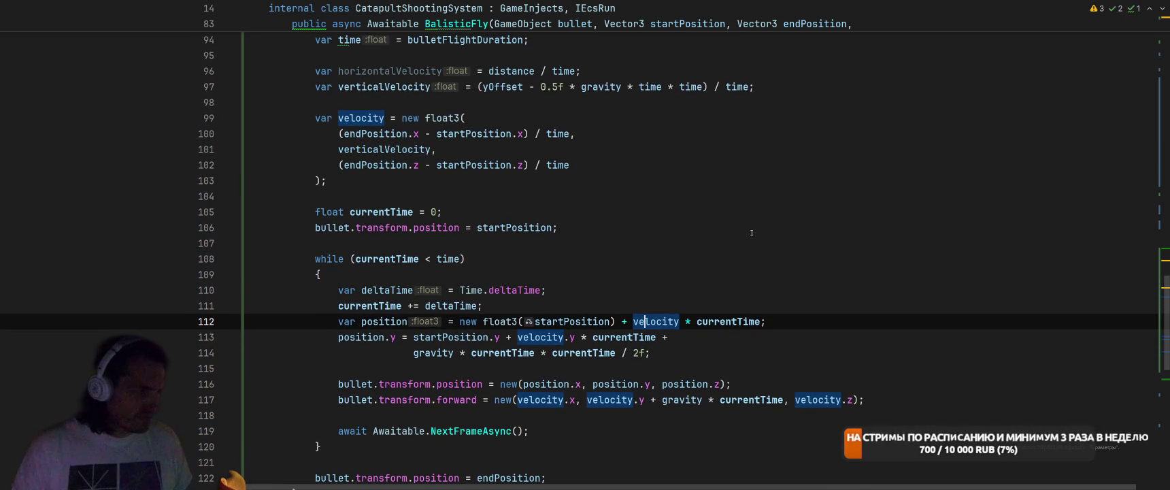
scroll(752, 233, "up", 3)
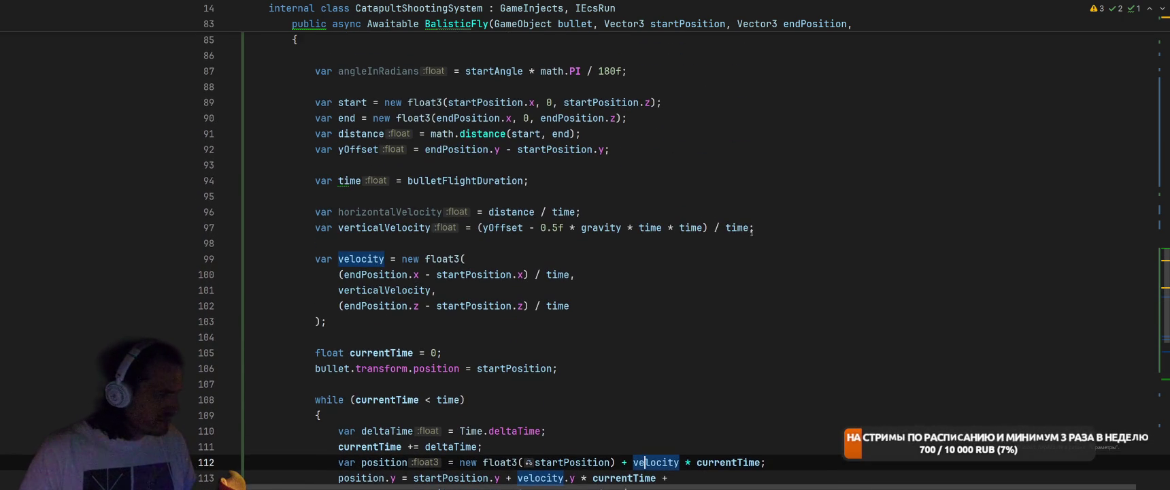
scroll(755, 230, "down", 1)
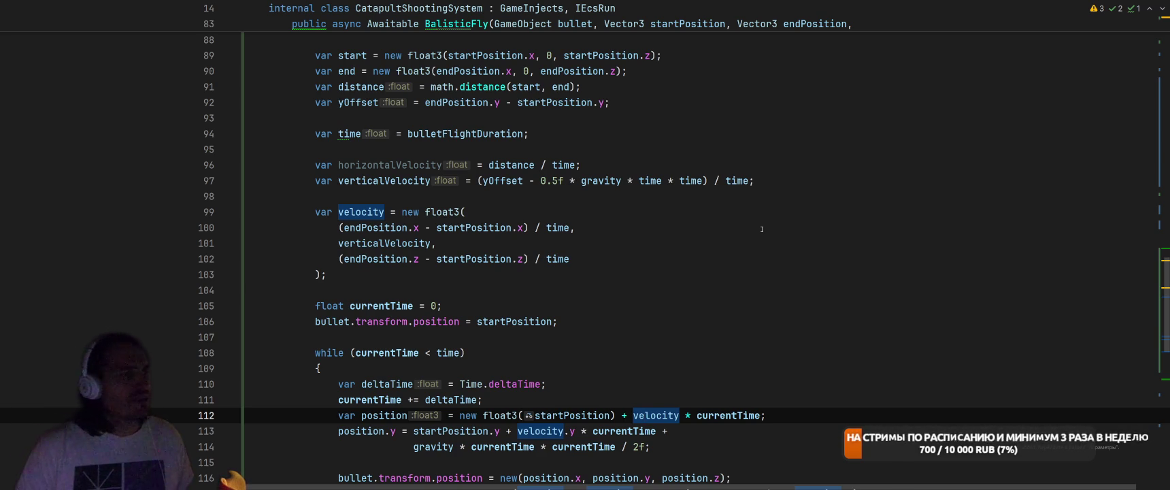
scroll(767, 227, "down", 2)
Delete the horizontalVelocity and angleInRadians lines and the leftover blank line from BalisticFly
scroll(772, 225, "up", 1)
left_click_drag(315, 117, 604, 115)
key("BackSpace")
key("BackSpace")
scroll(607, 111, "up", 3)
left_click_drag(309, 133, 616, 138)
key("BackSpace")
key("BackSpace")
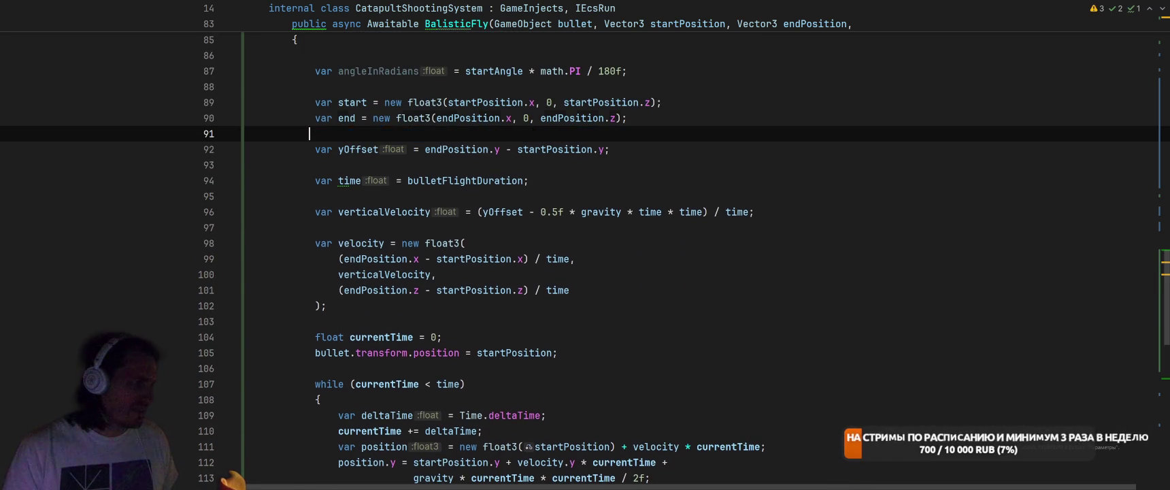
scroll(317, 302, "up", 5)
left_click_drag(318, 302, 317, 323)
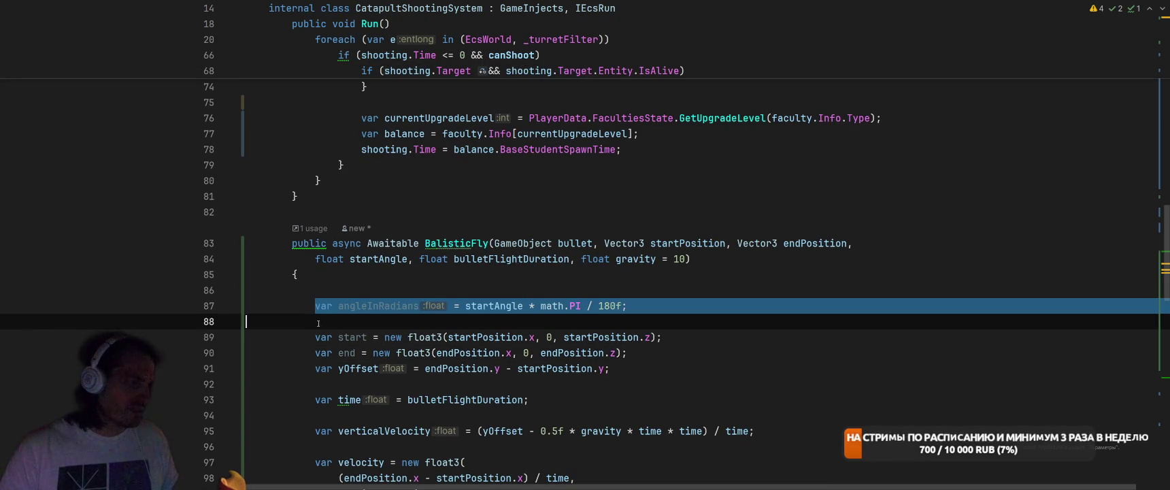
key("BackSpace")
Delete the start and end point lines and their blank line, then review the method
scroll(408, 272, "down", 2)
left_click(315, 212)
left_click_drag(316, 213, 627, 227)
key("BackSpace")
key("BackSpace")
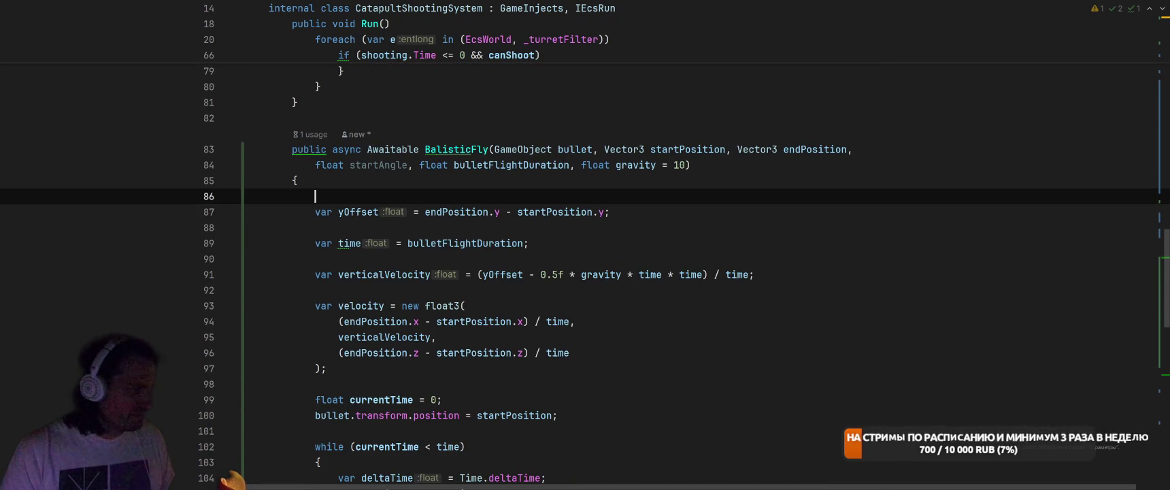
key("BackSpace")
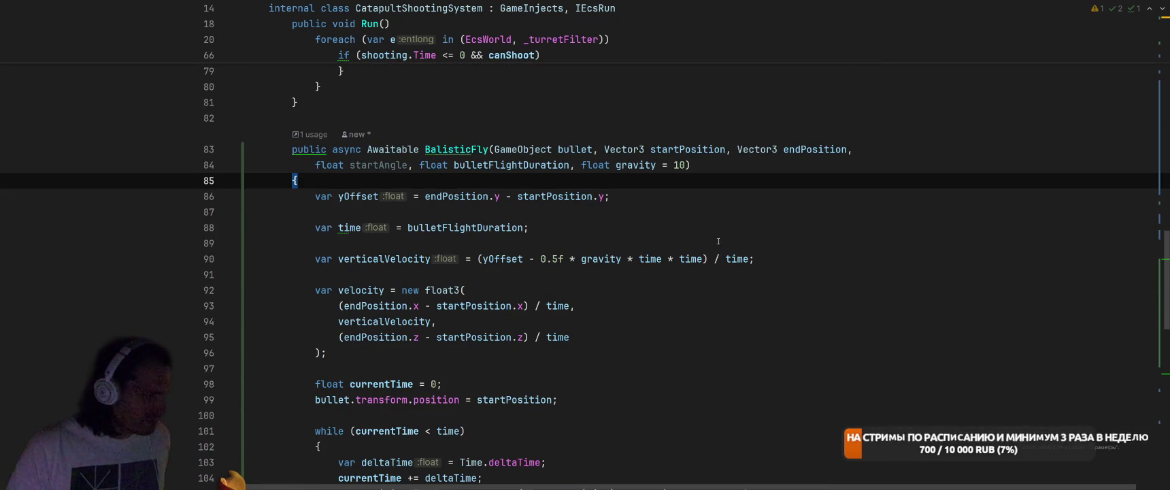
scroll(741, 257, "down", 3)
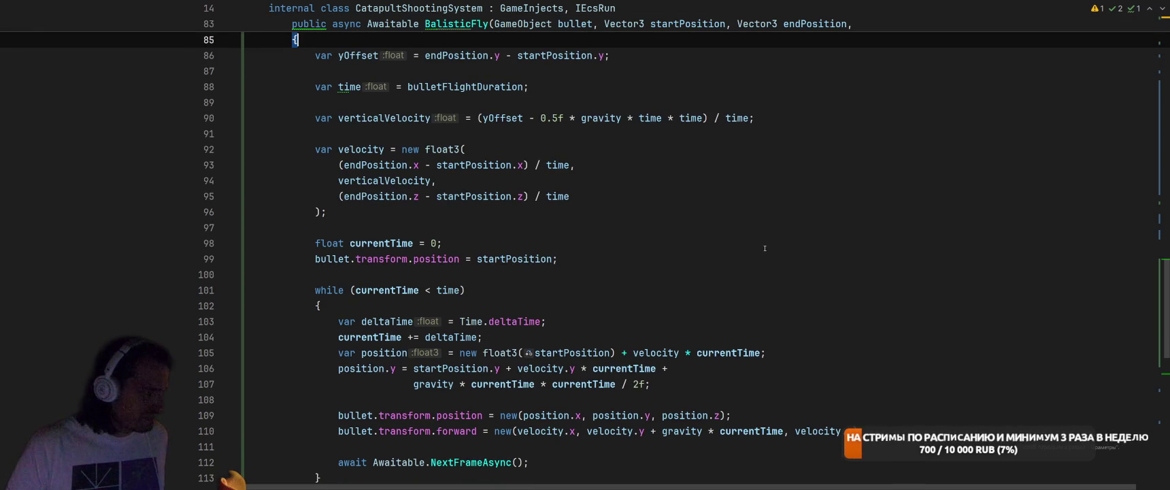
scroll(781, 281, "up", 3)
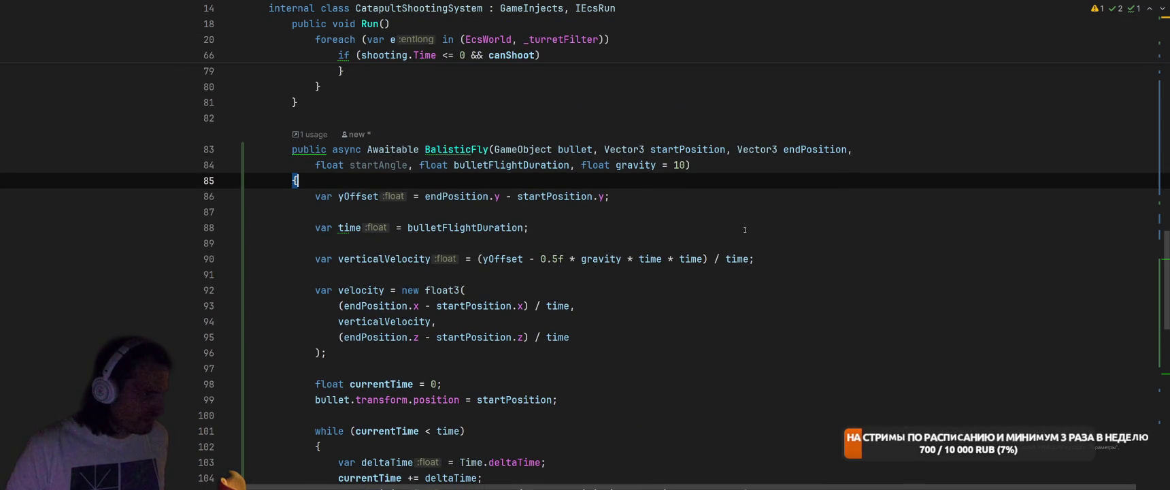
scroll(749, 231, "down", 2)
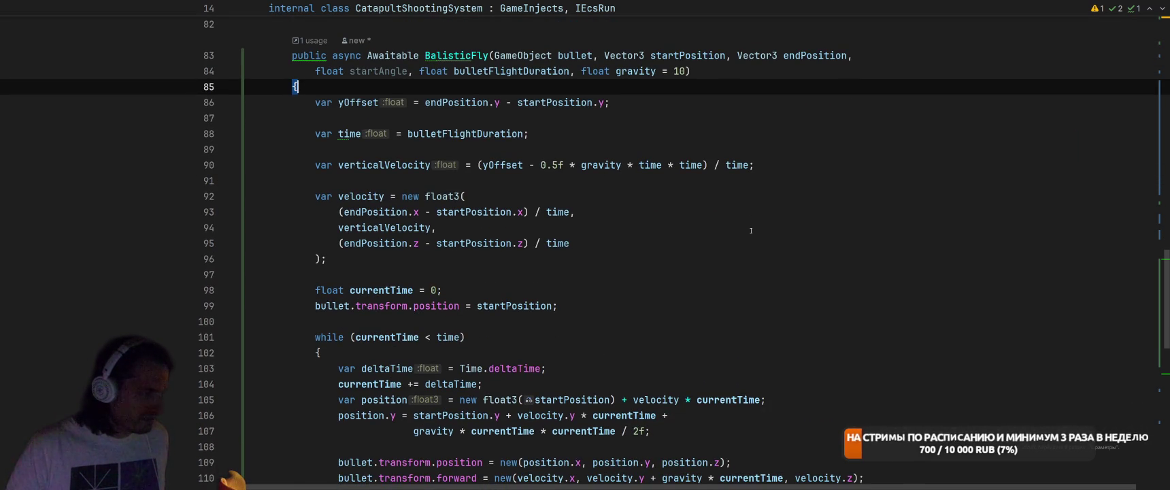
scroll(751, 232, "down", 1)
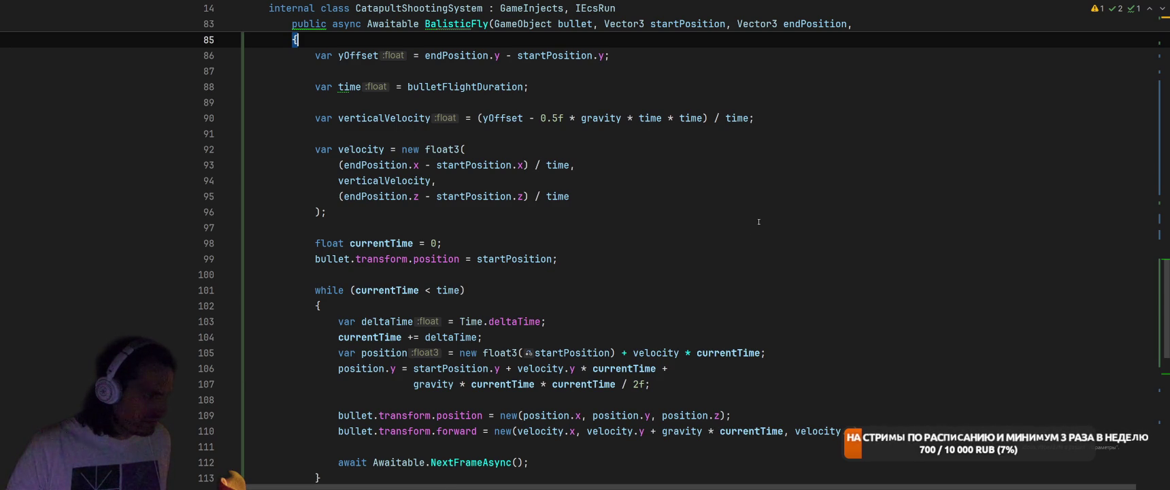
scroll(756, 223, "down", 1)
scroll(758, 222, "down", 1)
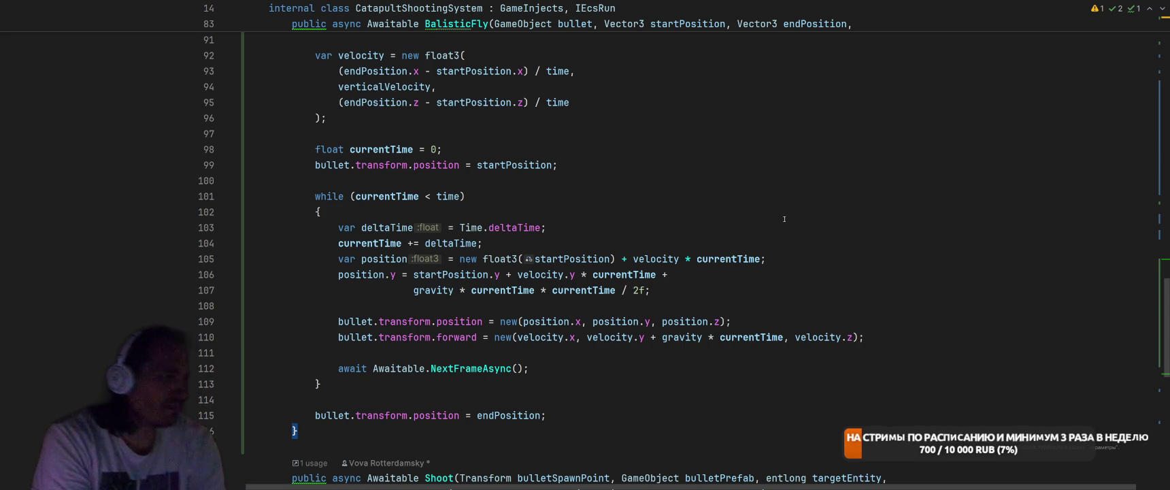
key("ctrl+bracketright")
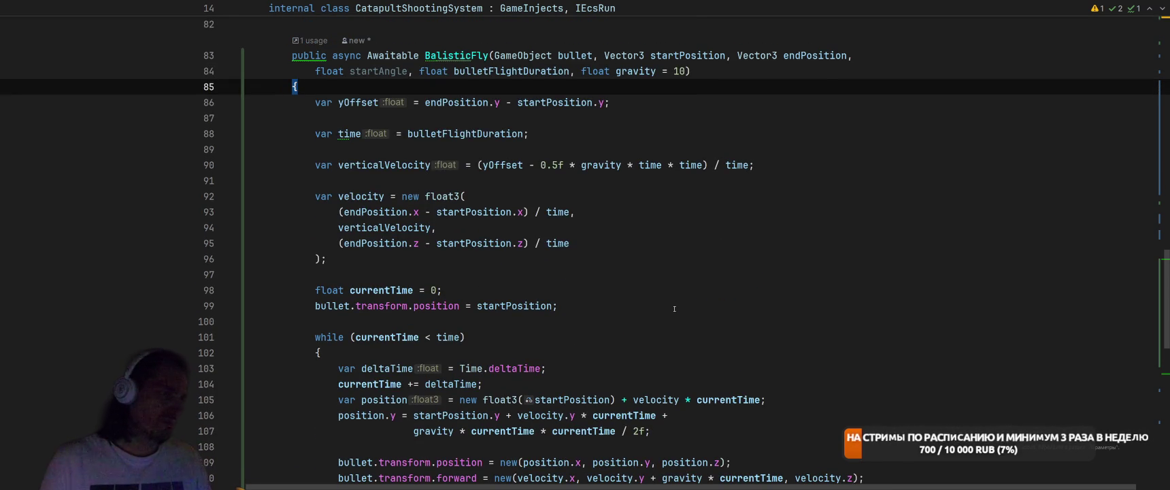
key("ctrl+bracketright")
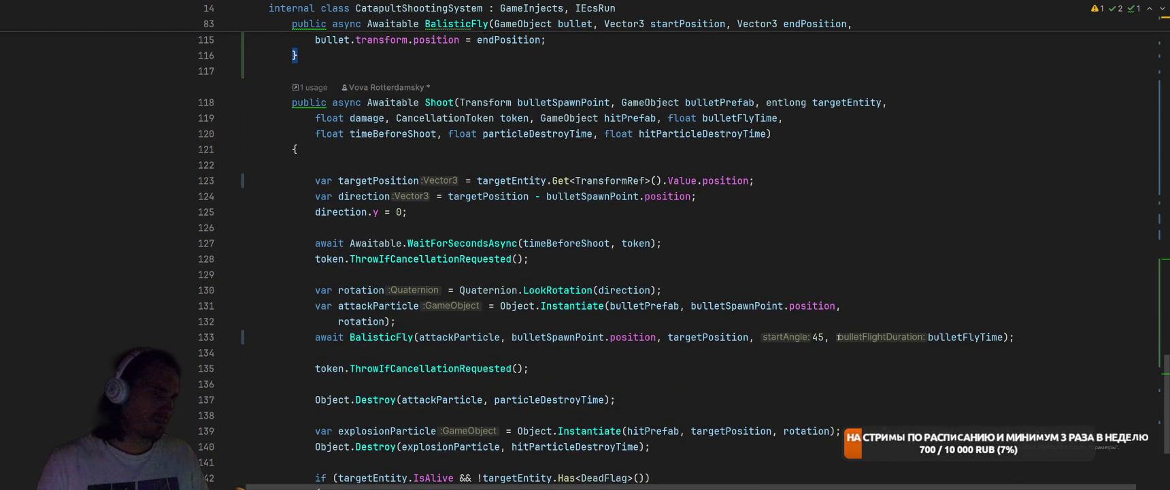
scroll(838, 337, "up", 4)
key("alt+Tab")
key("Tab")
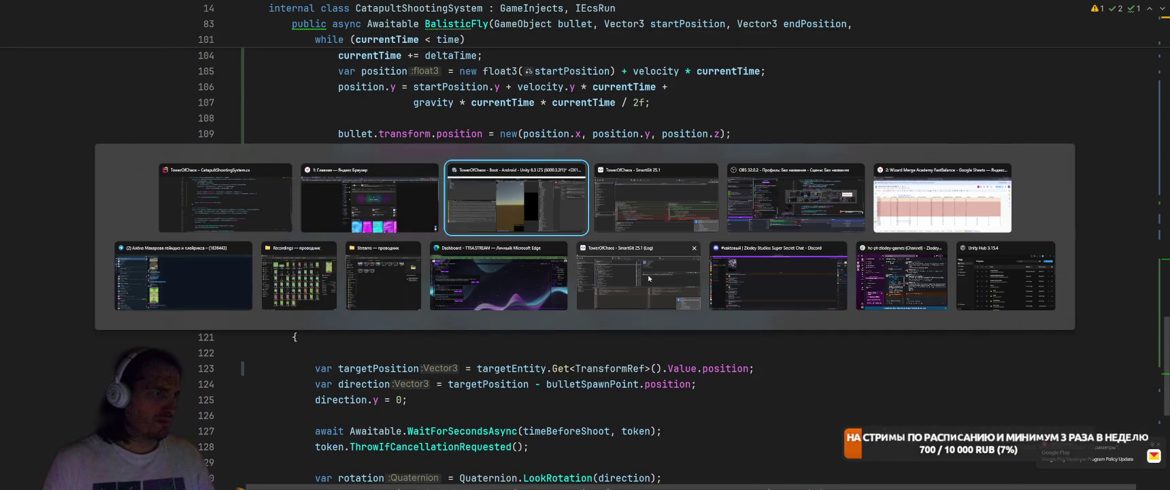
In Unity, start the level, place the catapult and run the battle, then return to Rider
key("Escape")
key("alt+Tab")
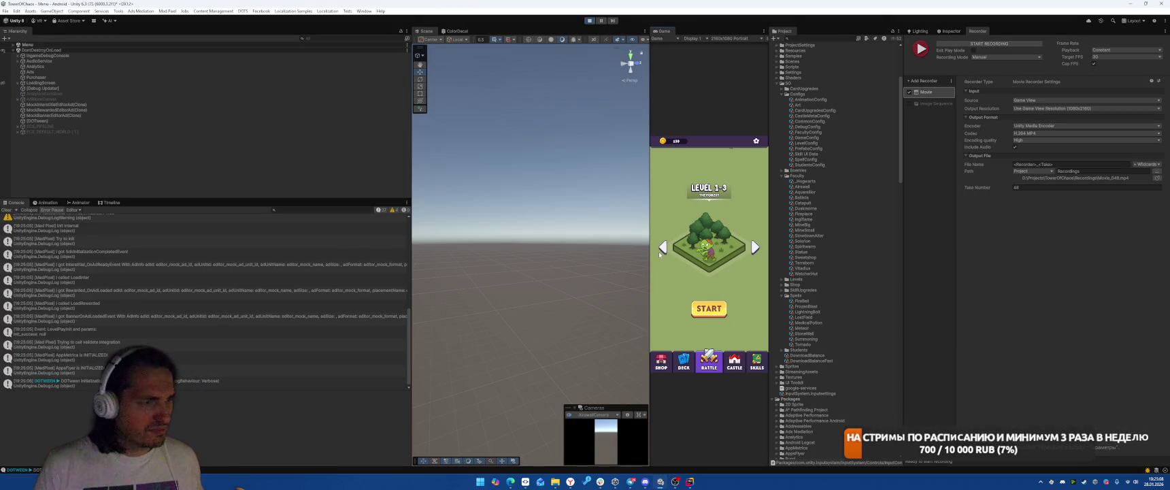
left_click(709, 308)
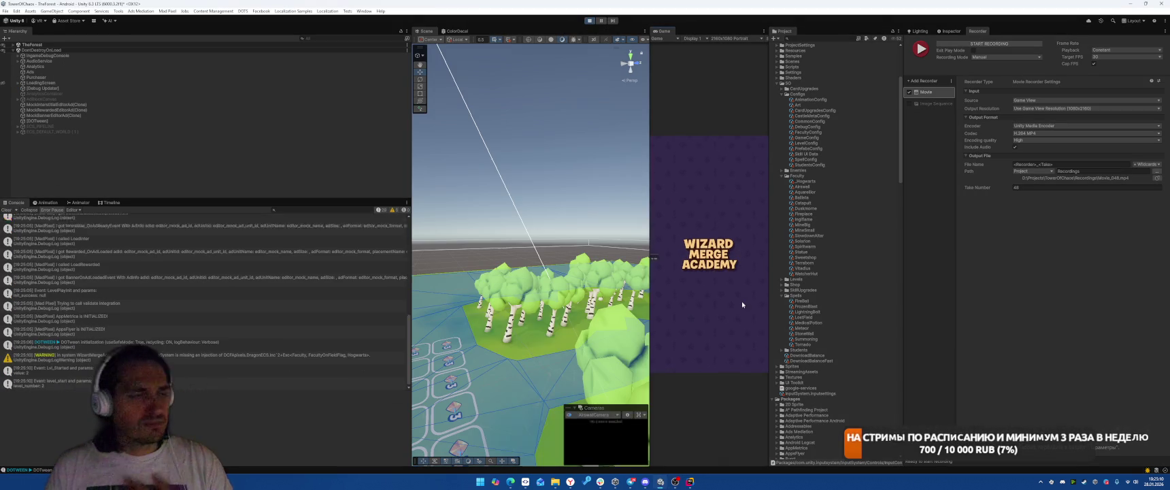
left_click(697, 302)
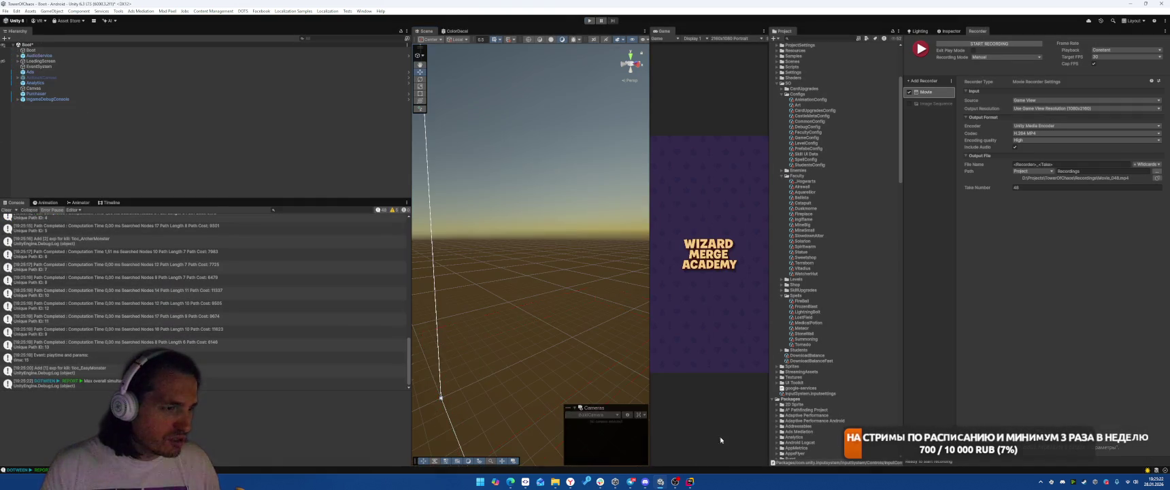
left_click(686, 484)
Insert a new empty line at the start of the BalisticFly method
scroll(732, 250, "down", 4)
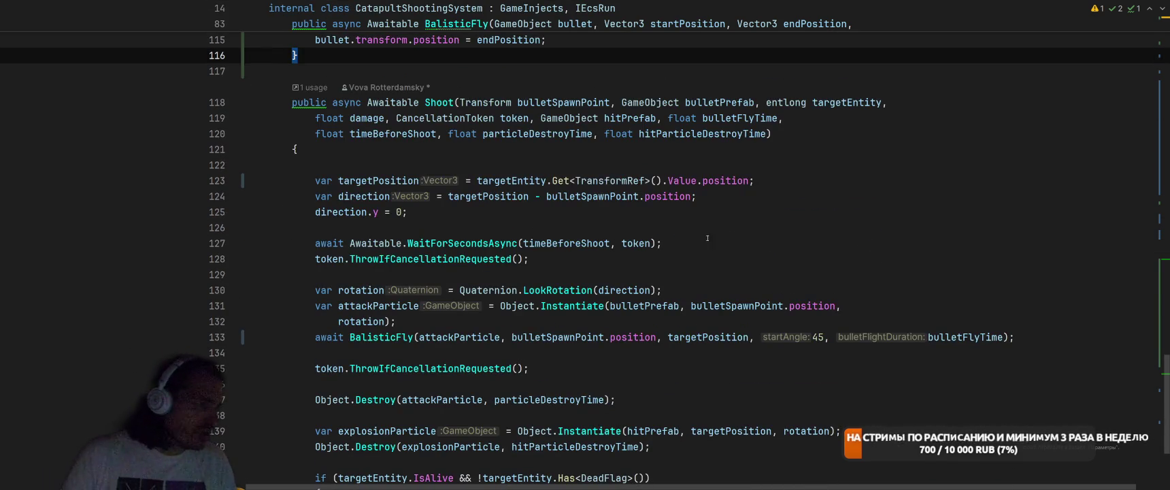
scroll(732, 251, "up", 7)
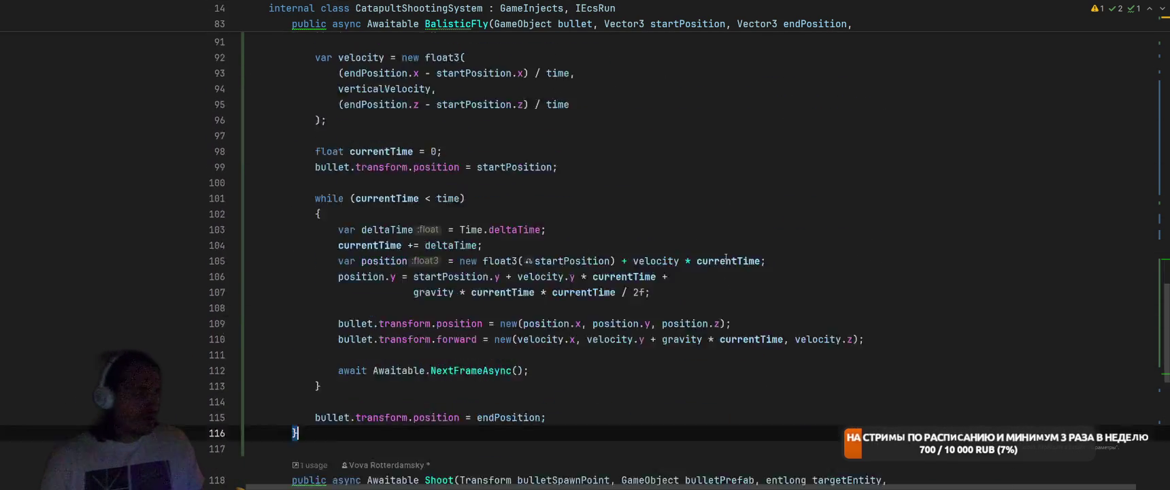
scroll(725, 257, "down", 8)
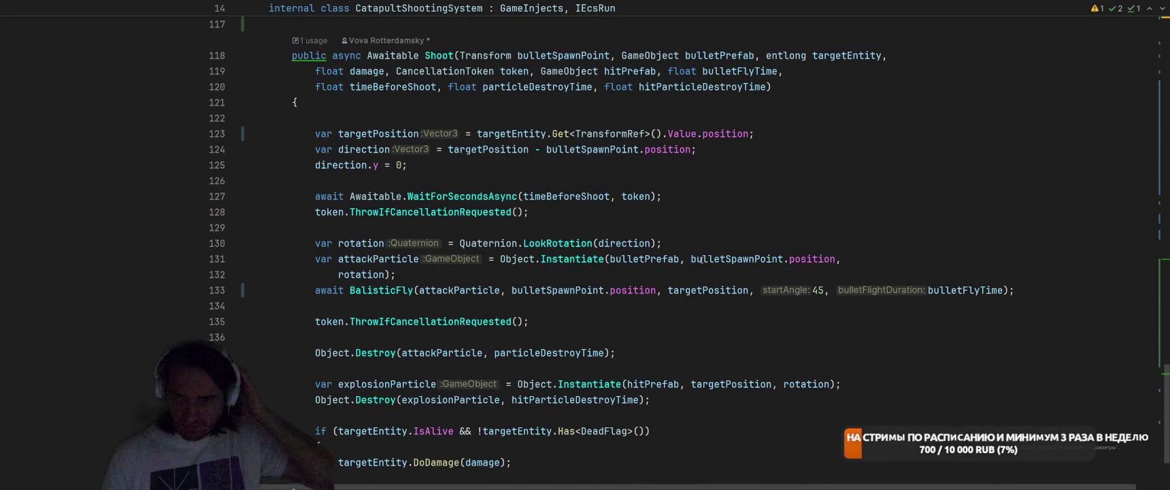
scroll(711, 297, "down", 1)
scroll(721, 292, "up", 6)
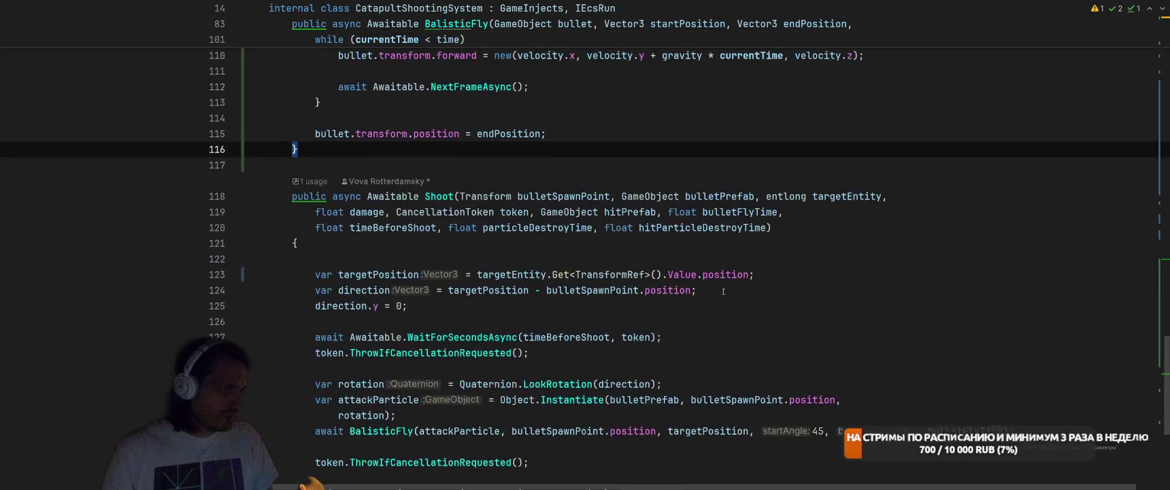
scroll(735, 287, "up", 8)
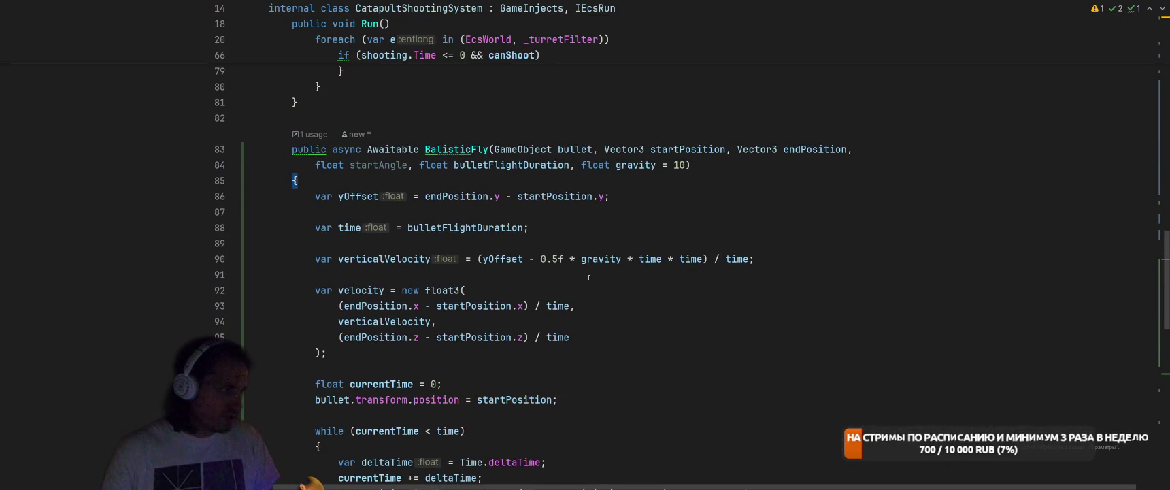
key("Return")
scroll(680, 189, "up", 1, "ctrl")
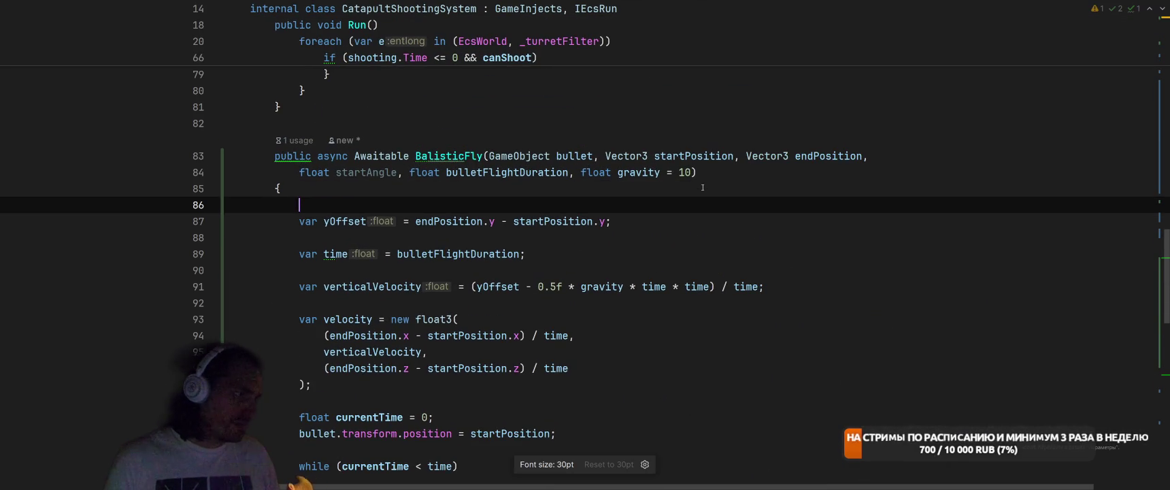
key("ctrl+space")
key("Escape")
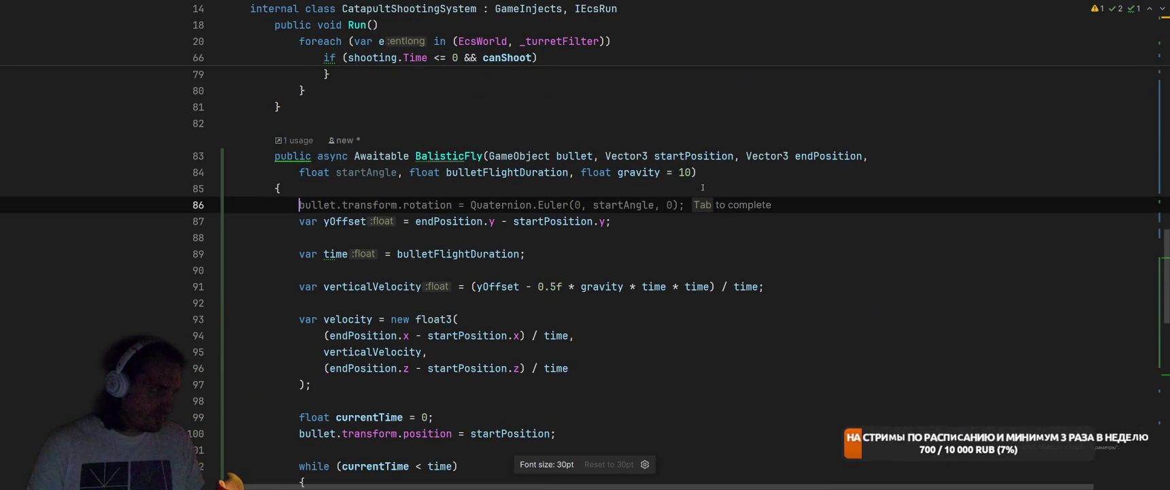
Ask the inline AI to rewrite it as a ballistic flight using startAngle and bullet flight time
key("ctrl+backslash")
type("пере")
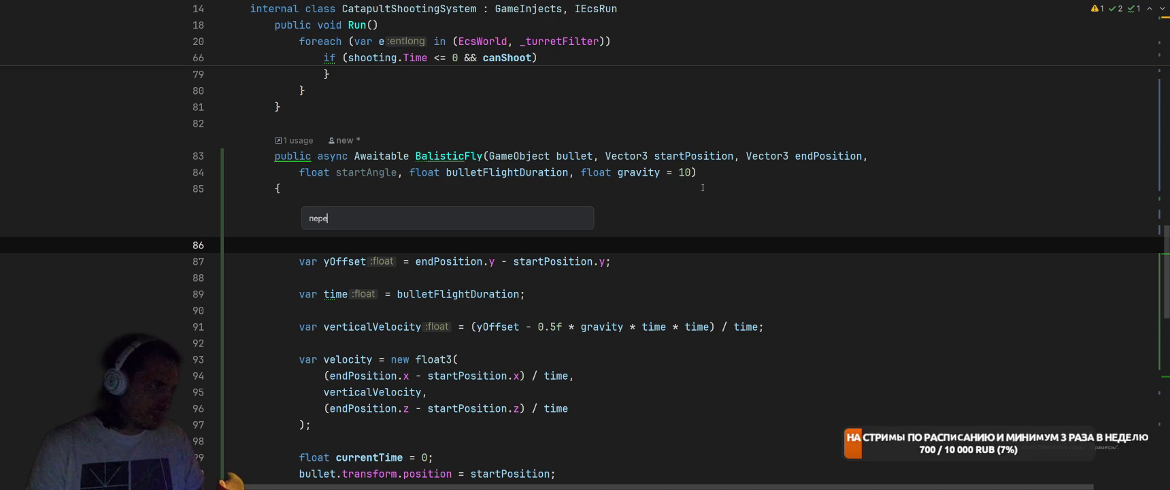
type("пиши на ")
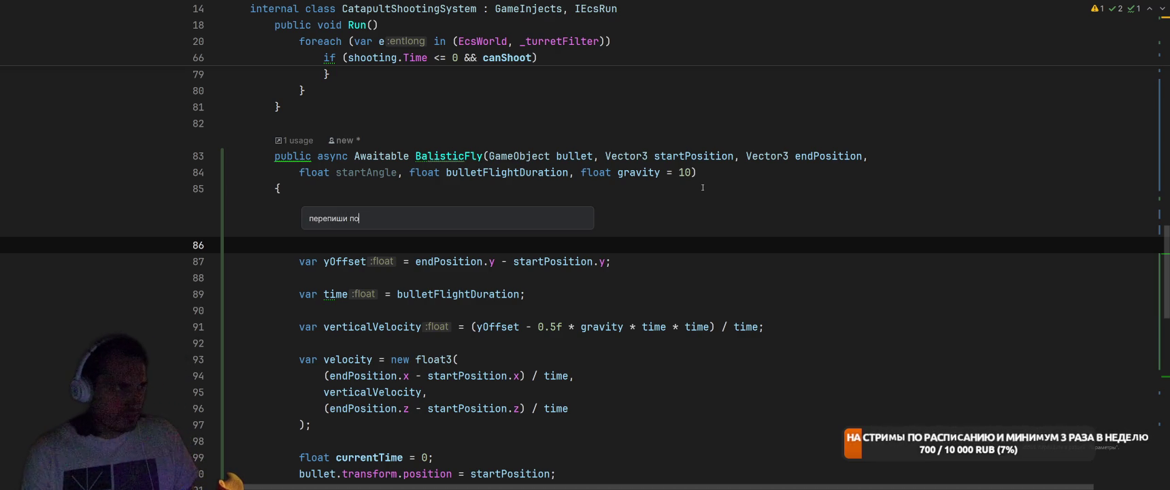
type("п")
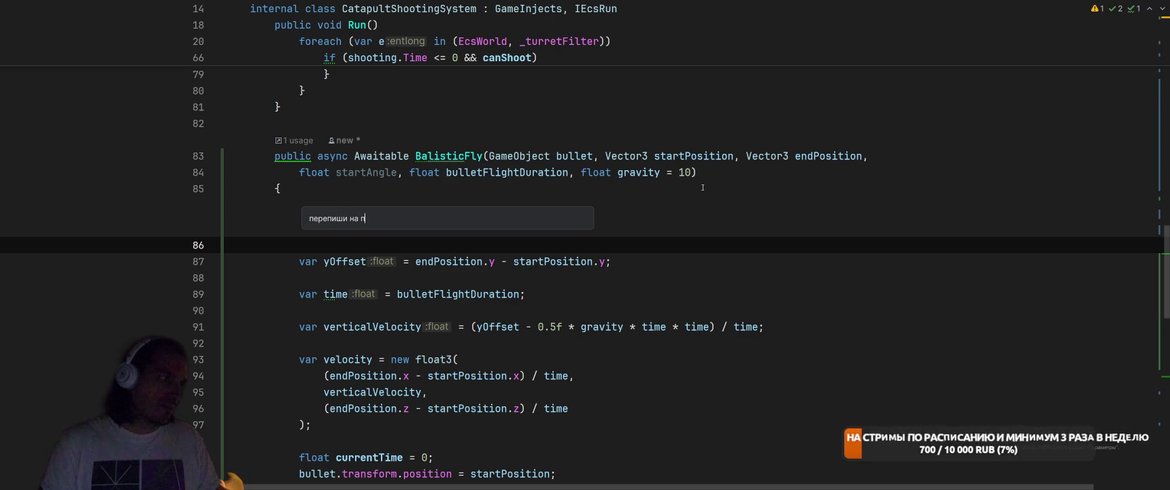
type("олет по балистической траектории")
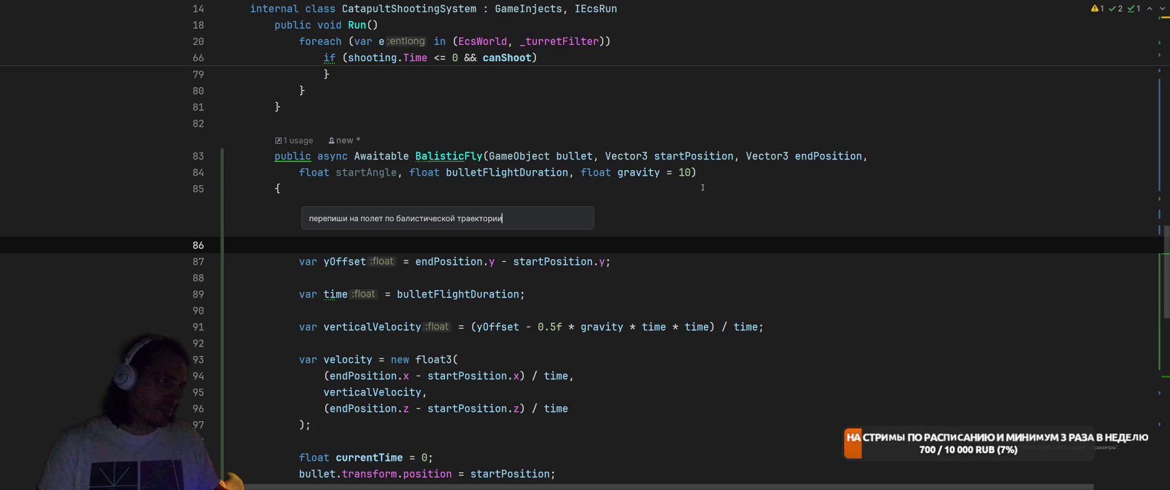
type(" с начальным углом sr")
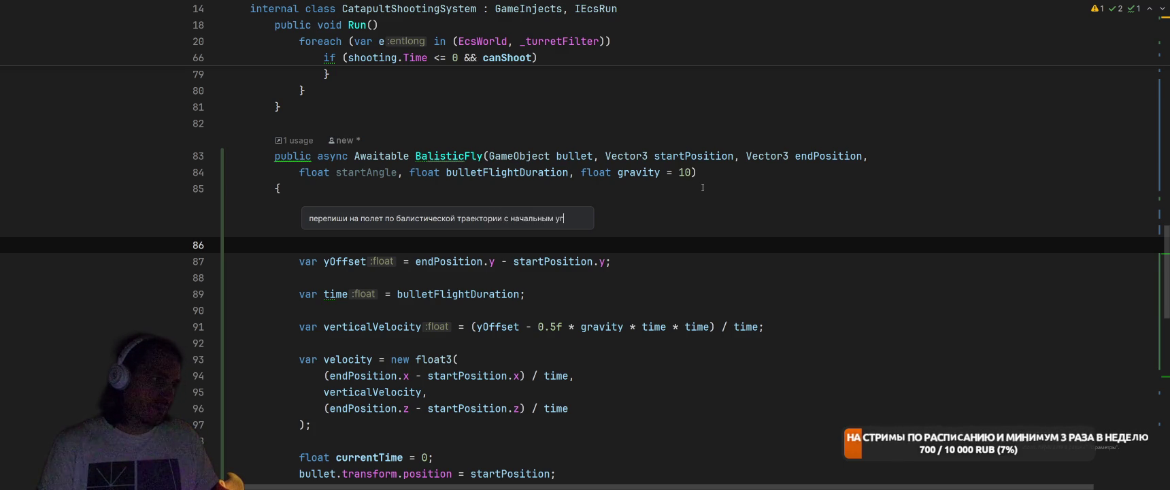
type("aert")
key("BackSpace")
key("BackSpace")
type("tartA")
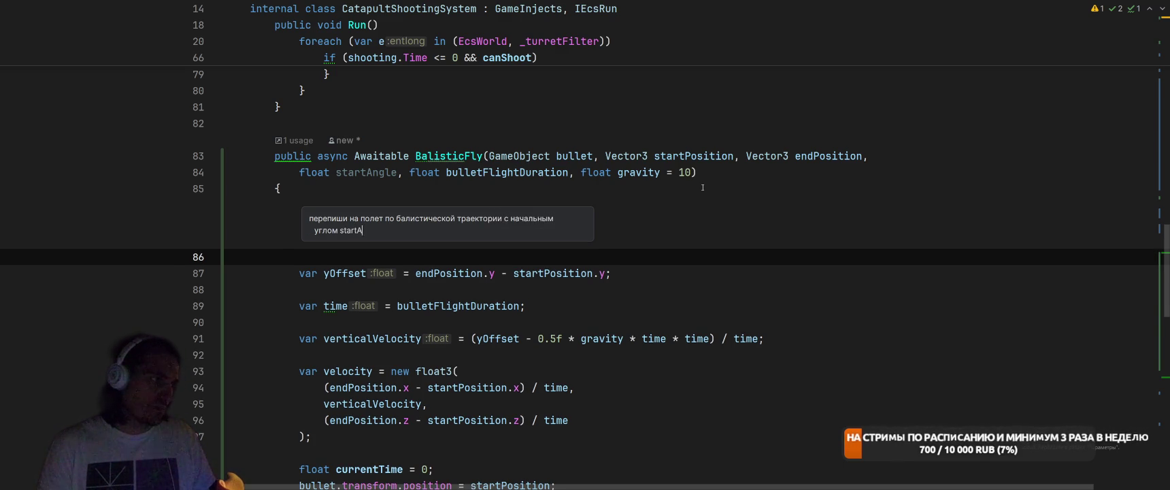
type("ngle и врем")
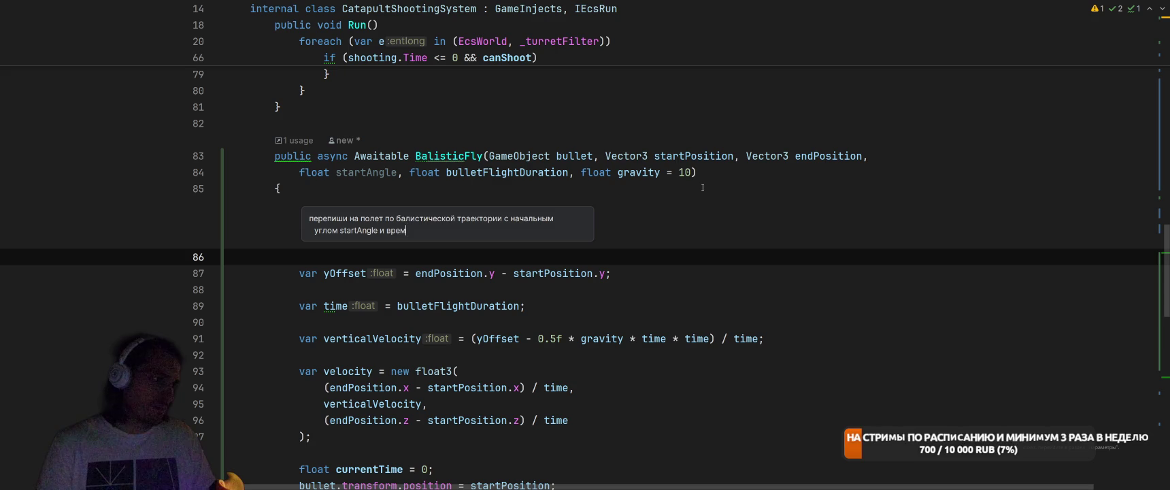
type(" bulletFlig")
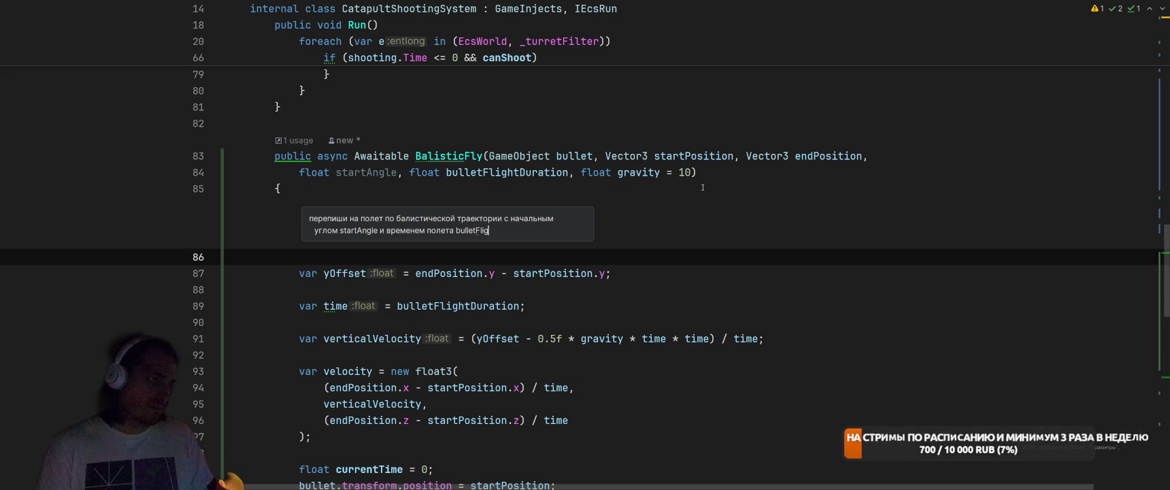
type("on")
key("Return")
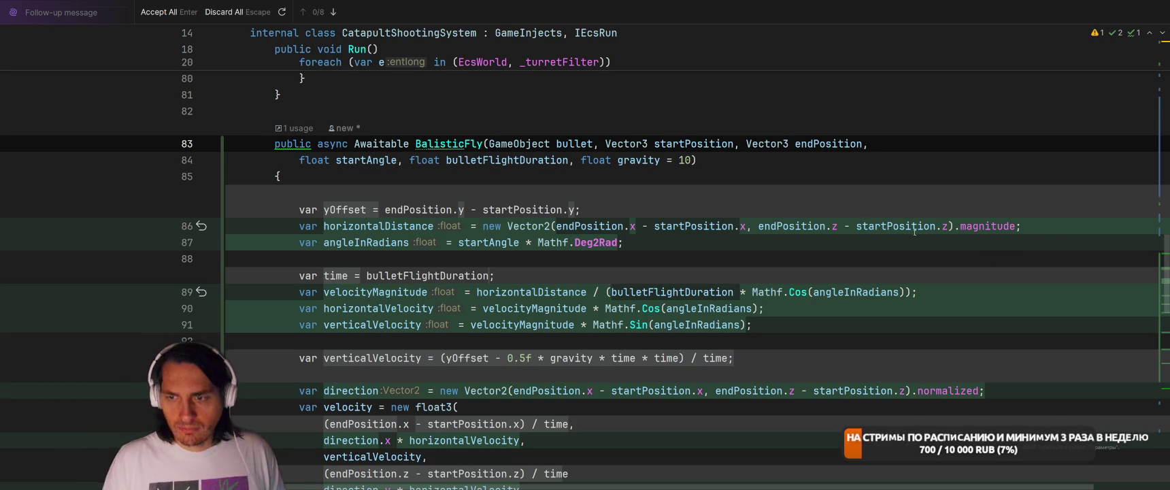
Accept the AI rewrite of BalisticFly in CatapultShootingSystem.cs and switch back to Unity
scroll(806, 164, "down", 3)
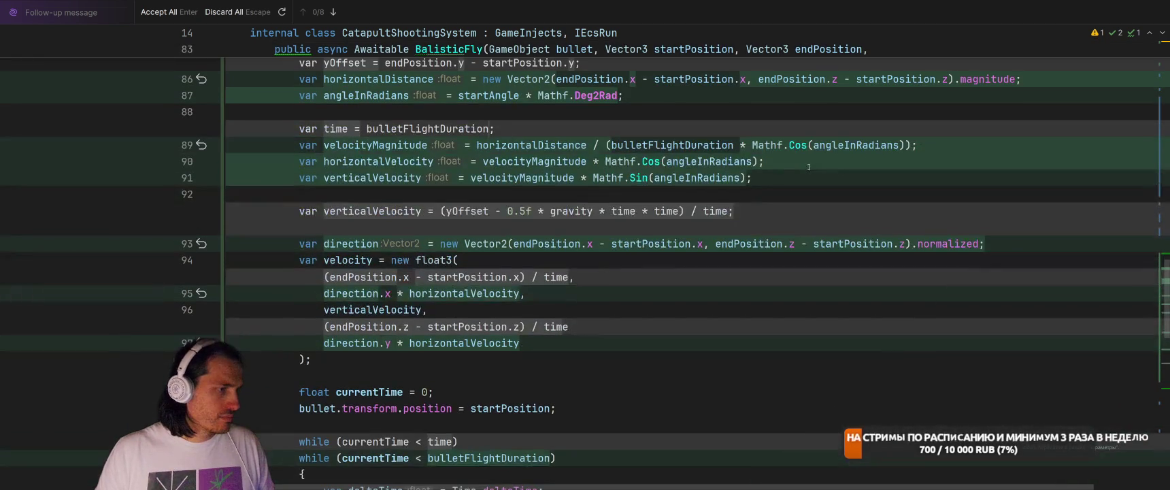
scroll(808, 167, "up", 1)
key("Return")
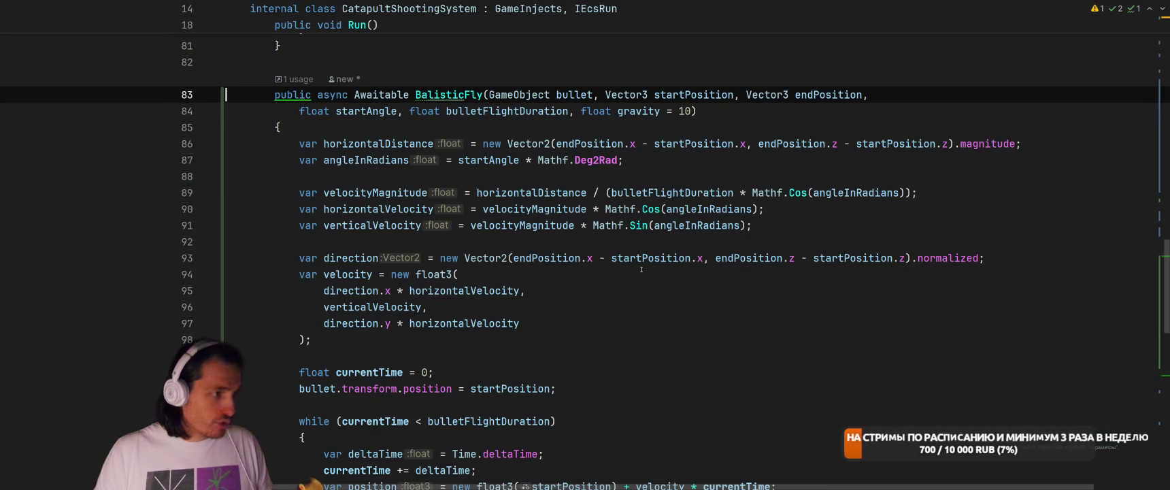
scroll(653, 284, "up", 1)
scroll(664, 258, "down", 5)
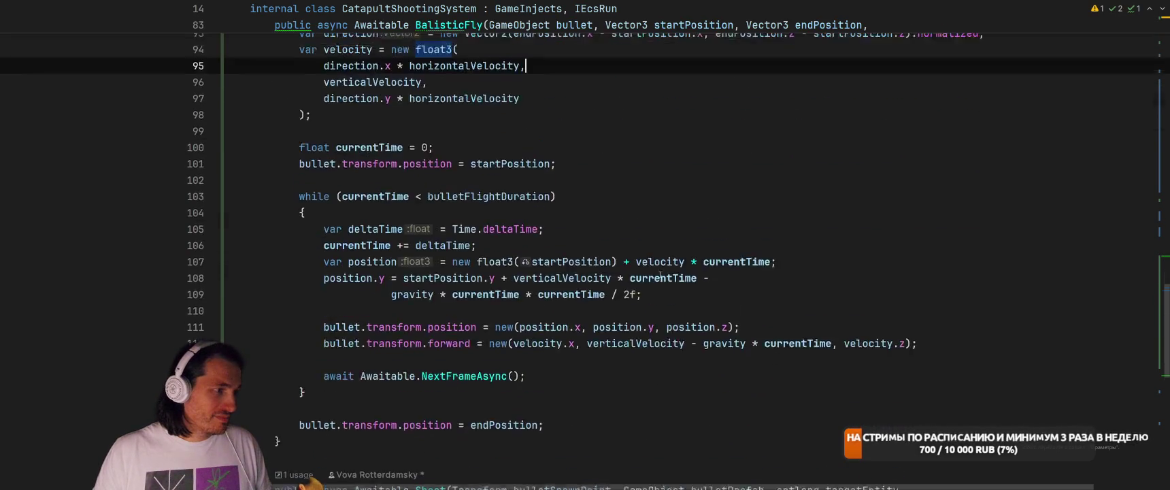
key("alt+Tab")
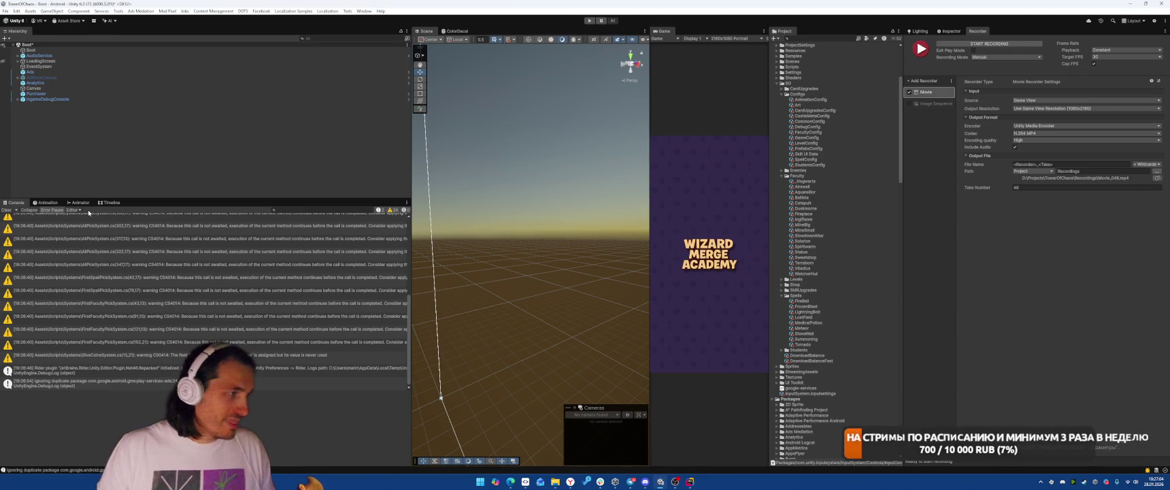
Clear the Console, play, enroll a unit for 40 coins, start the battle, then stop play mode
left_click(7, 209)
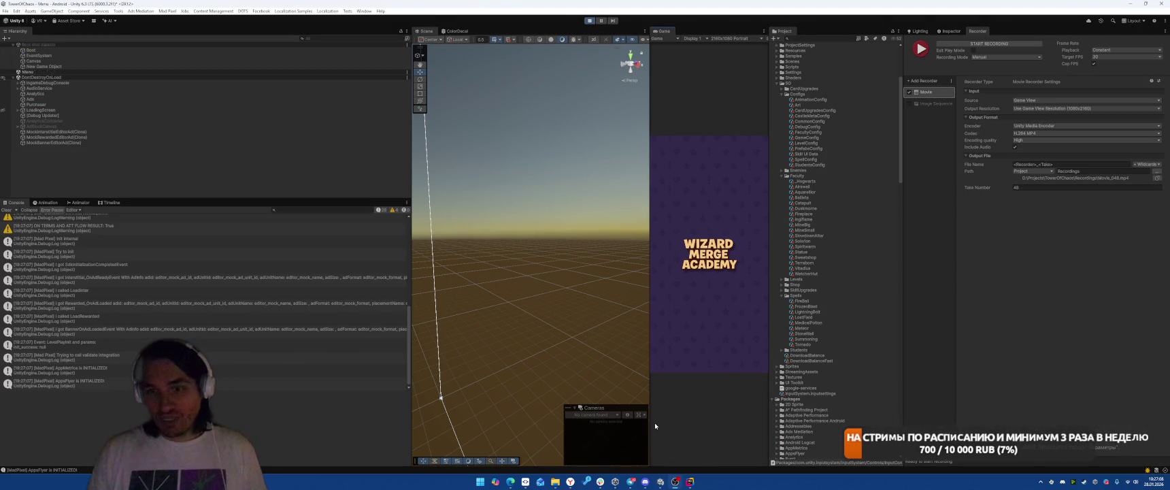
left_click(718, 314)
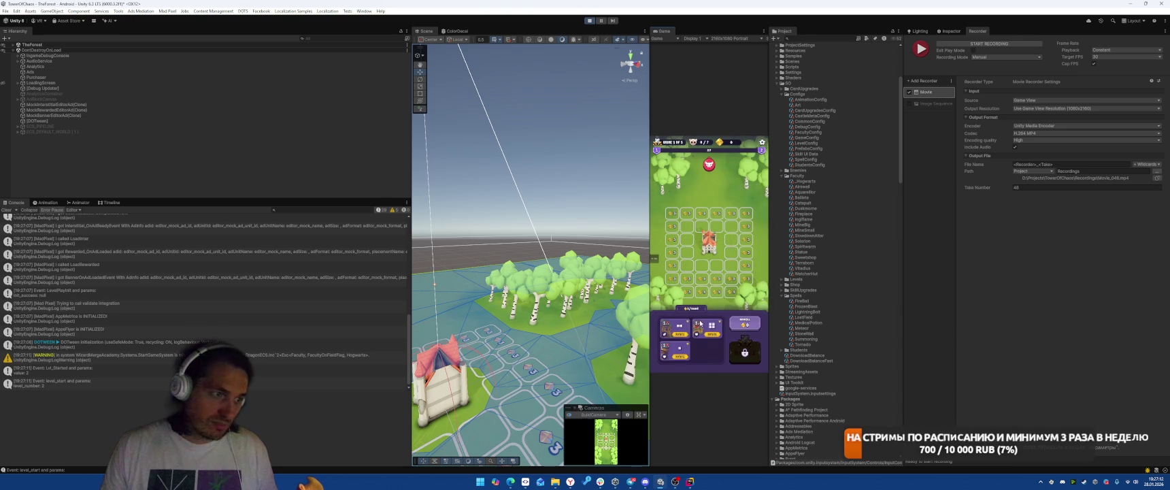
left_click(745, 321)
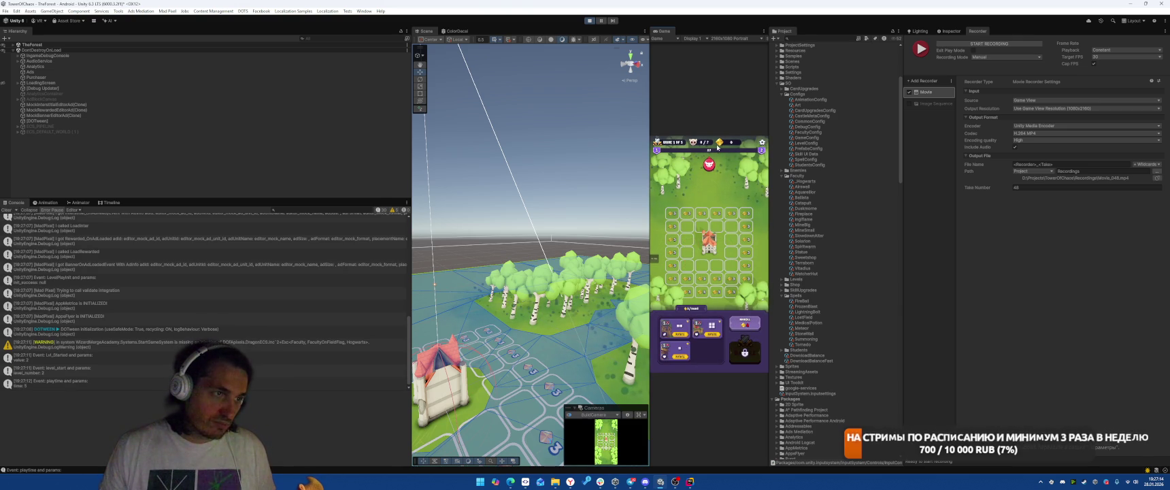
left_click(745, 324)
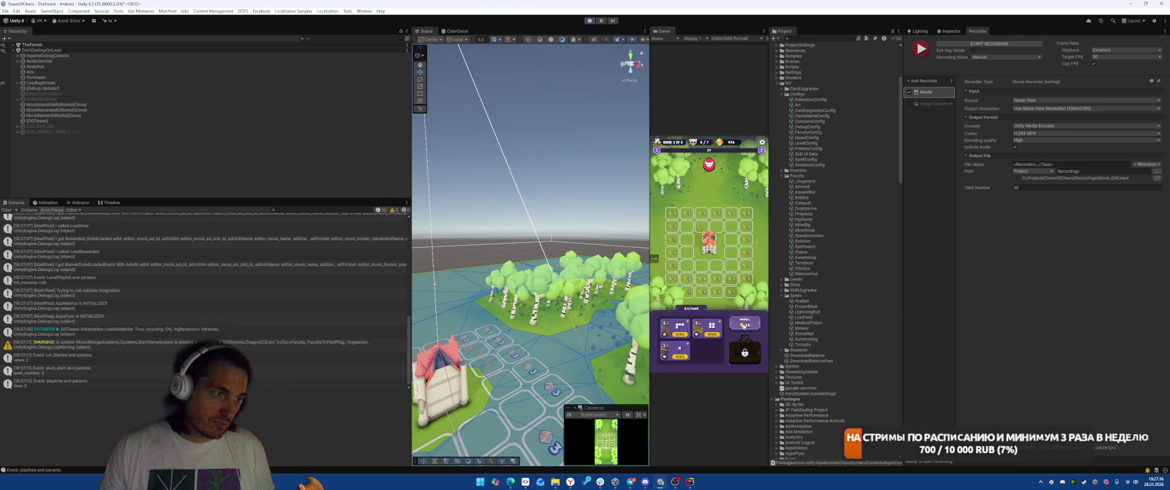
left_click(674, 334)
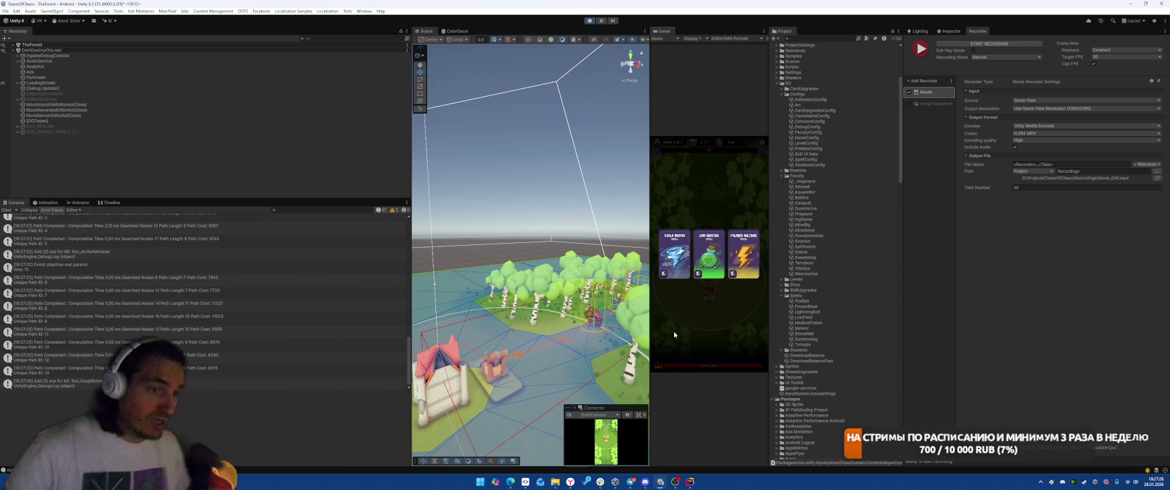
left_click(590, 20)
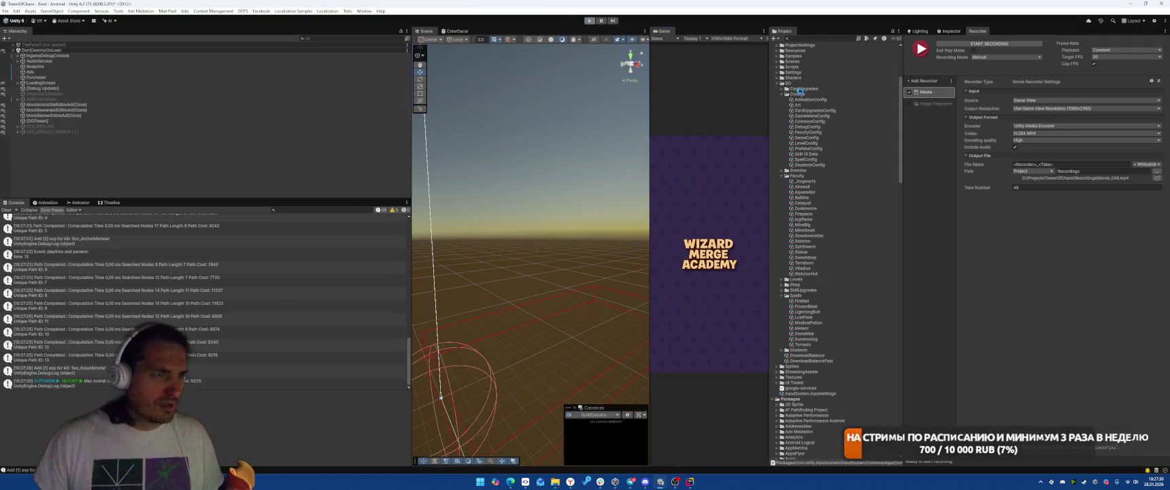
Find the Catapult prefab via Project search and open its CatapultaView script from the Inspector
type("Catapu")
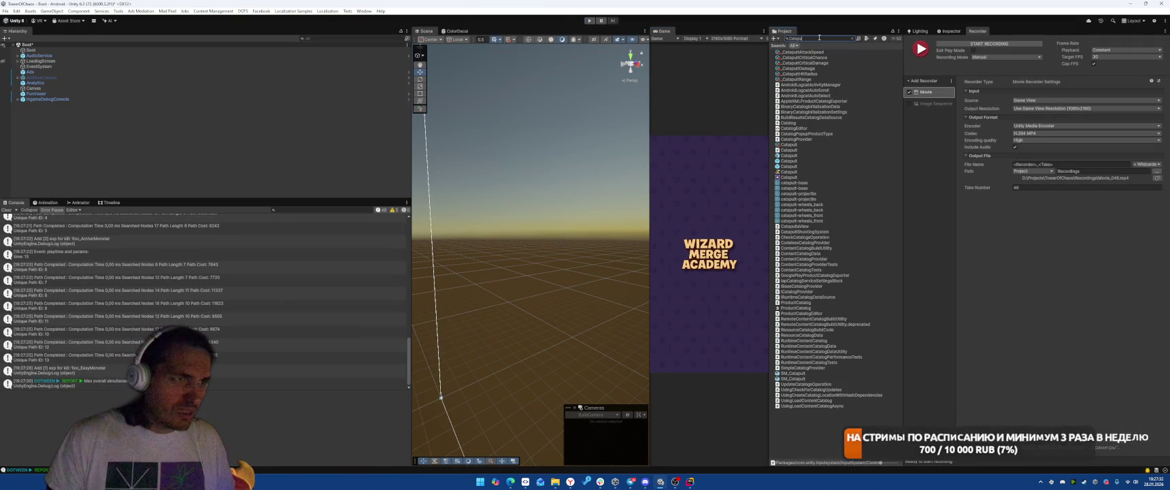
left_click(797, 107)
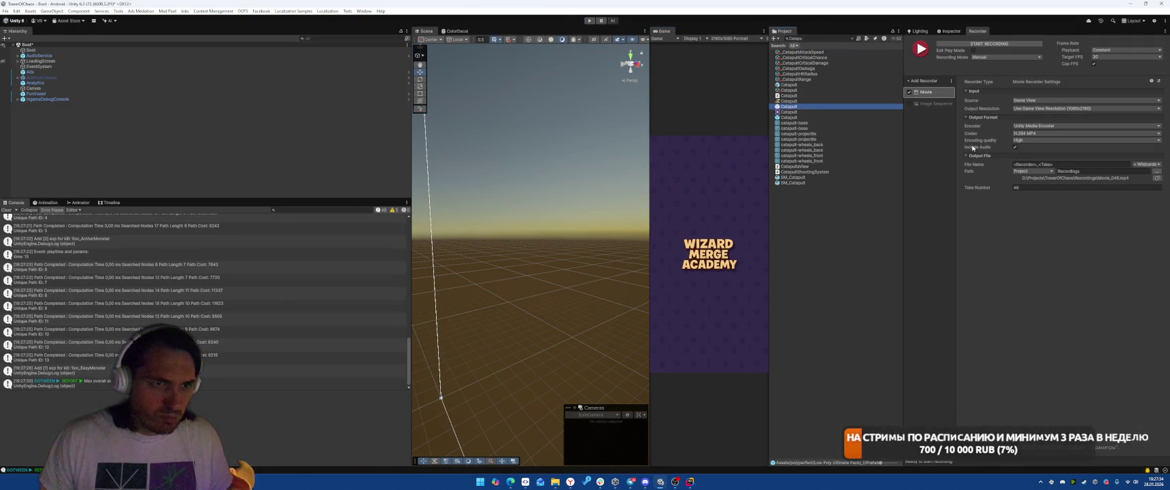
left_click(947, 31)
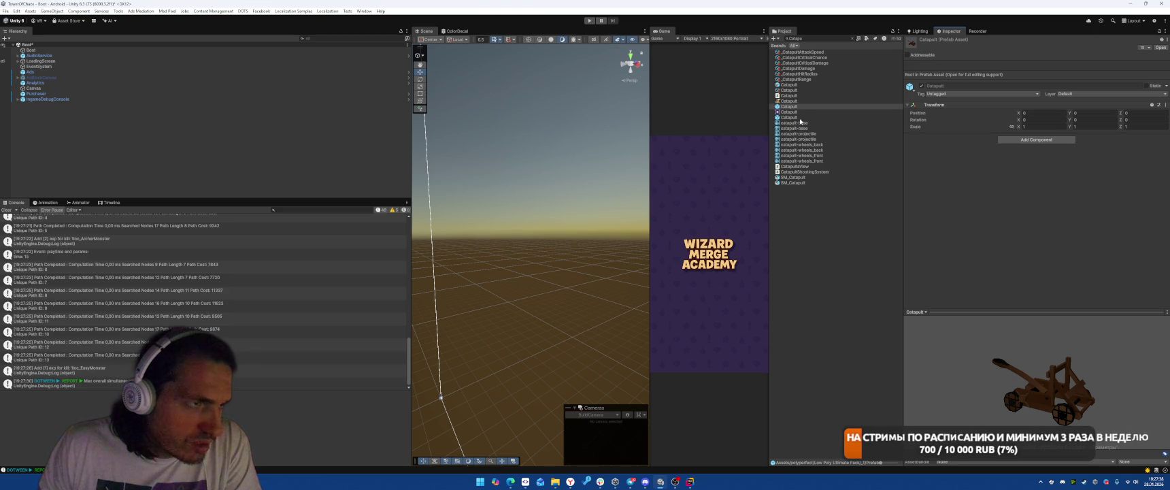
left_click(801, 118)
left_click(789, 84)
scroll(978, 197, "down", 5)
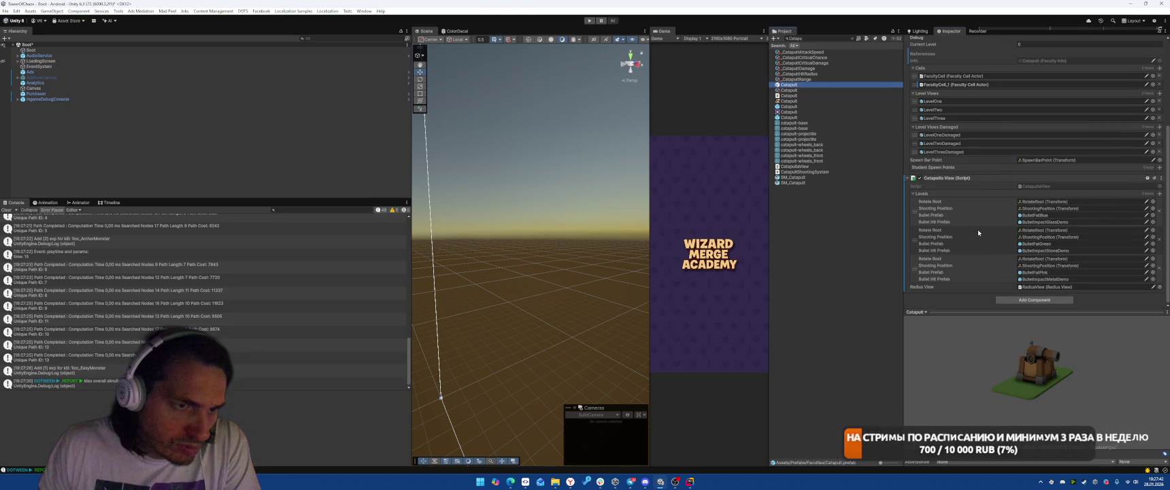
double_click(1035, 187)
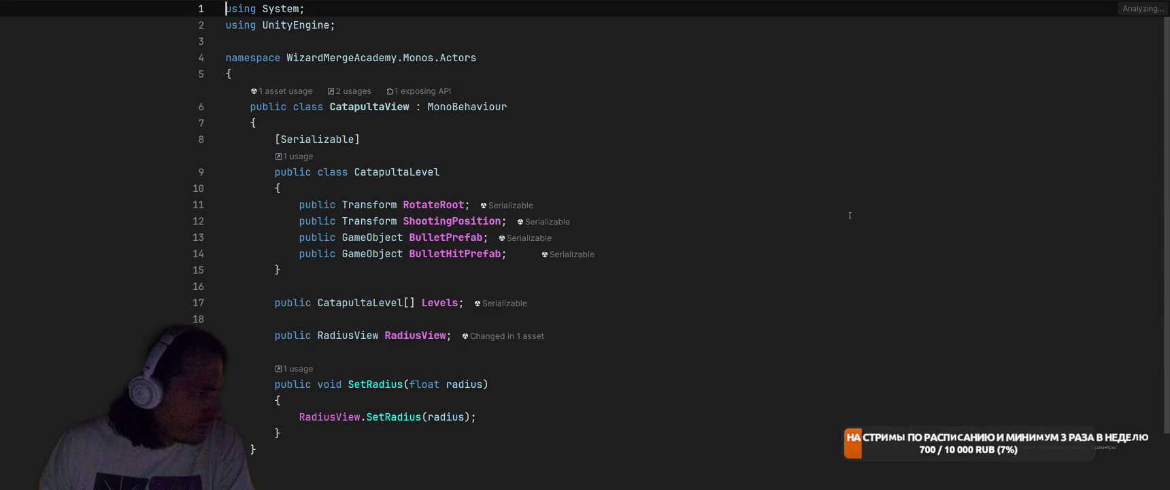
Switch from CatapultaView.cs back to CatapultShootingSystem.cs
left_click(725, 234)
key("ctrl+Tab")
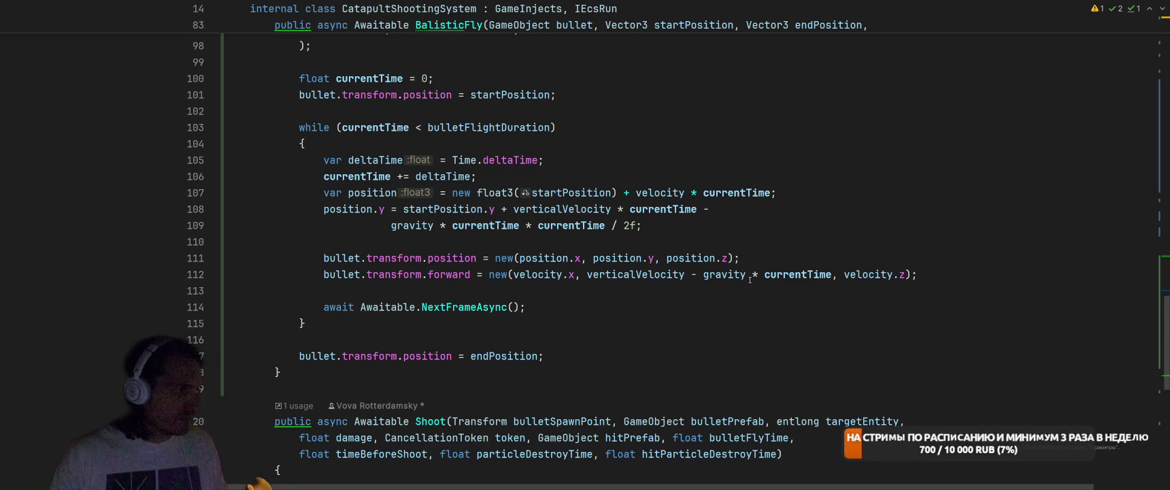
Change the Shoot call's bulletFlyTime from 0 to 5
scroll(748, 279, "down", 2)
scroll(746, 281, "up", 15)
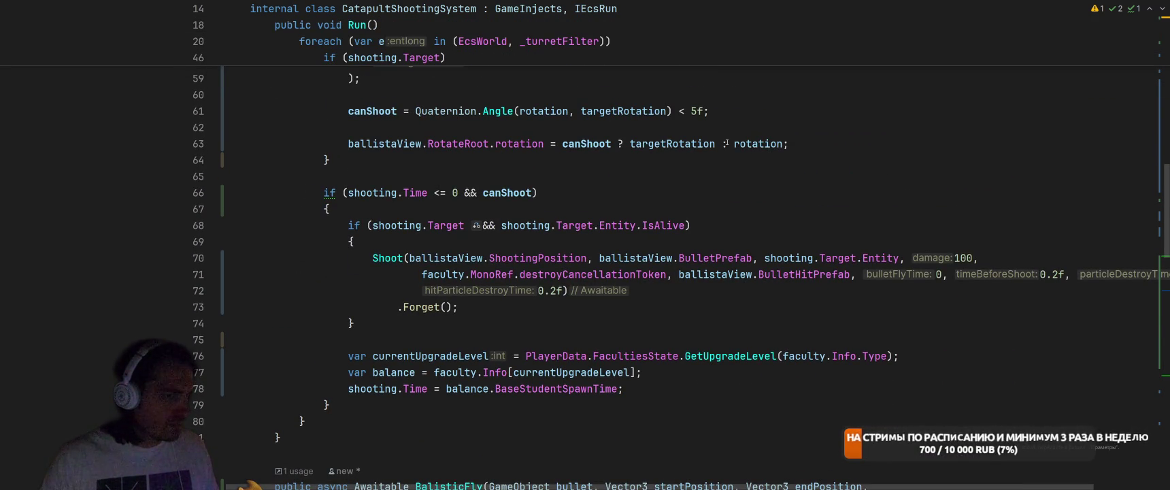
scroll(725, 144, "right", 3)
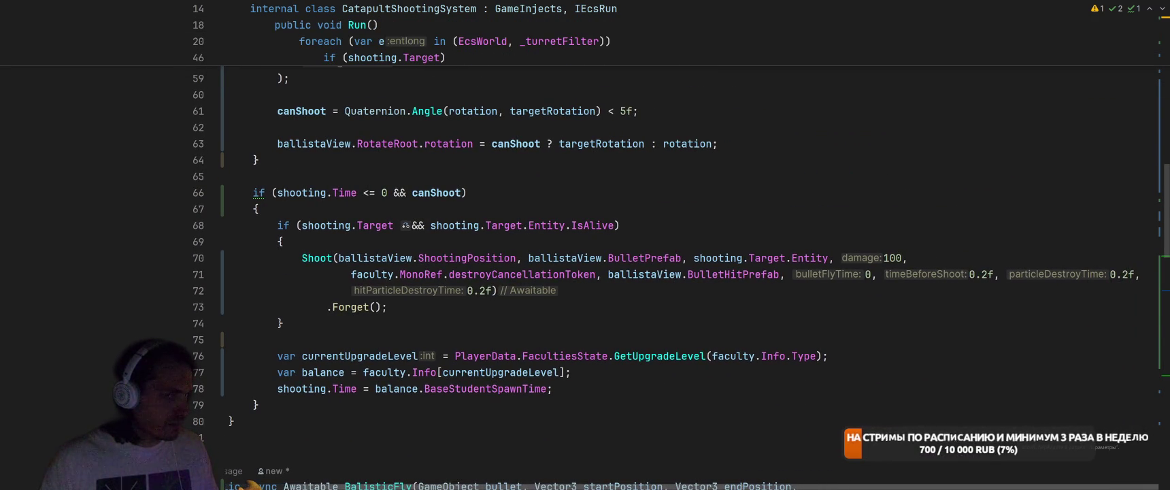
left_click(869, 274)
key("BackSpace")
type("5")
key("Return")
key("Up")
key("Up")
key("Up")
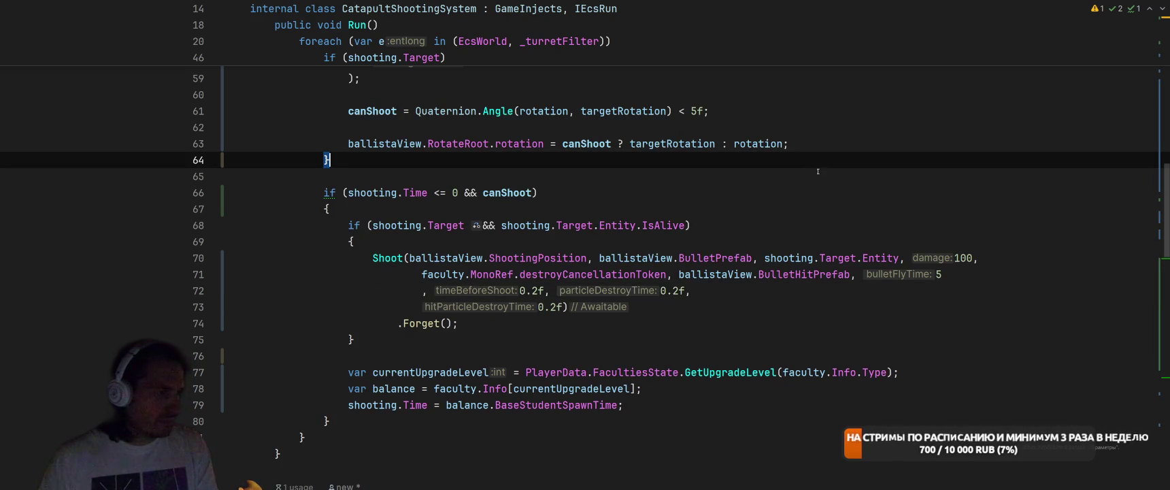
scroll(837, 213, "down", 4)
scroll(837, 254, "up", 6)
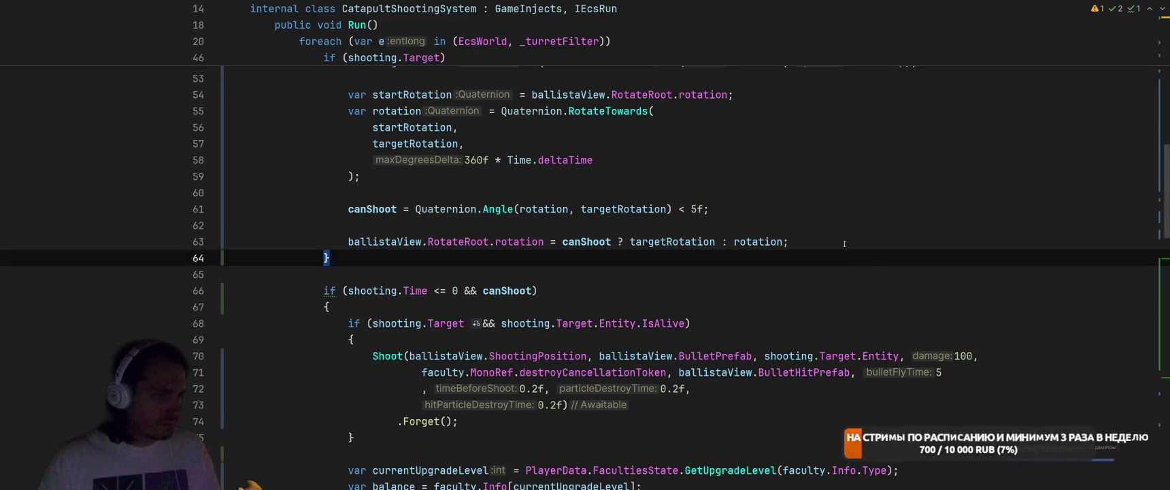
Undo an attempted shooting. edit of the damage value and inspect the Catapult struct declaration
double_click(962, 356)
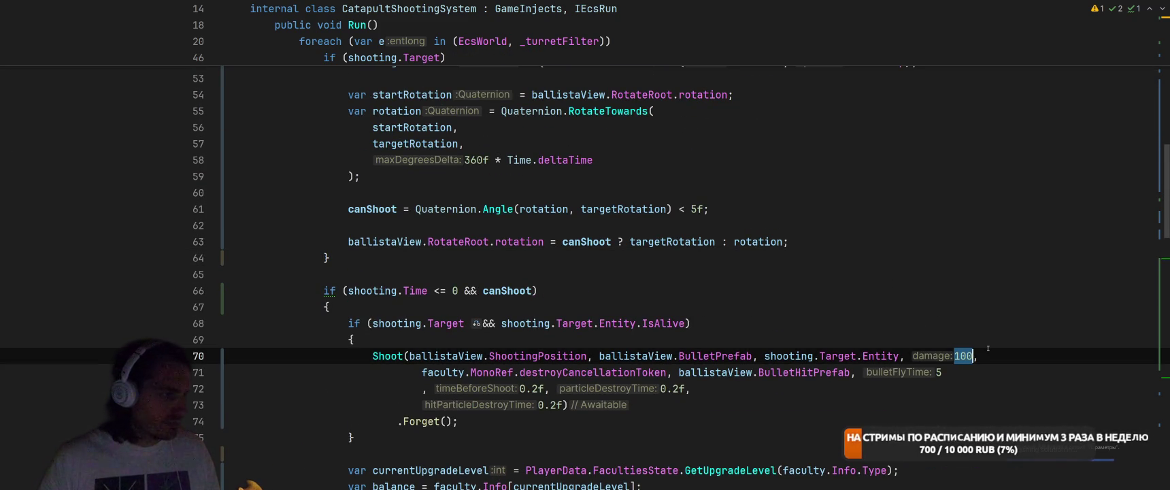
scroll(753, 308, "up", 9)
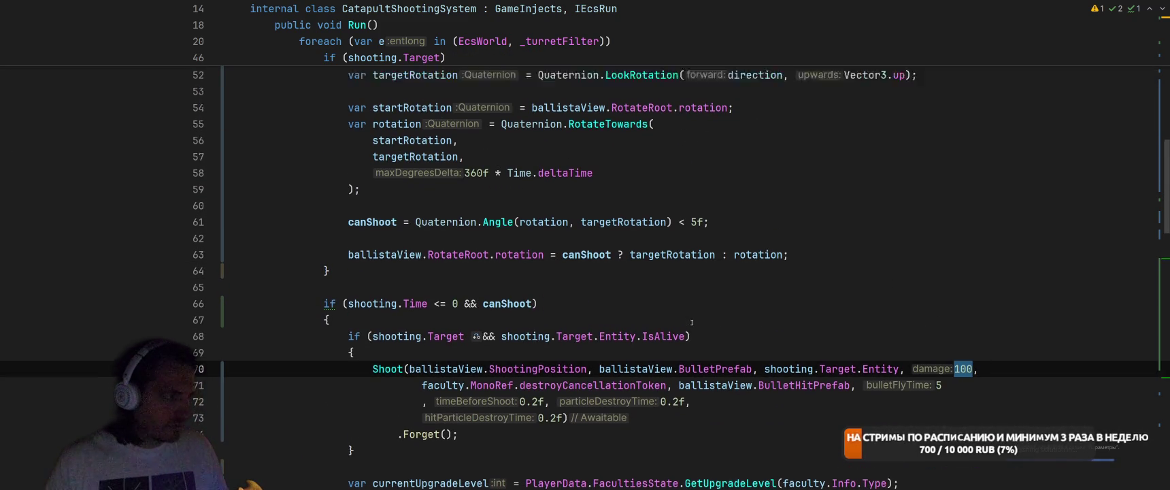
scroll(753, 308, "up", 6)
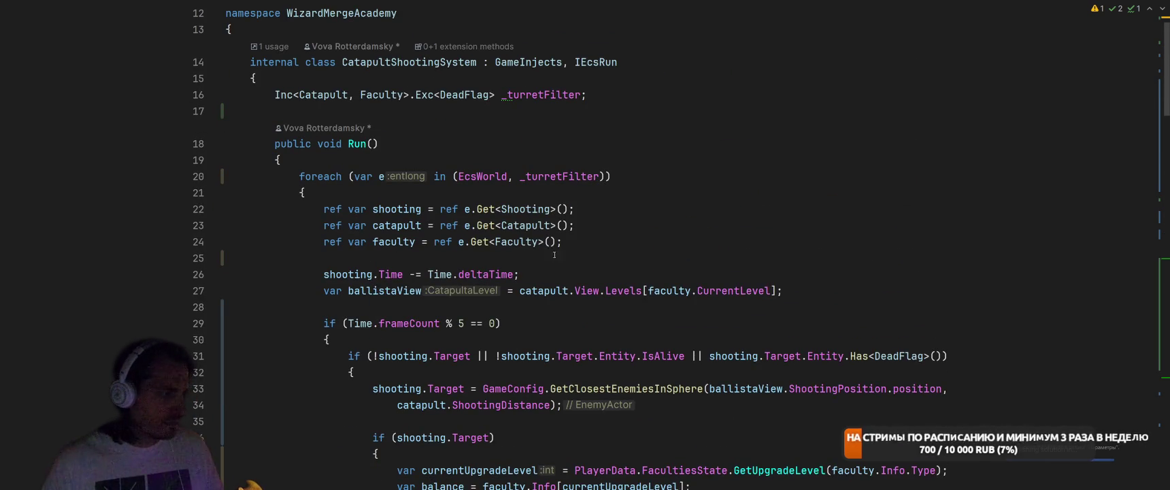
scroll(880, 255, "down", 4)
type("shooting.Target.Entity, shooting.,")
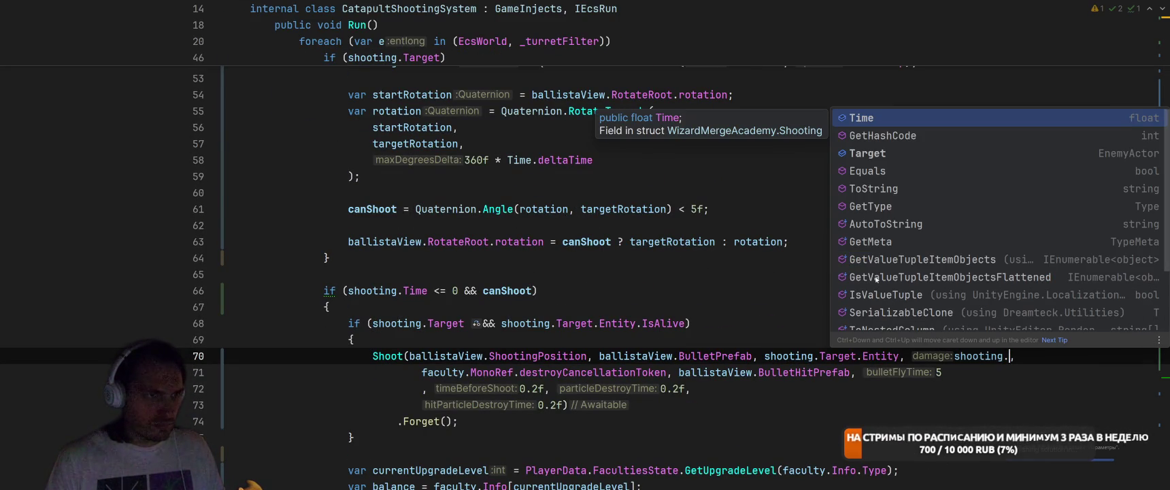
key("ctrl+z")
key("ctrl+z")
key("ctrl+z")
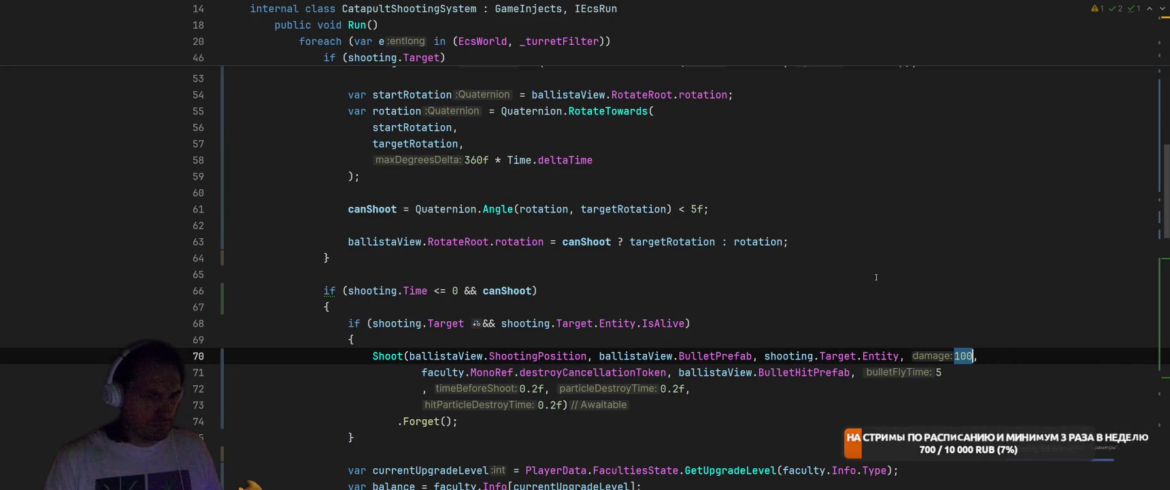
scroll(884, 273, "up", 15)
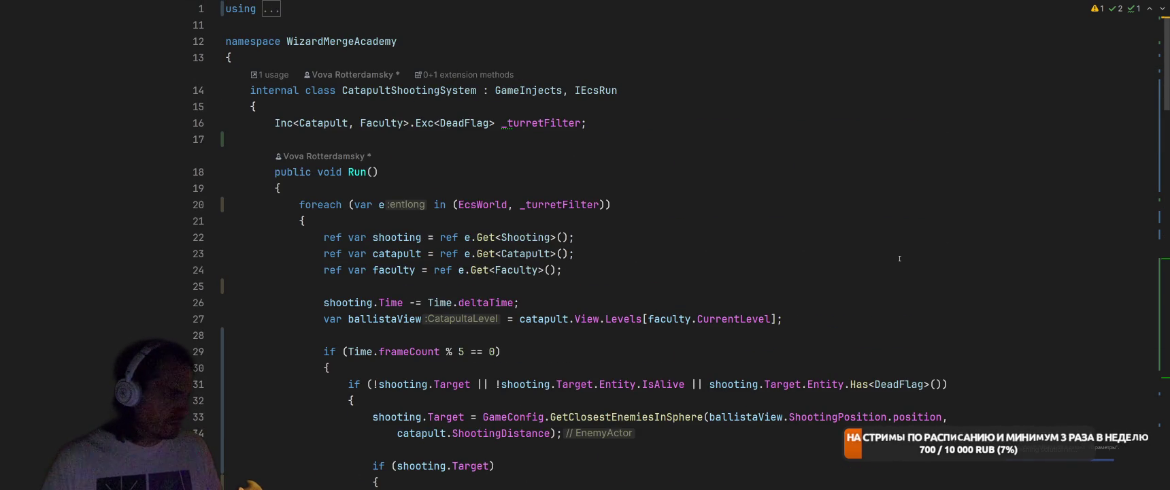
left_click(531, 253, "ctrl")
key("ctrl+alt+Left")
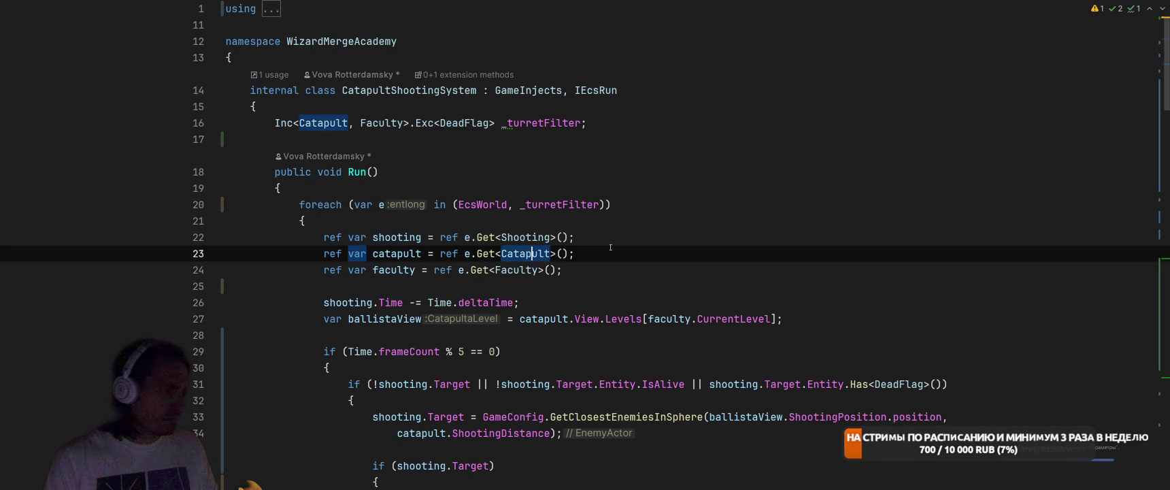
scroll(959, 243, "down", 15)
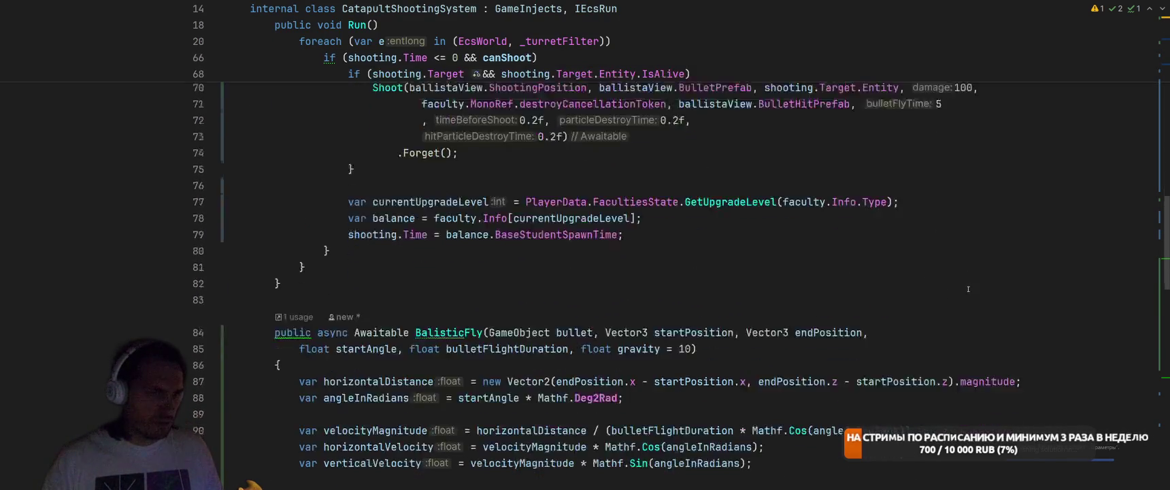
Replace the hardcoded damage 100 with catapult.Damage via completion
left_click(972, 251)
key("BackSpace")
key("BackSpace")
type("catapult.Dam")
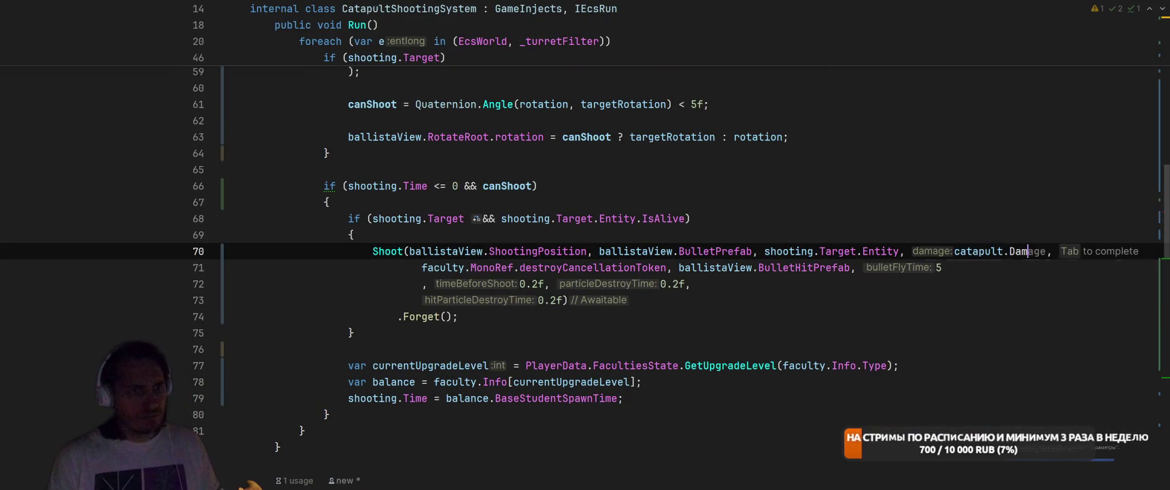
key("Tab")
key("ctrl+Tab")
key("ctrl+Tab")
key("ctrl+Tab")
Replace the ballista's hardcoded damage 100 with turret.Damage
scroll(922, 159, "down", 3)
double_click(821, 188)
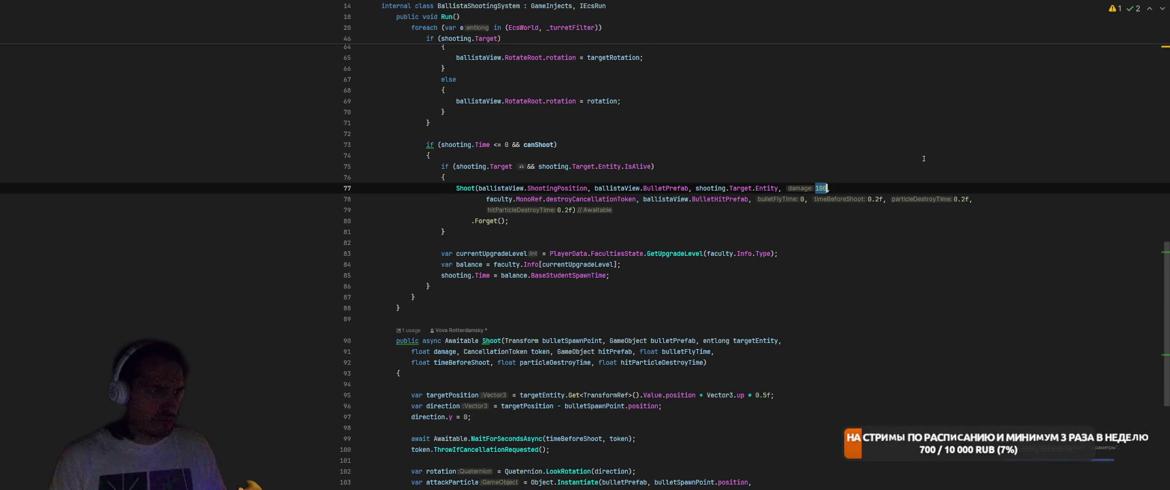
type("ba")
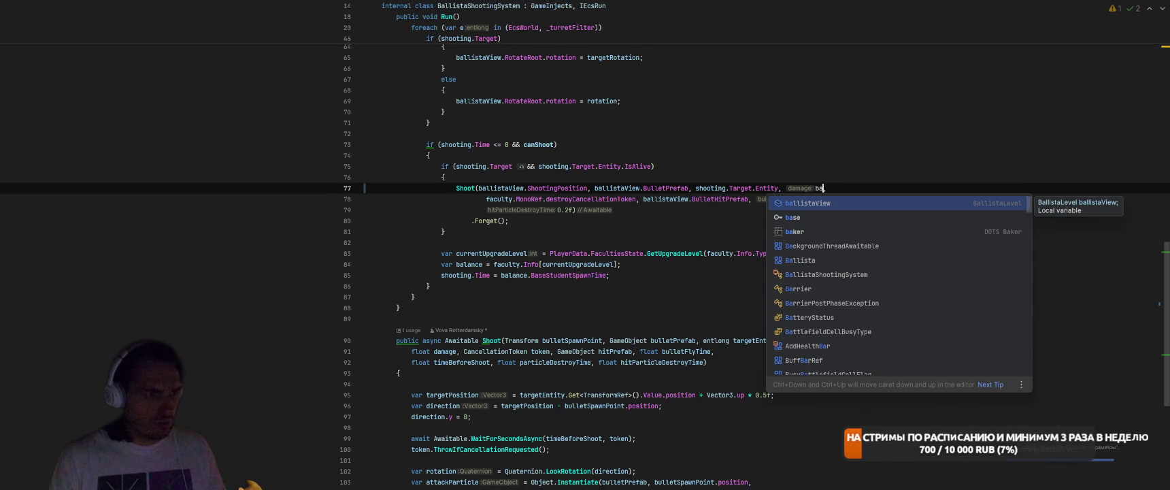
key("BackSpace")
key("BackSpace")
type("tu")
key("Tab")
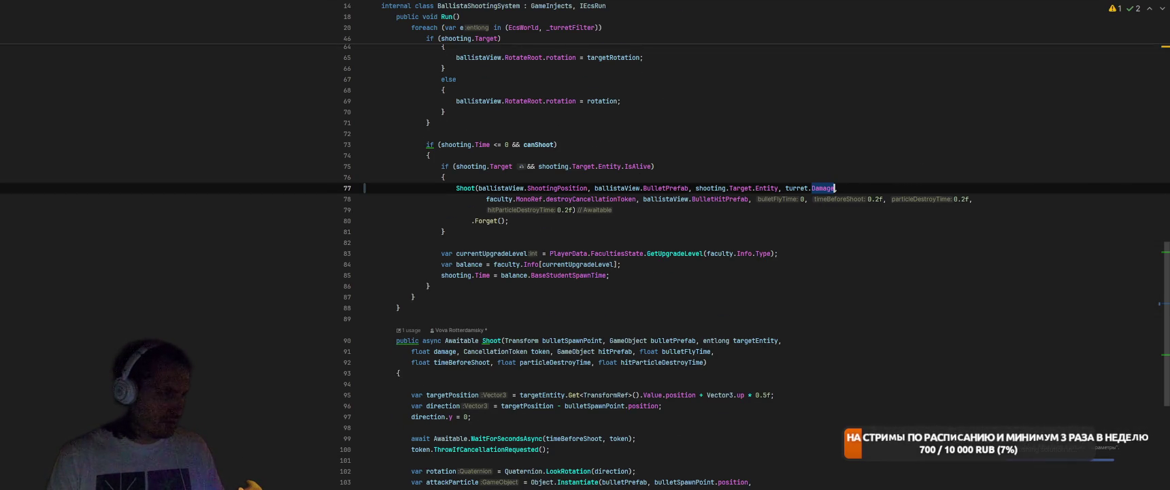
Compare with the catapult's Shoot call in CatapultShootingSystem, then return to Unity
scroll(738, 201, "up", 6)
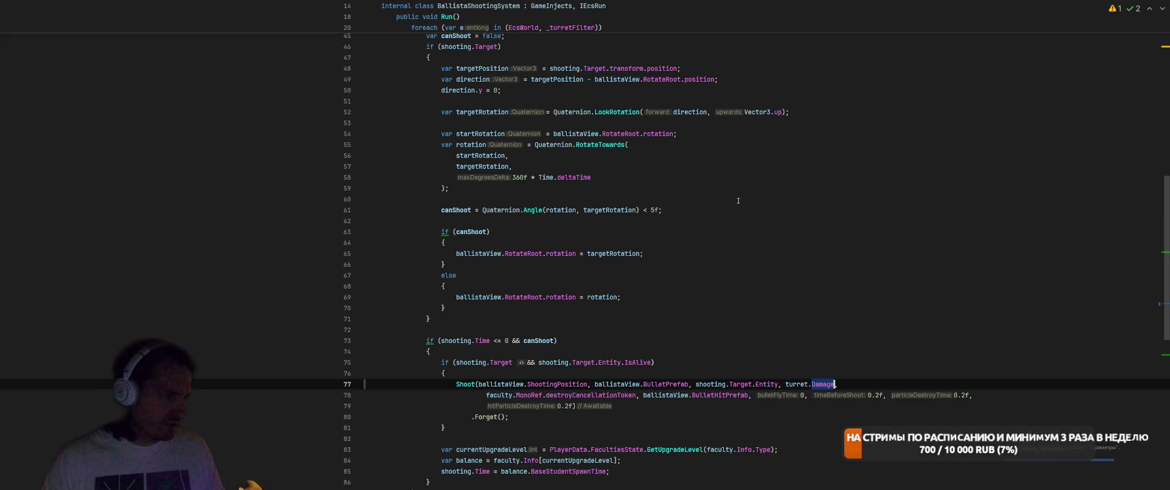
scroll(738, 201, "up", 6)
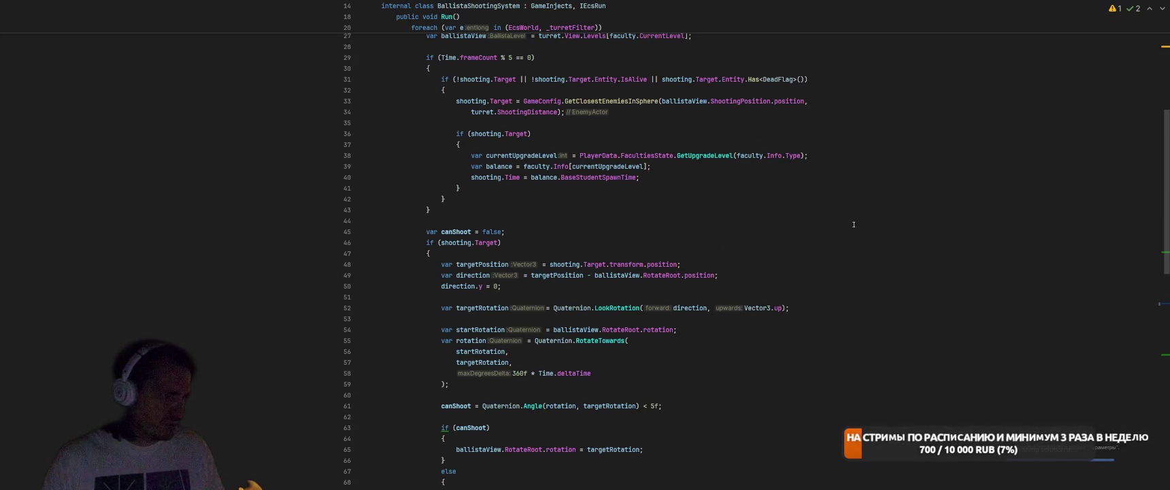
scroll(853, 224, "up", 3)
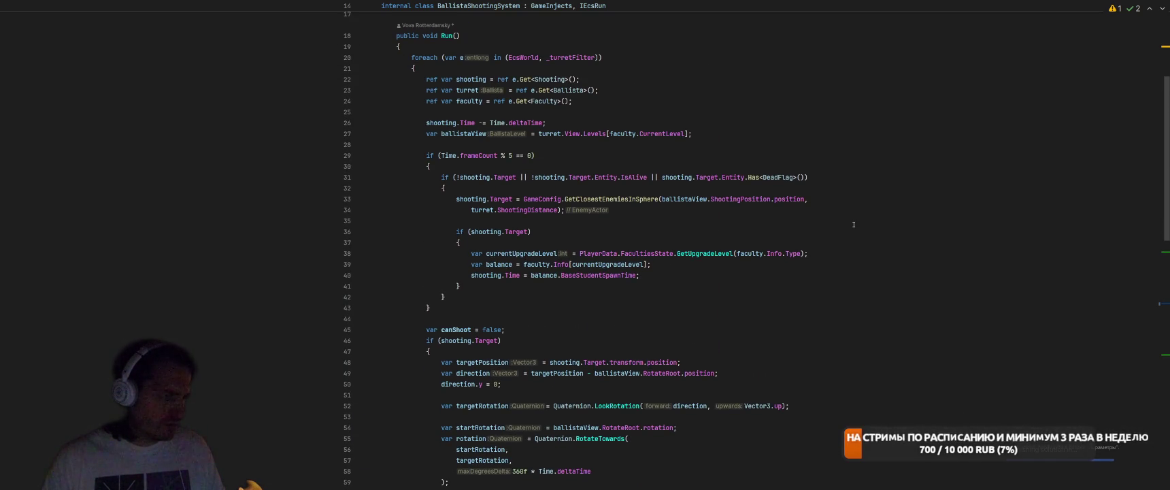
key("ctrl+Tab")
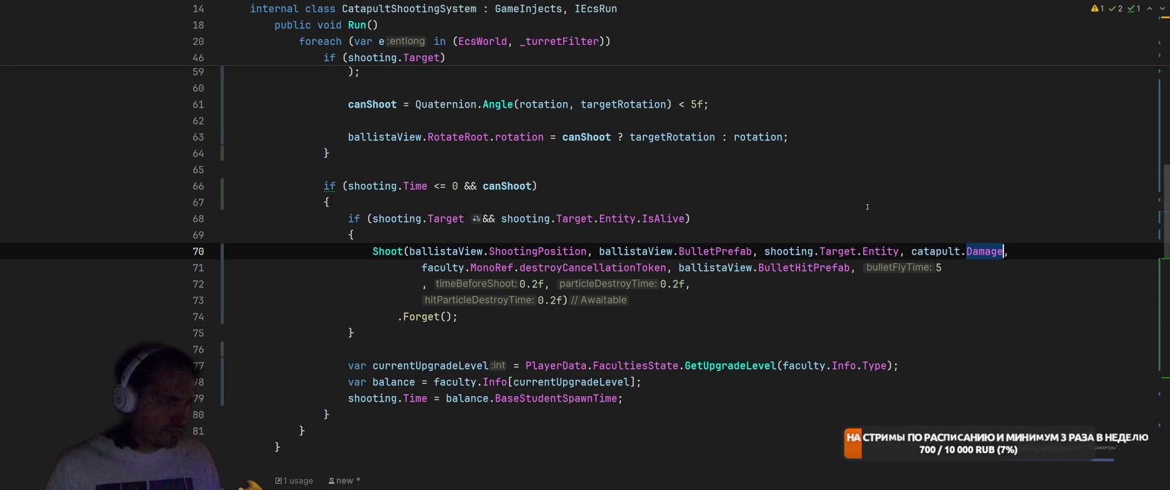
scroll(867, 206, "up", 9)
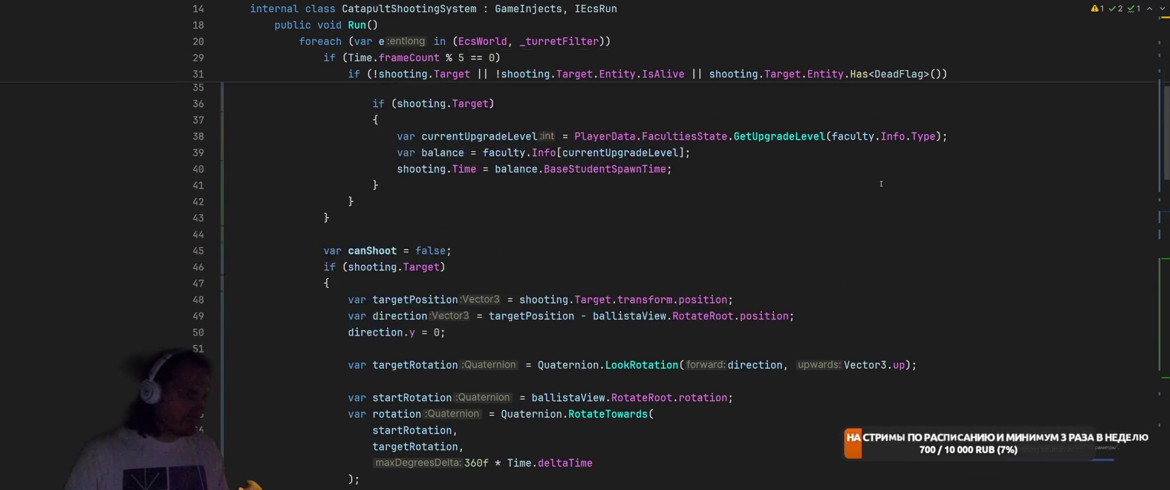
key("alt+Tab")
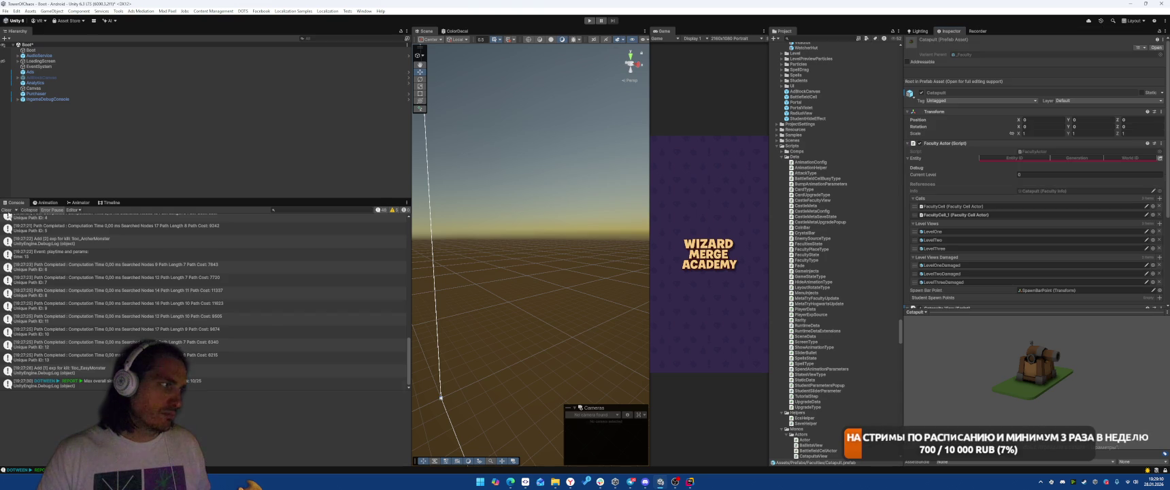
Clear the Console and start a forest battle with a catapult placed on the grid
left_click(9, 211)
left_click(591, 20)
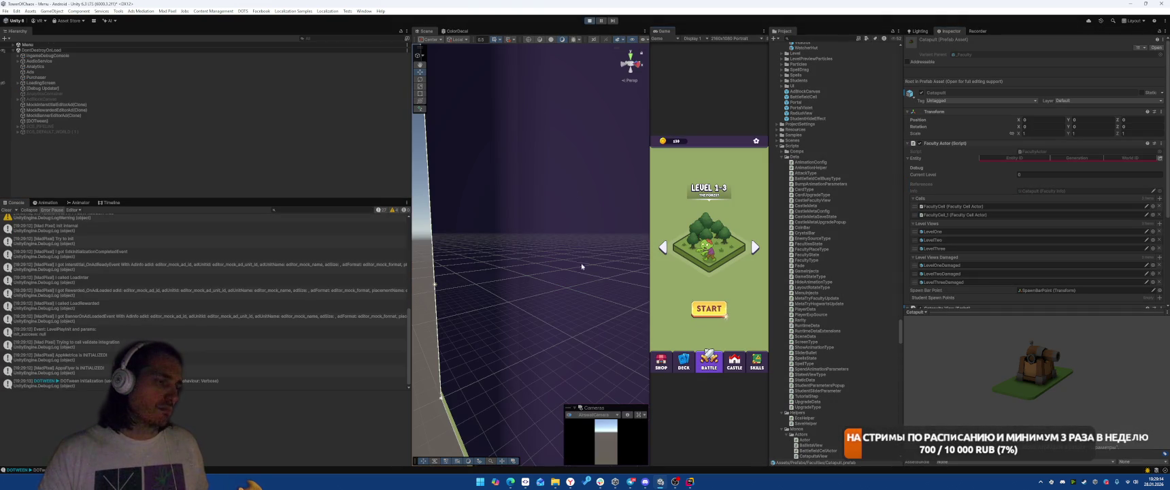
left_click(711, 310)
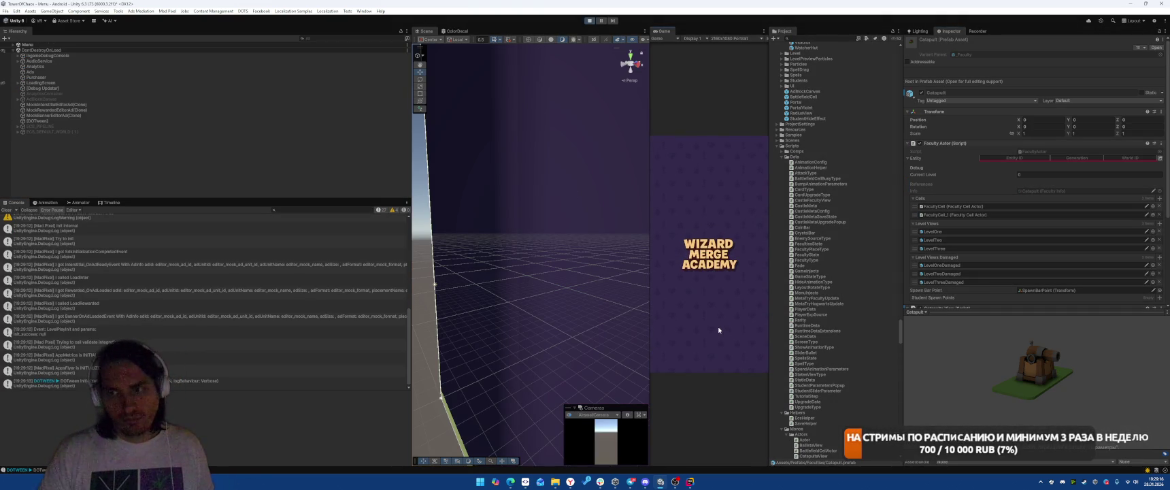
left_click(719, 252)
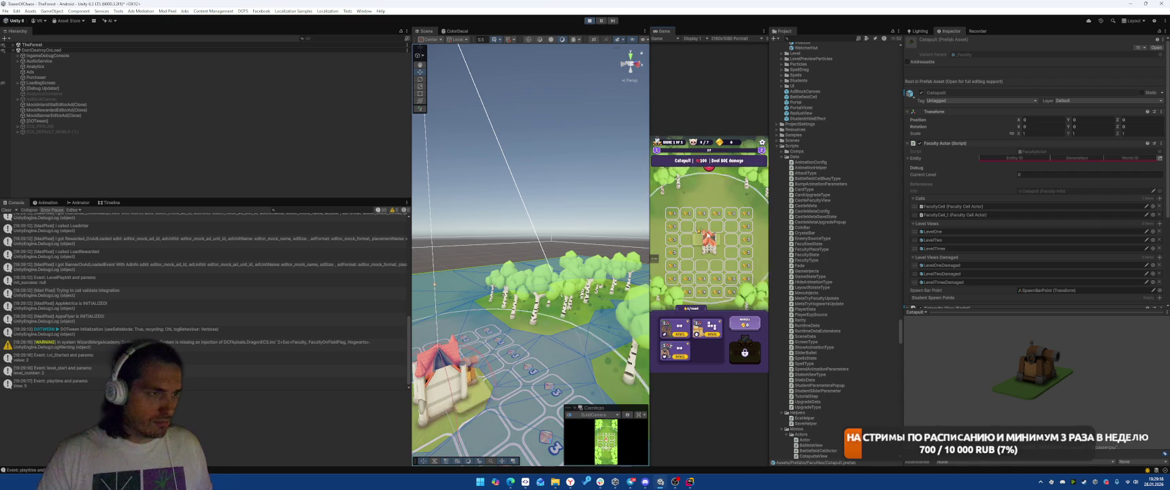
left_click(745, 351)
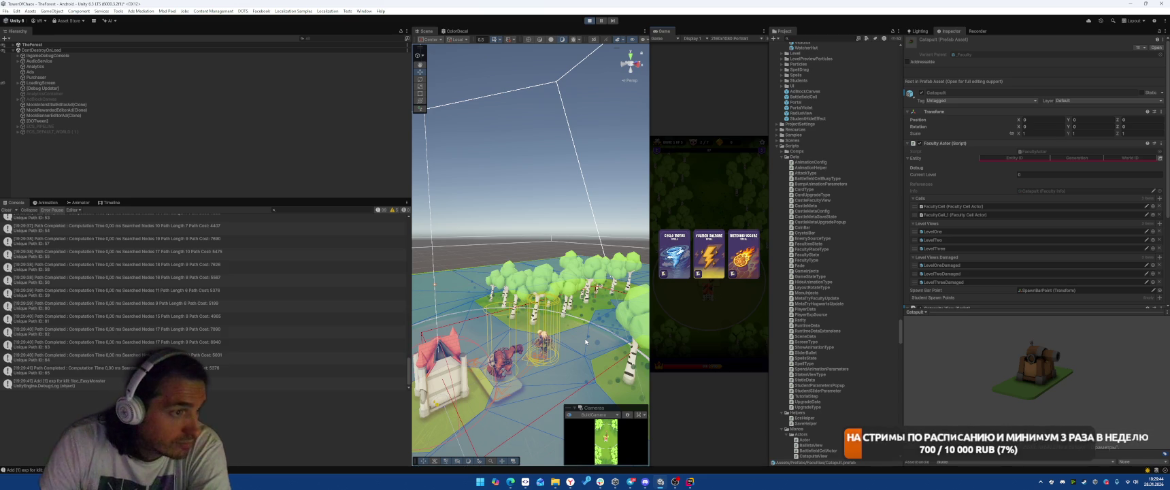
Cast the Fulmen Saltare lightning spell, then stop play mode and return to Rider
left_click(719, 269)
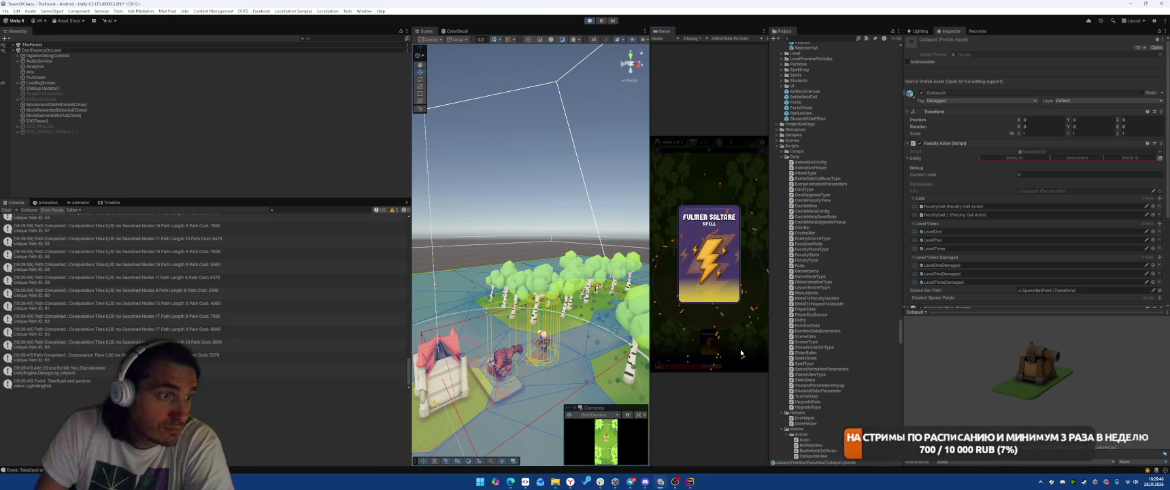
left_click(714, 329)
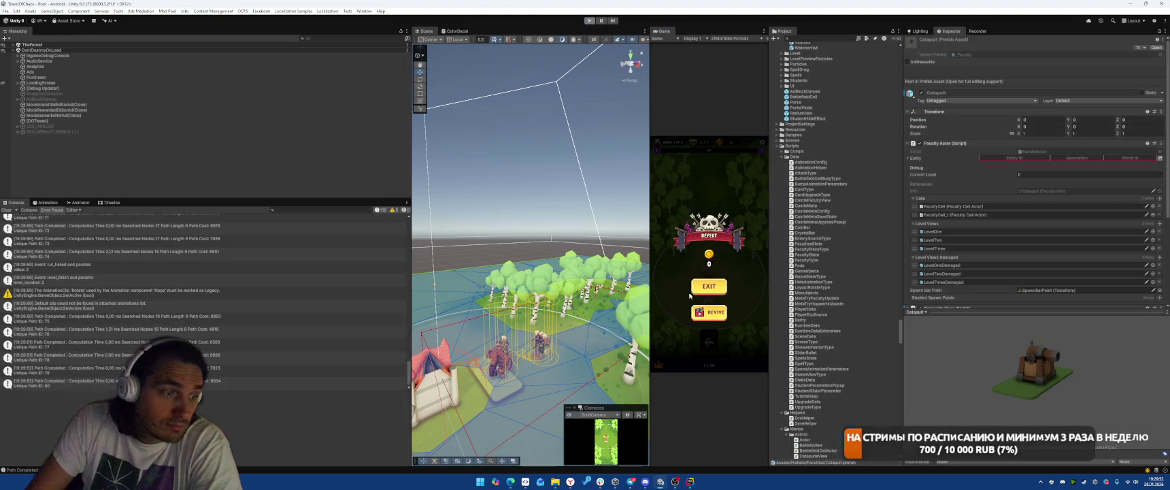
key("ctrl+p")
key("alt+Tab")
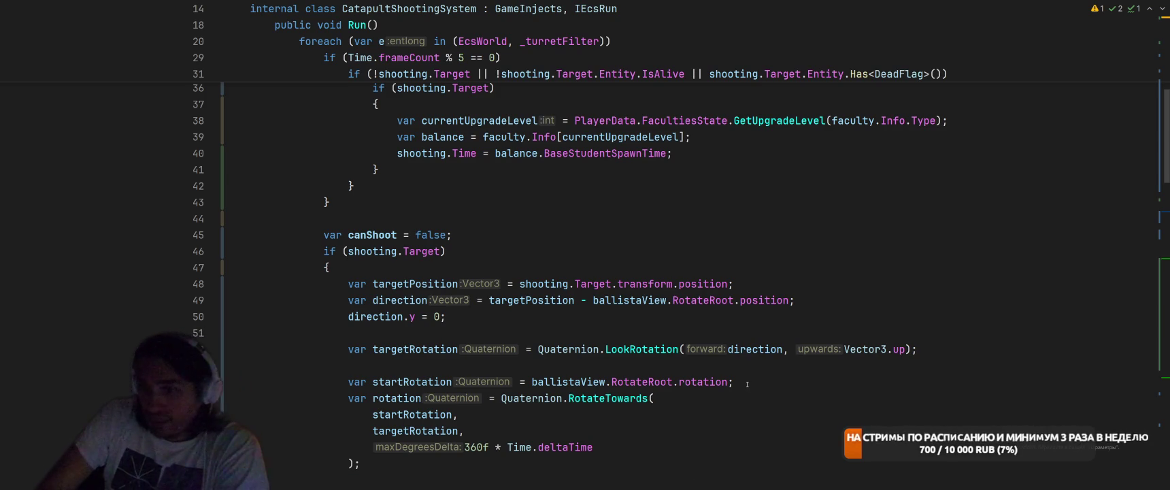
left_click(746, 349)
scroll(754, 354, "up", 1)
scroll(753, 354, "up", 5)
scroll(754, 353, "down", 5)
key("ctrl+Tab")
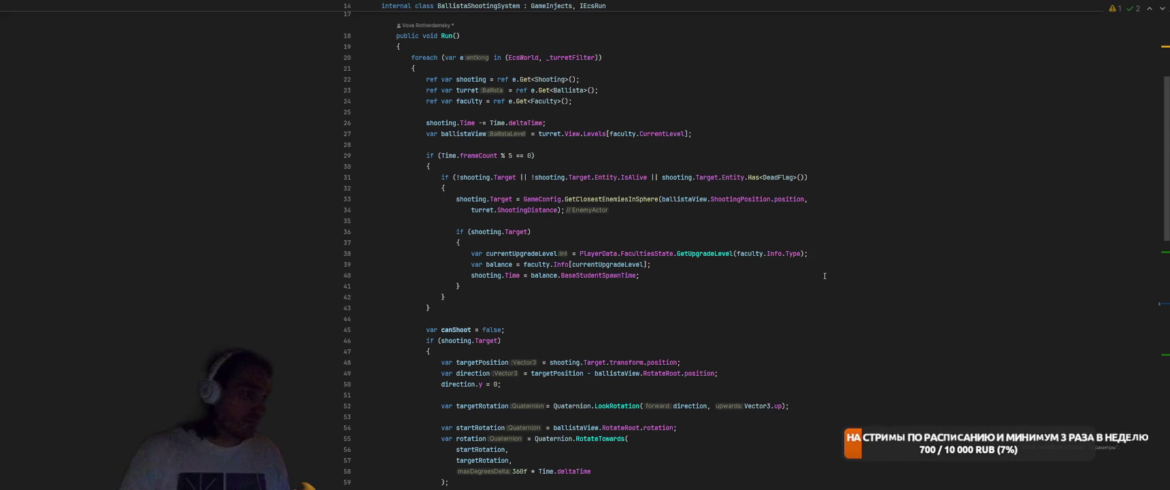
scroll(825, 275, "down", 9)
key("ctrl+Tab")
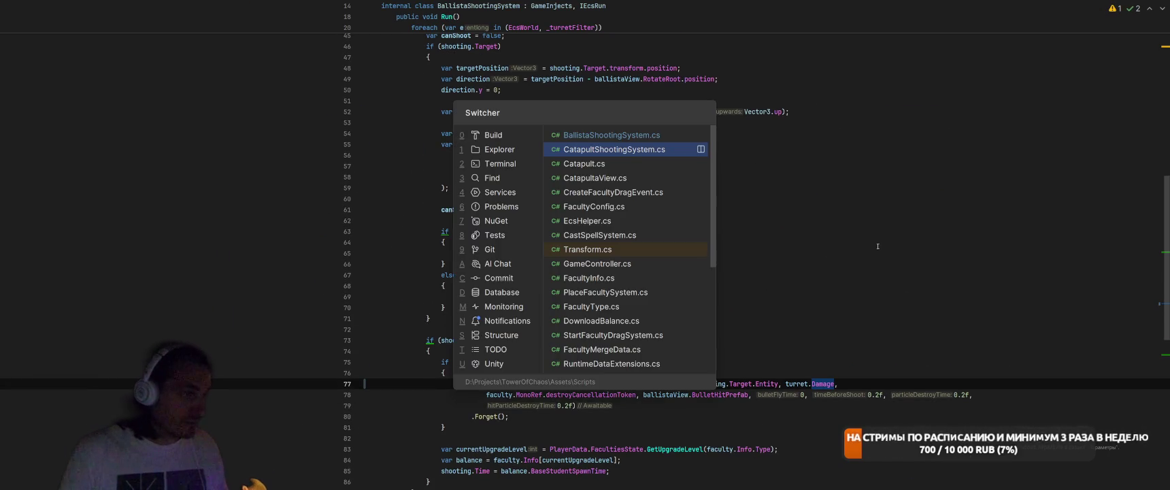
scroll(843, 286, "down", 10)
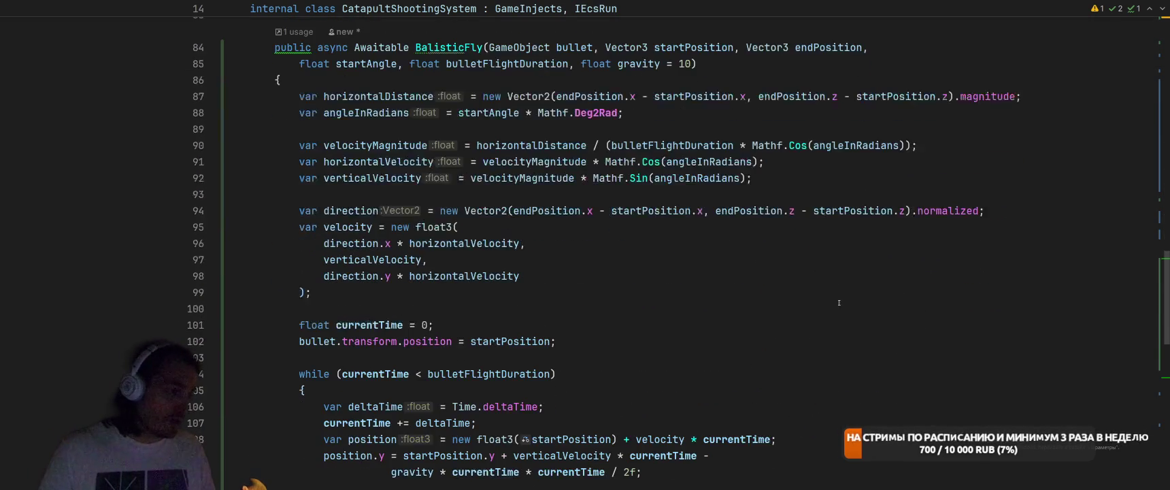
scroll(835, 320, "up", 2)
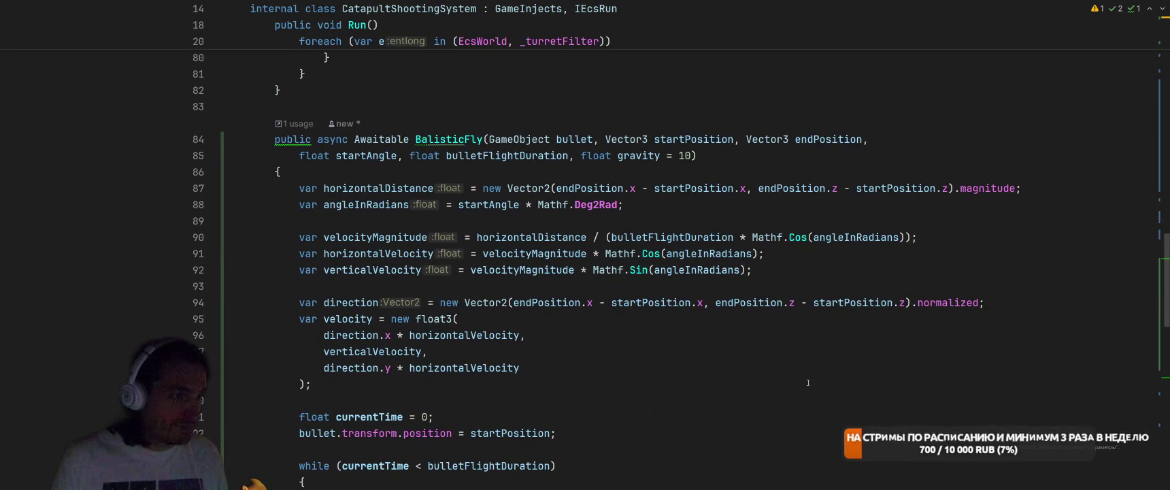
scroll(816, 378, "down", 1)
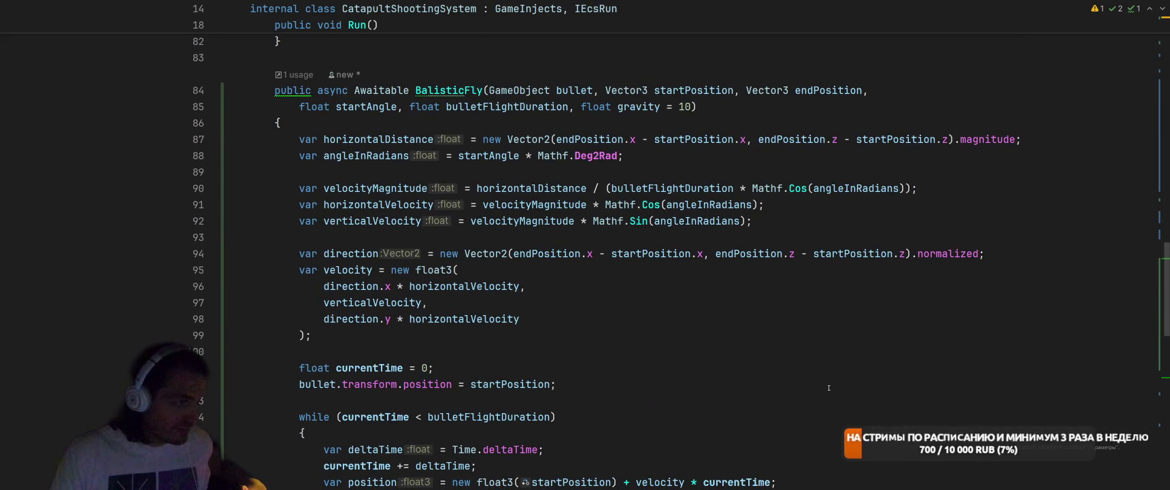
scroll(828, 388, "up", 5)
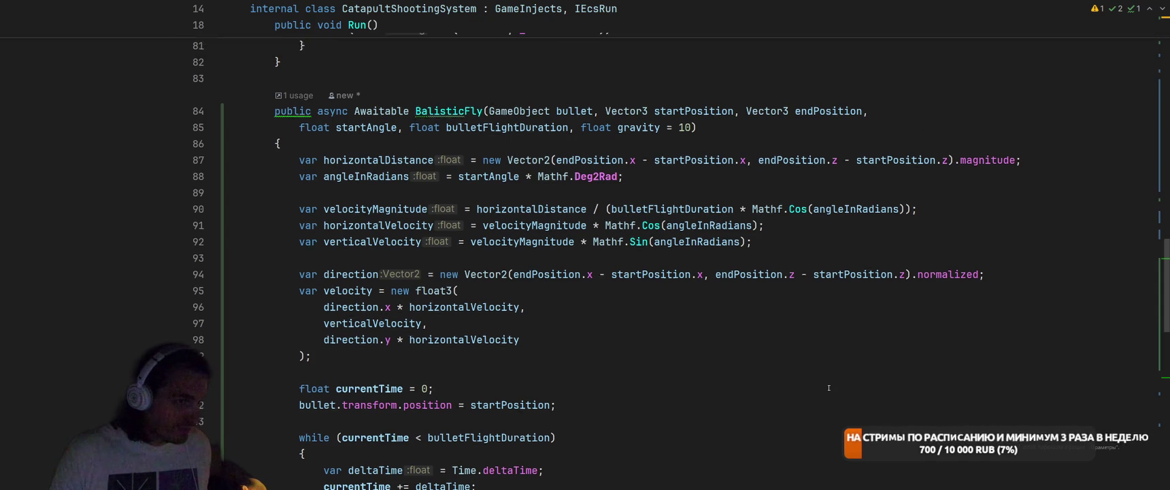
scroll(850, 367, "down", 2)
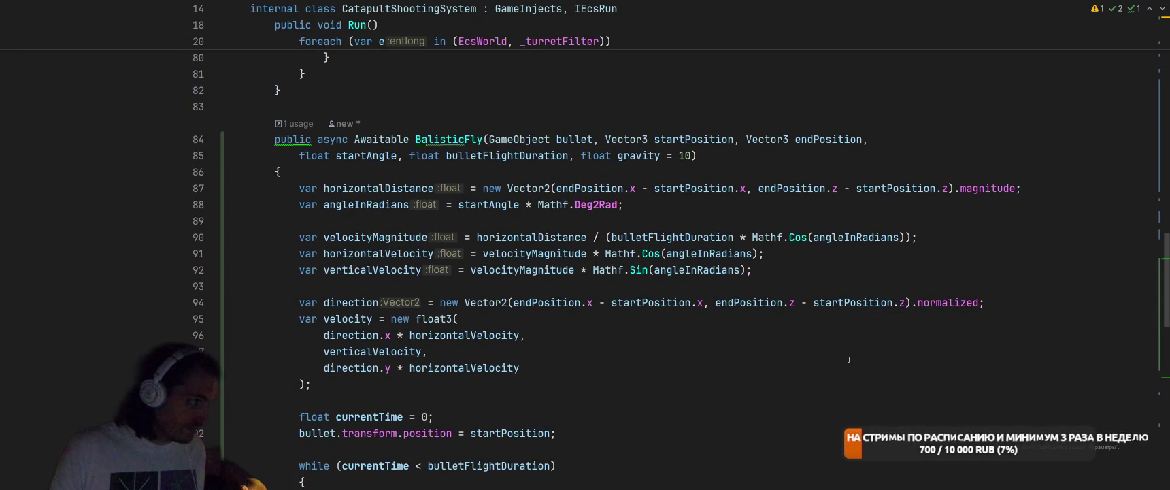
scroll(893, 358, "down", 1)
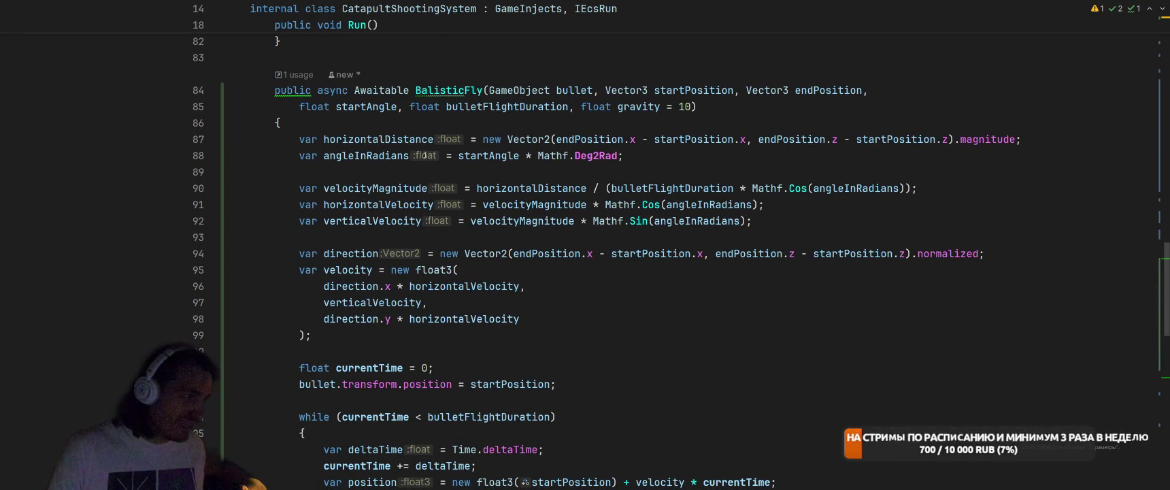
left_click(379, 106)
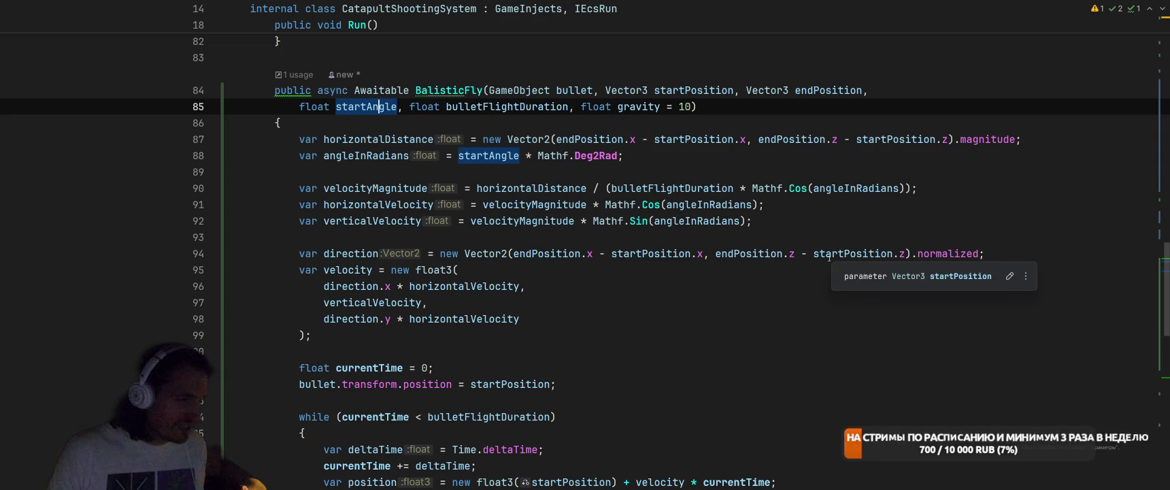
left_click(378, 155)
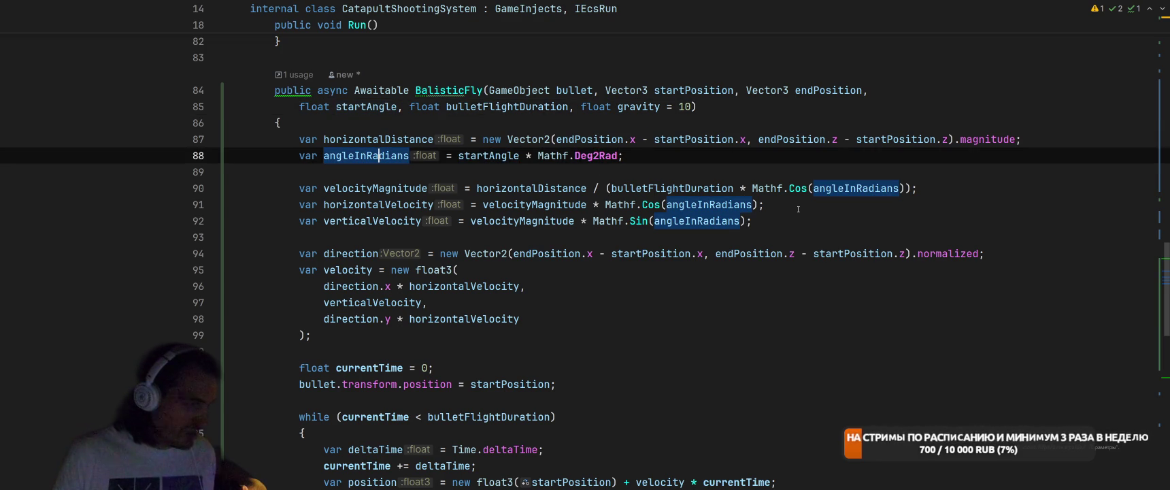
scroll(864, 298, "down", 2)
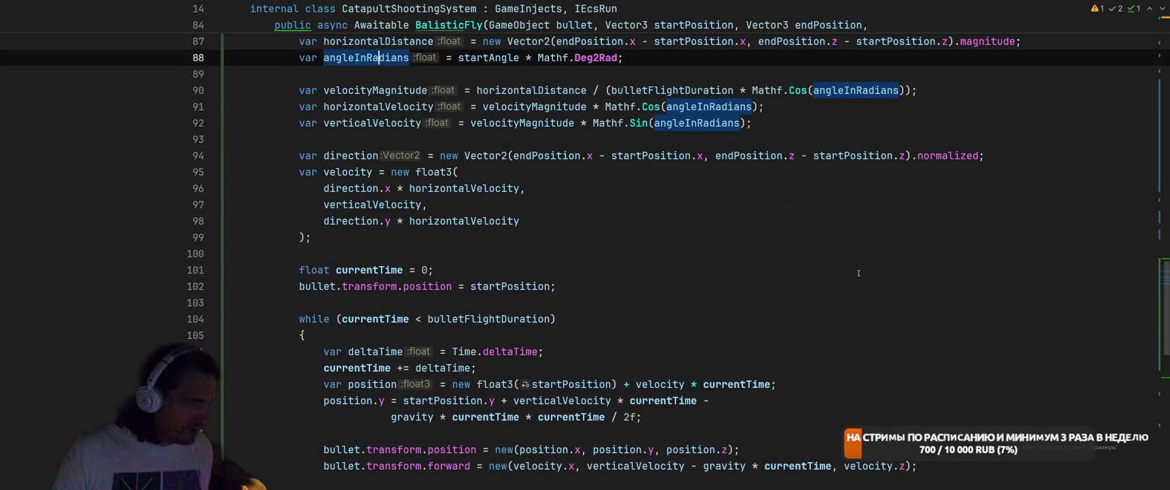
left_click(408, 199)
left_click(459, 188)
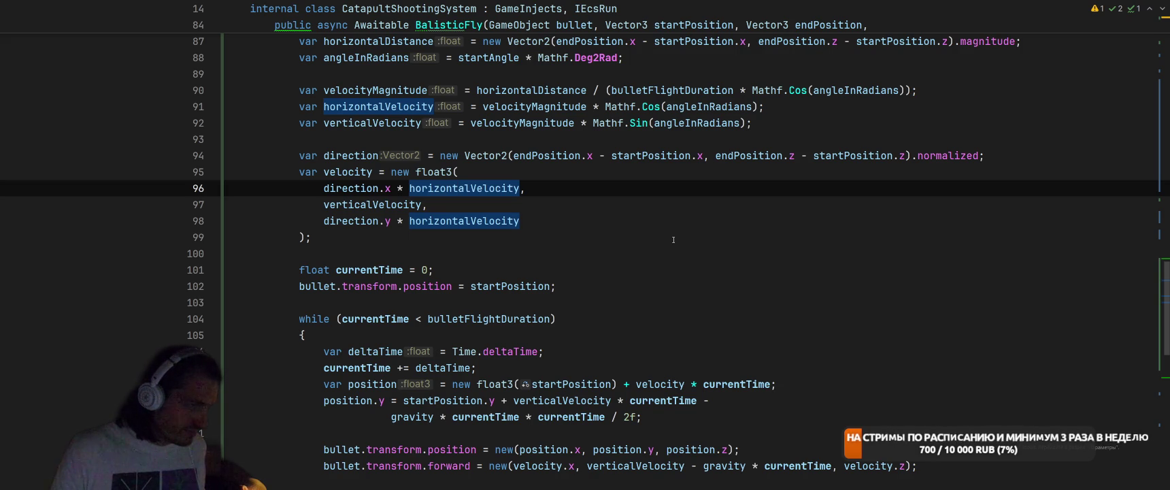
scroll(672, 236, "down", 2)
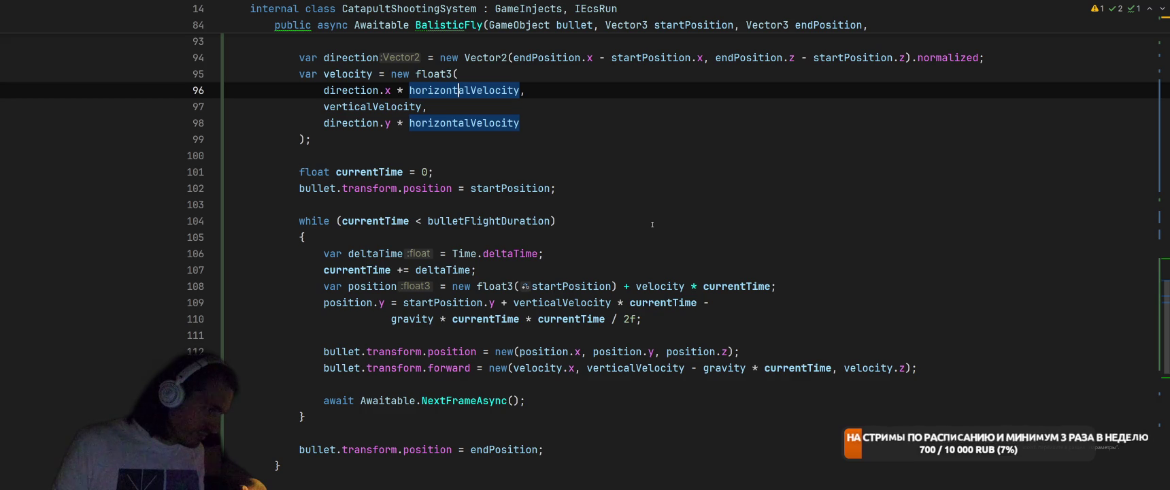
scroll(652, 224, "down", 2)
scroll(705, 290, "down", 2)
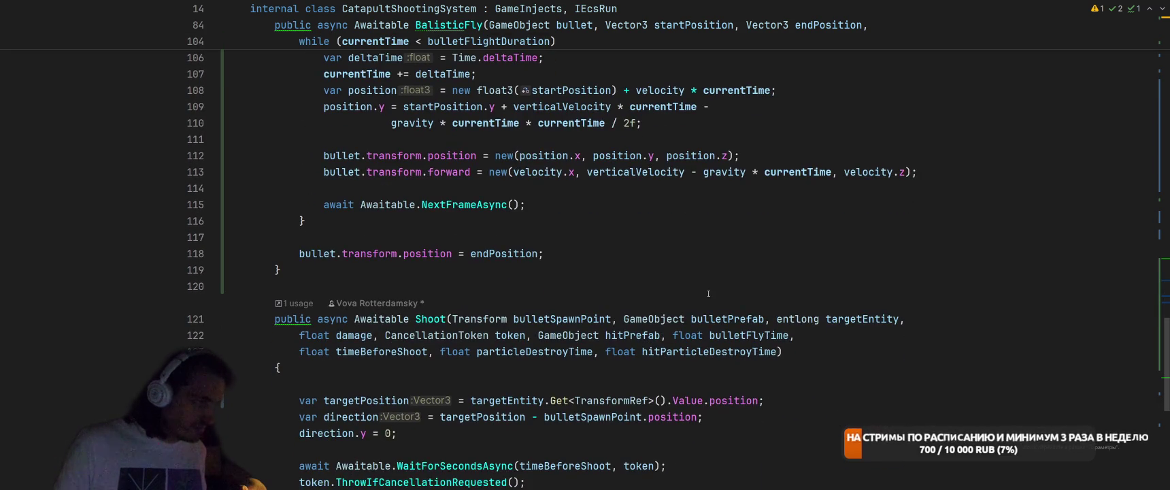
scroll(706, 291, "up", 2)
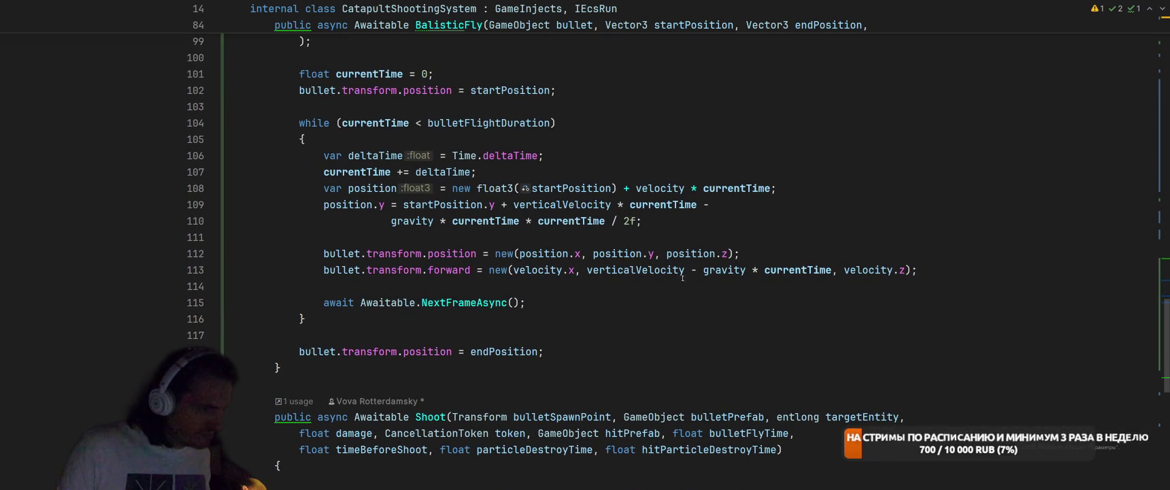
scroll(708, 291, "up", 5)
scroll(679, 292, "up", 4)
scroll(708, 285, "down", 1)
scroll(729, 279, "up", 1)
left_click(638, 249)
scroll(830, 297, "down", 4)
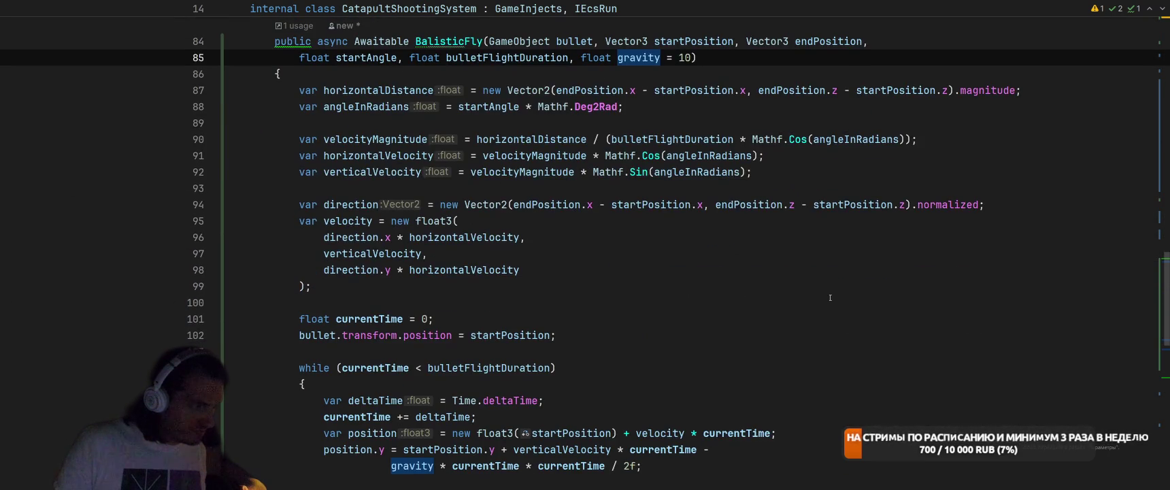
scroll(829, 297, "down", 3)
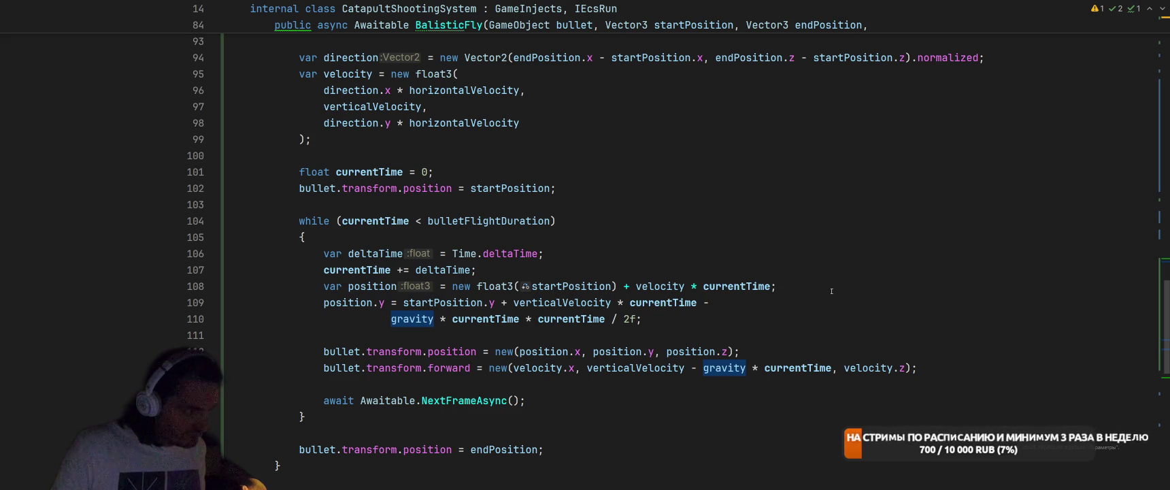
left_click(851, 271)
left_click(878, 283)
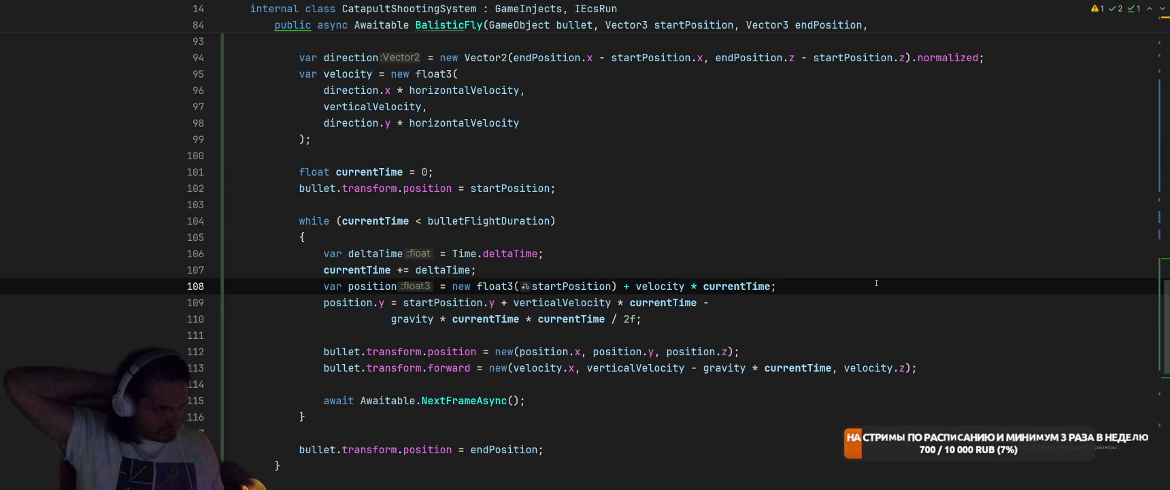
scroll(867, 278, "up", 5)
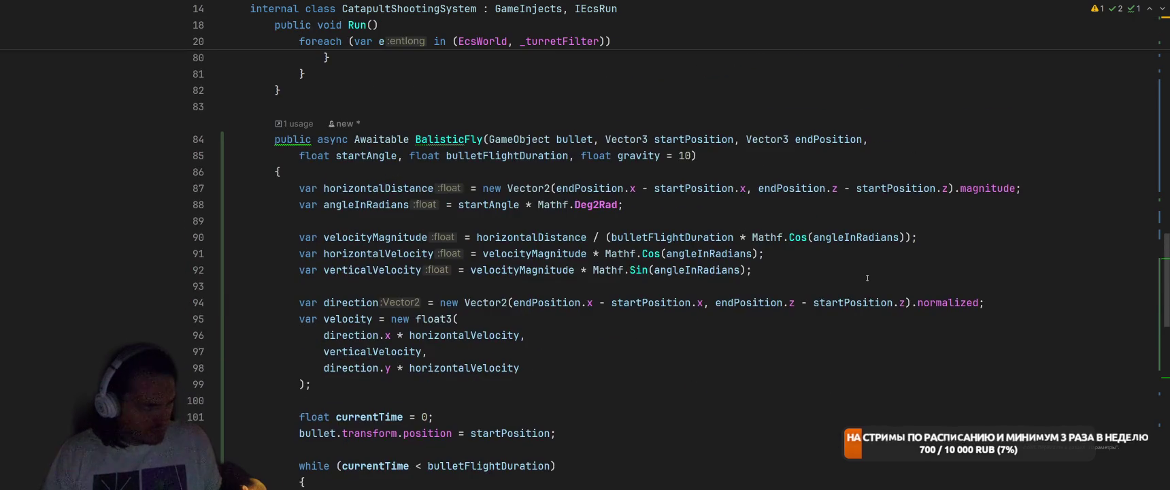
scroll(869, 289, "down", 2)
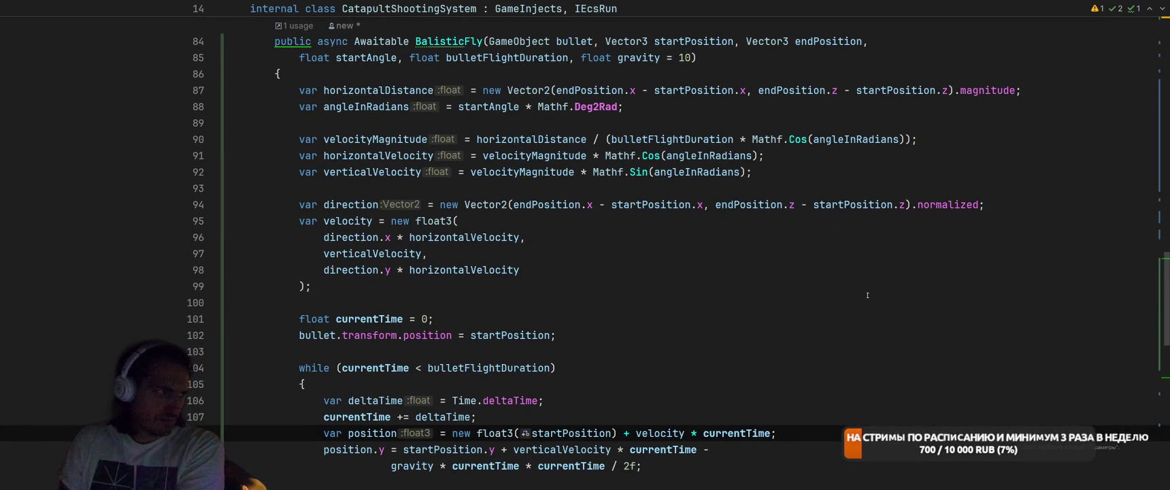
left_click(525, 172)
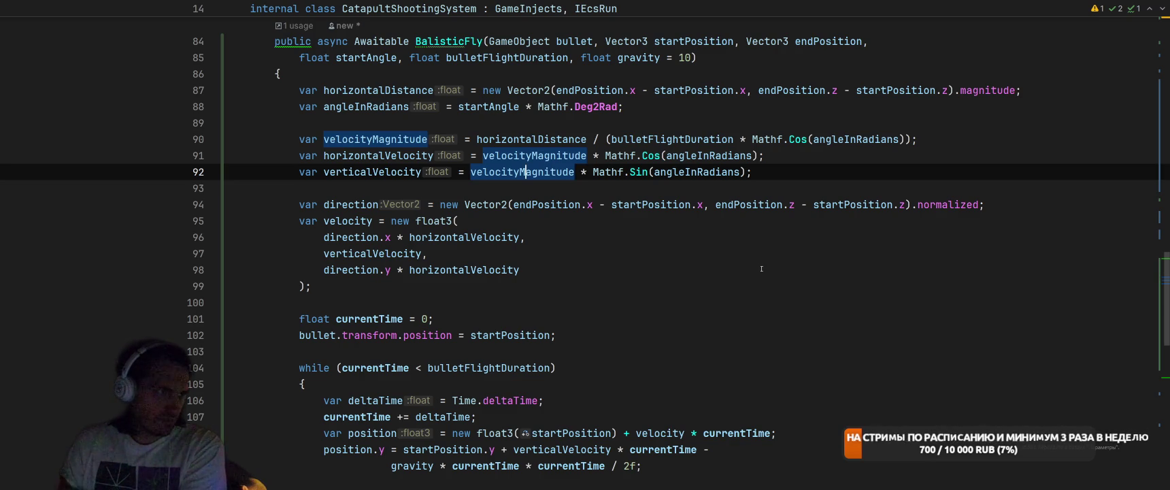
scroll(762, 268, "down", 2)
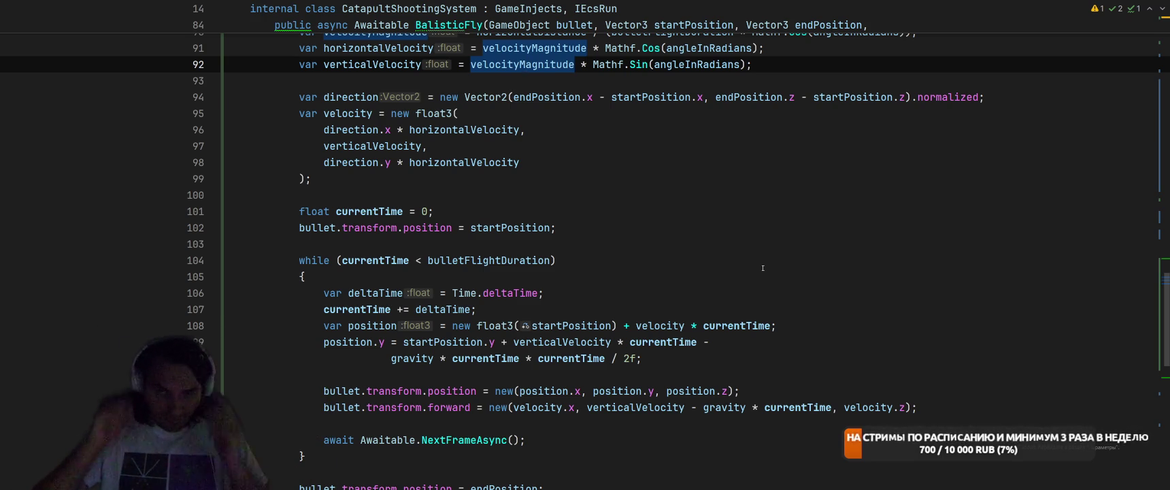
scroll(762, 268, "up", 4)
left_click(759, 162)
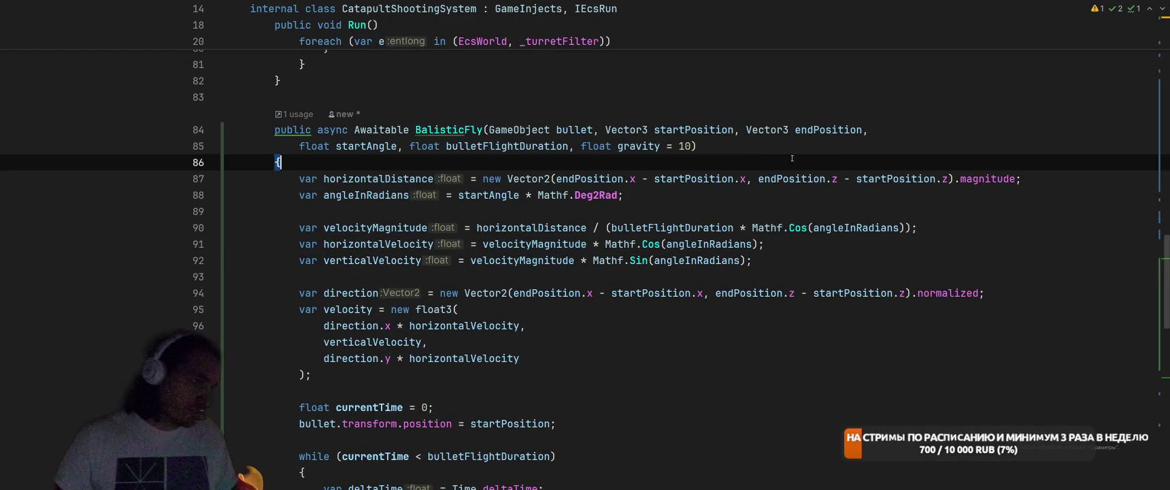
Ask Rider's inline AI to add a maximum-height variable to BalisticFly and update all calculations
key("Return")
key("ctrl+backslash")
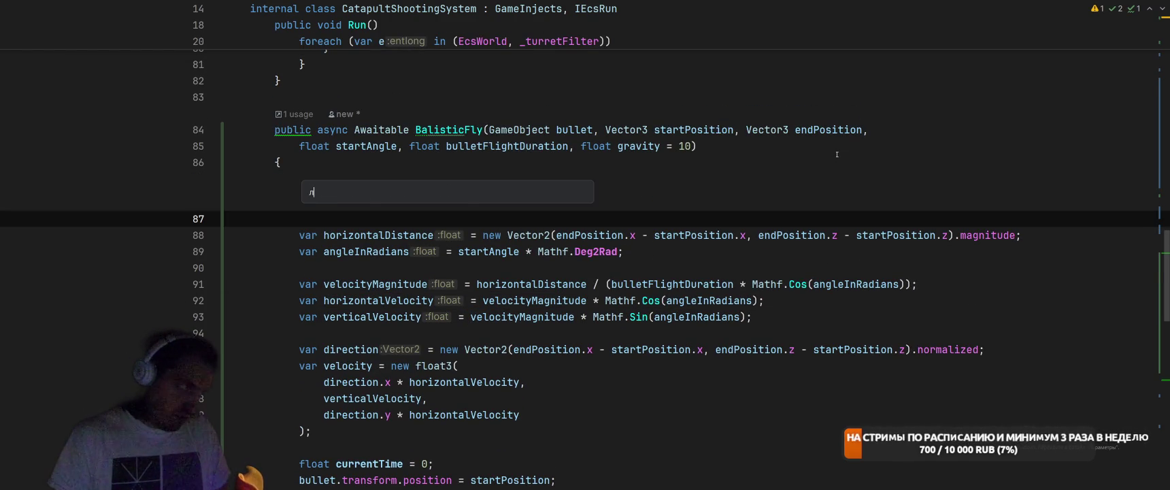
type("добавь еще")
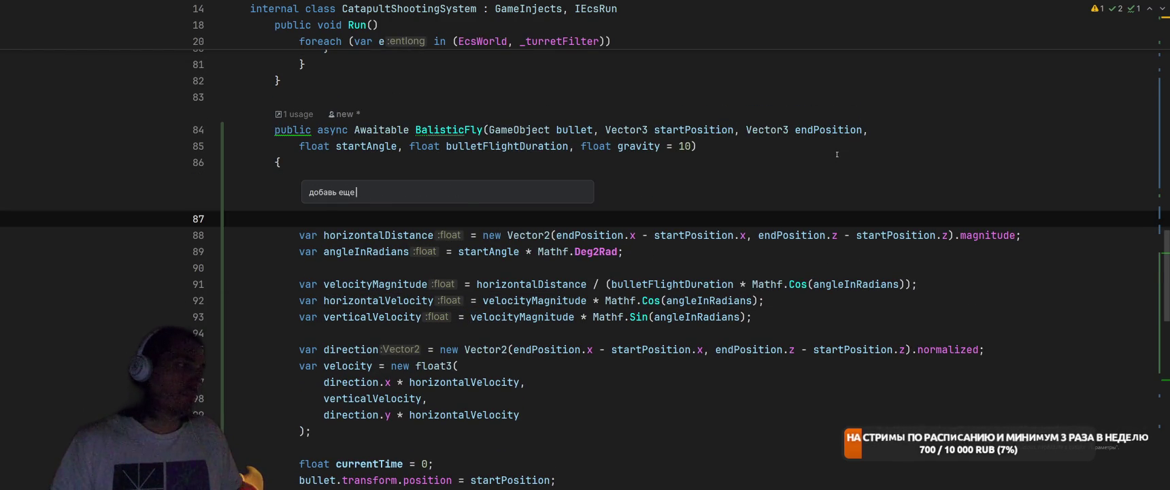
type(" максимальную вы")
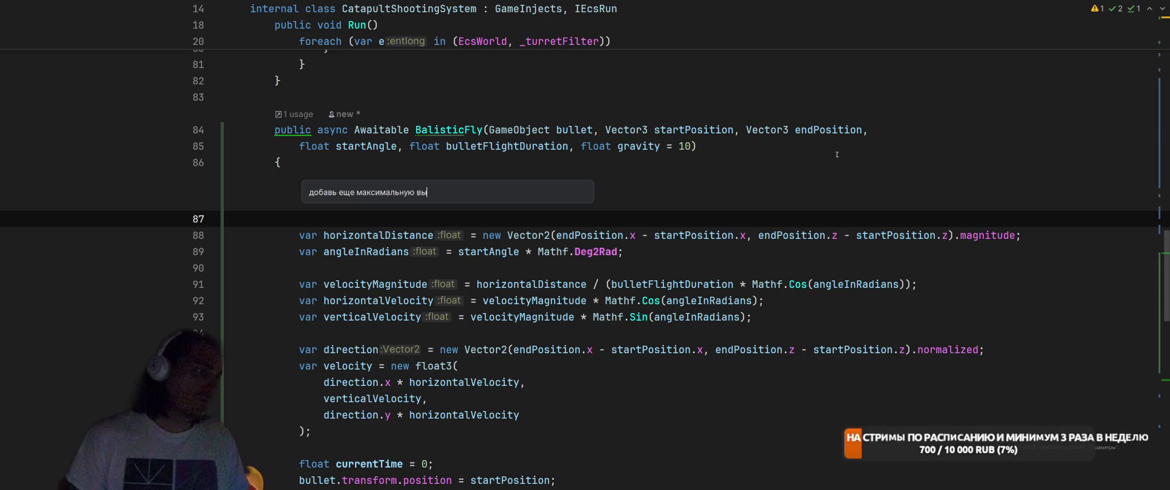
key("ctrl+BackSpace")
key("ctrl+BackSpace")
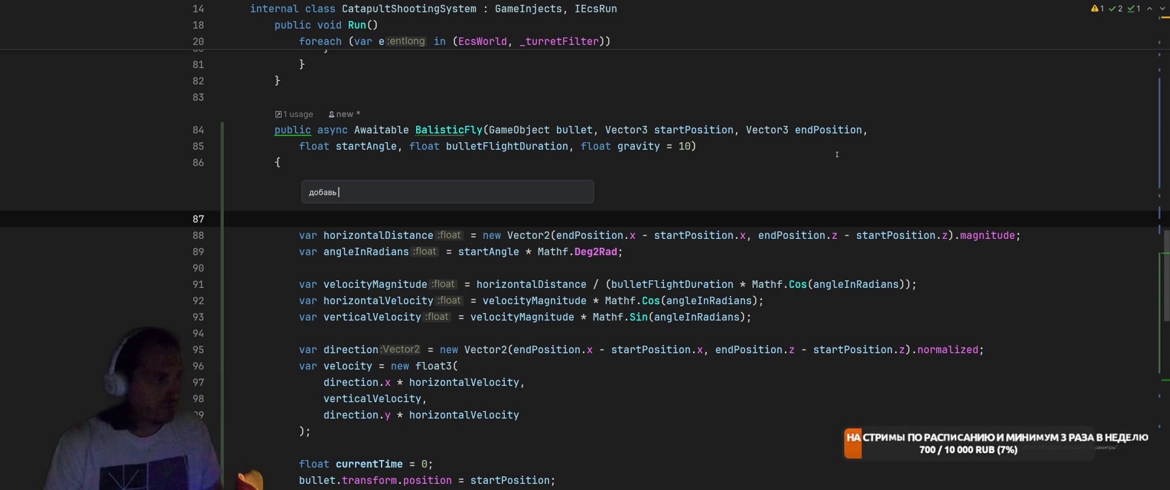
type("переменную")
type(" щд")
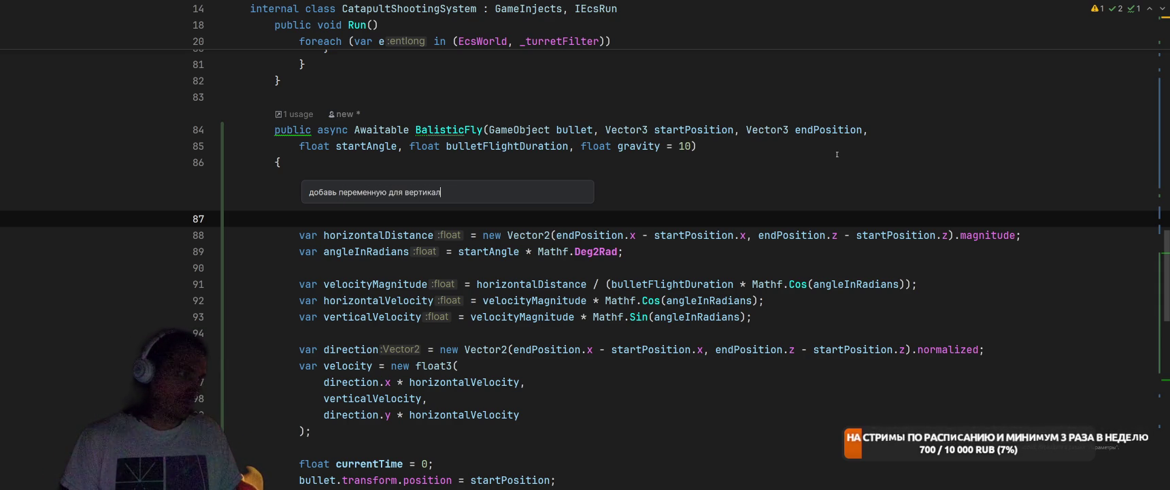
key("BackSpace")
key("BackSpace")
key("BackSpace")
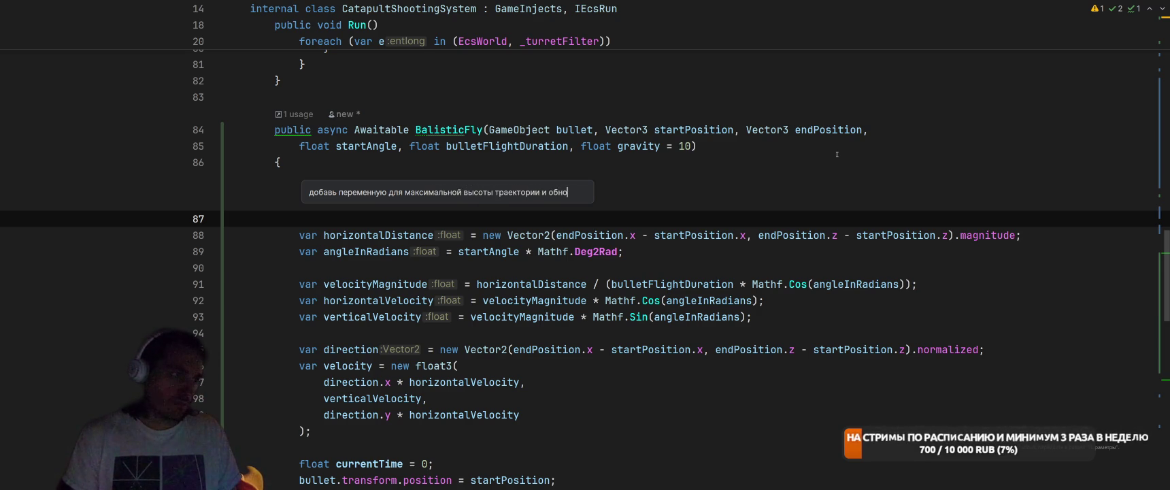
type("ови в")
type(" ва")
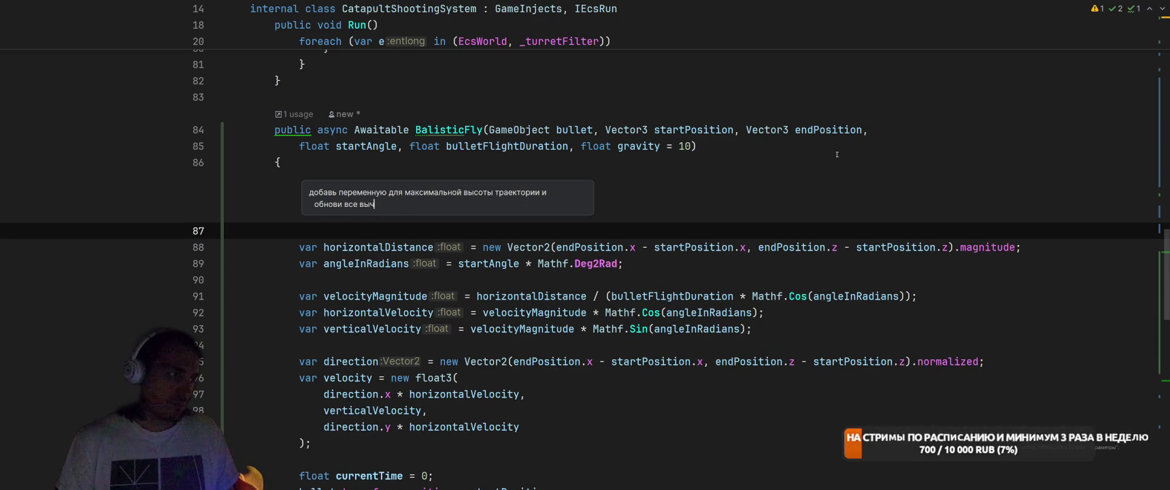
type("ния")
key("Return")
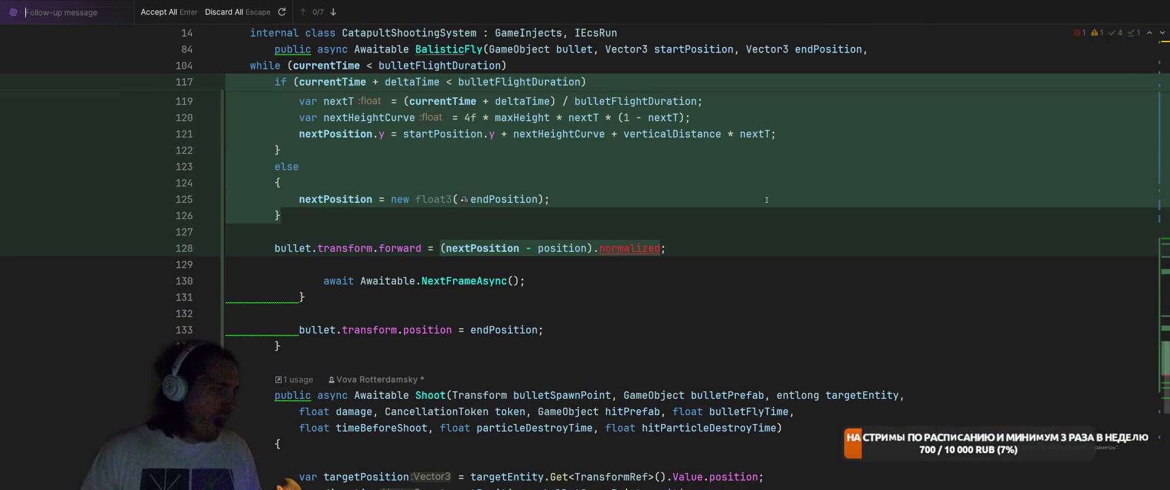
Review and keep the AI's maxHeight rewrite, placing the caret in the bullet-facing calculation
scroll(769, 204, "down", 2)
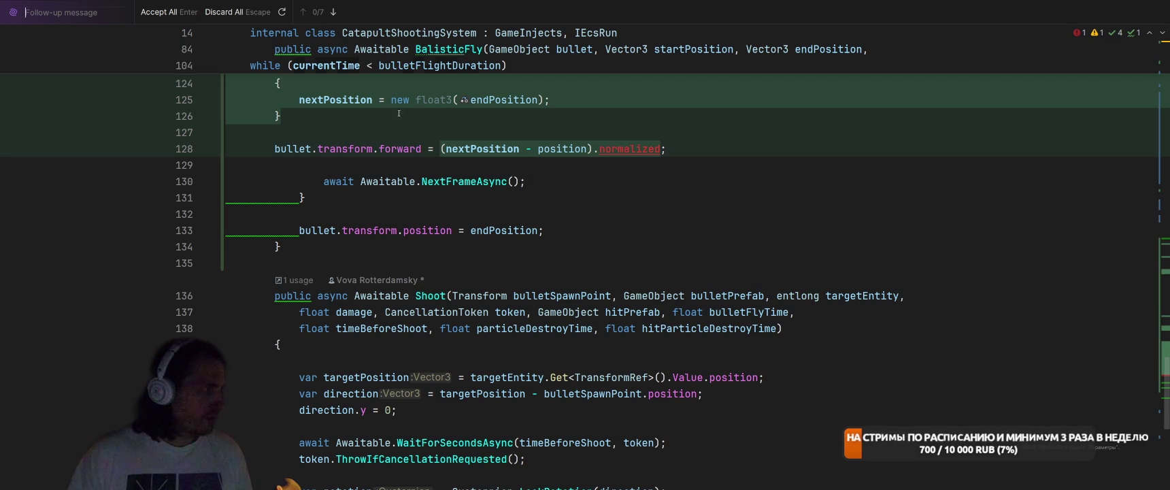
scroll(653, 204, "down", 3)
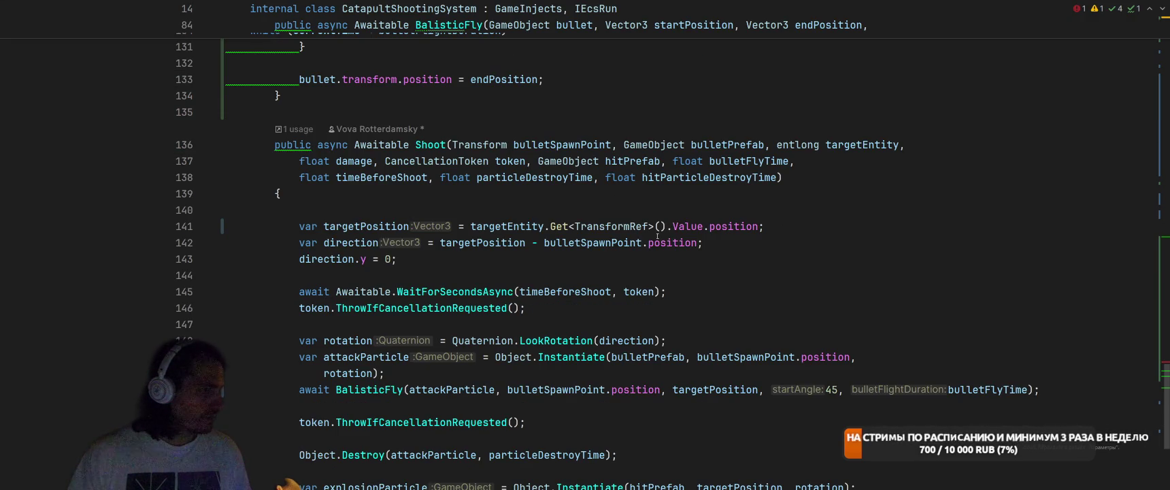
scroll(657, 235, "up", 6)
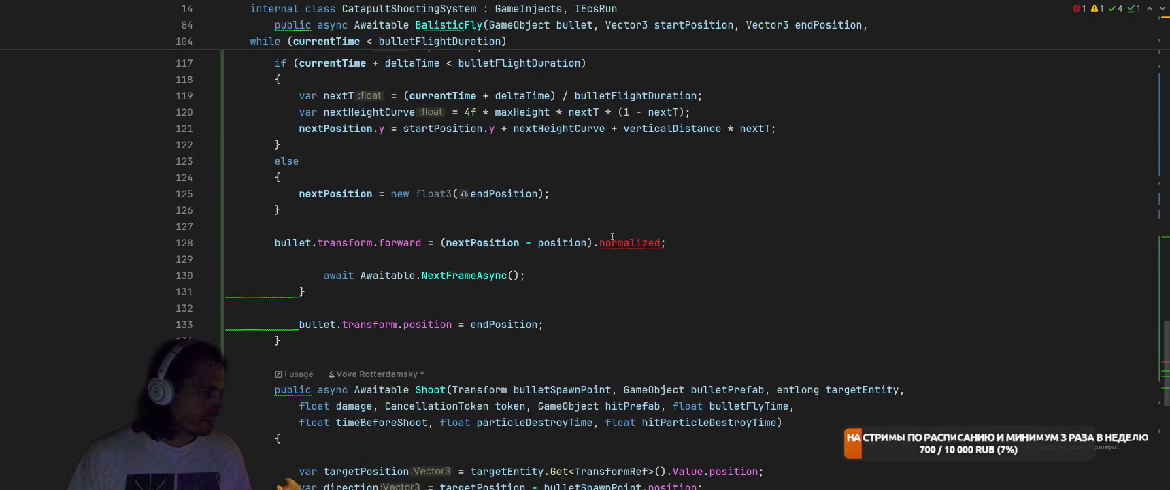
left_click(438, 242)
Replace '.normalized' with math.normalize(nextPosition - position) and reformat the method with Ctrl+Alt+L
type("б")
key("BackSpace")
type("m")
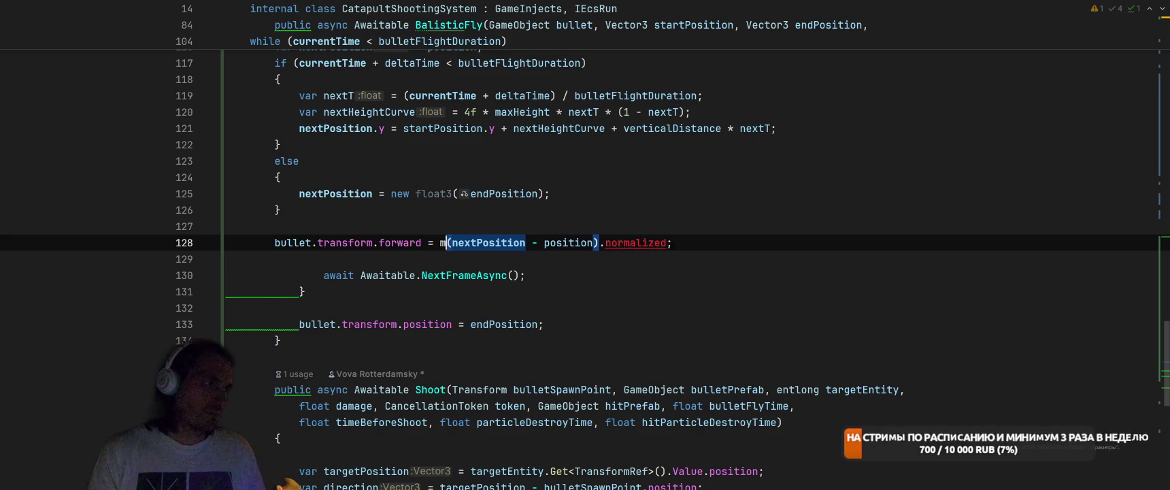
type("ath.m")
type("ormal")
key("Return")
double_click(728, 243)
key("BackSpace")
key("BackSpace")
key("Down")
key("Down")
key("Down")
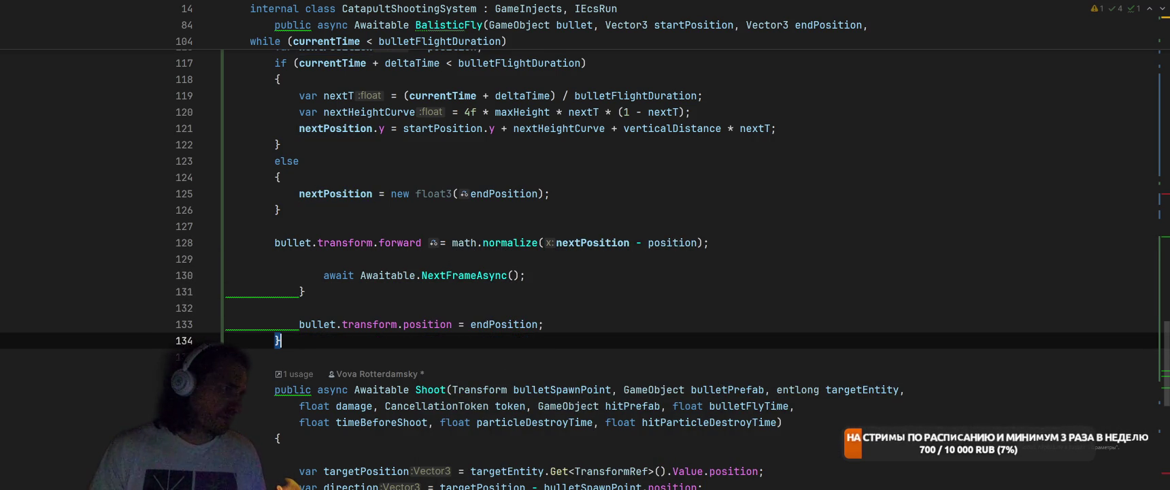
key("ctrl+alt+l")
scroll(785, 266, "up", 5)
scroll(784, 266, "up", 7)
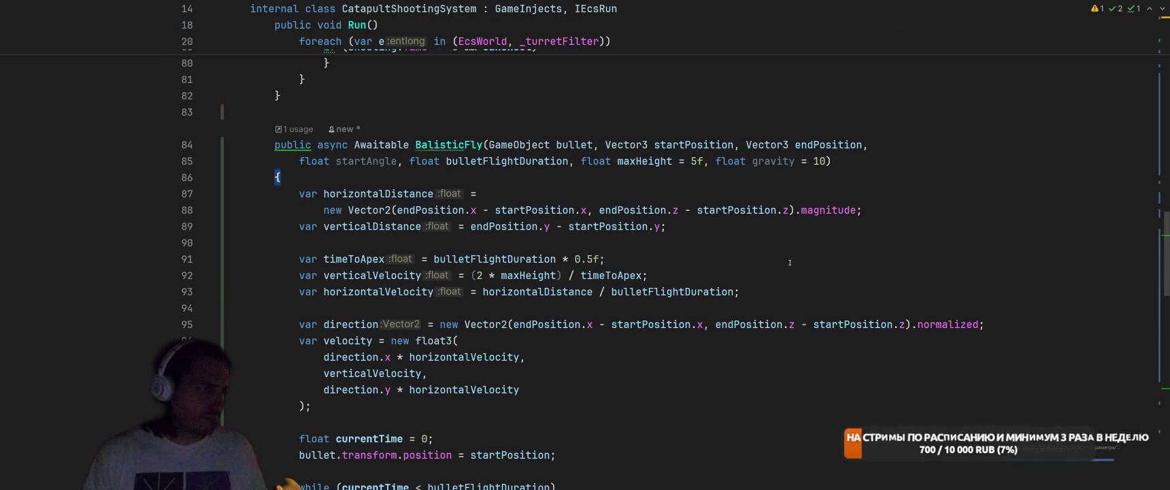
Bring the Unity editor to the front, showing the Wizard Merge Academy screen
key("alt+Tab")
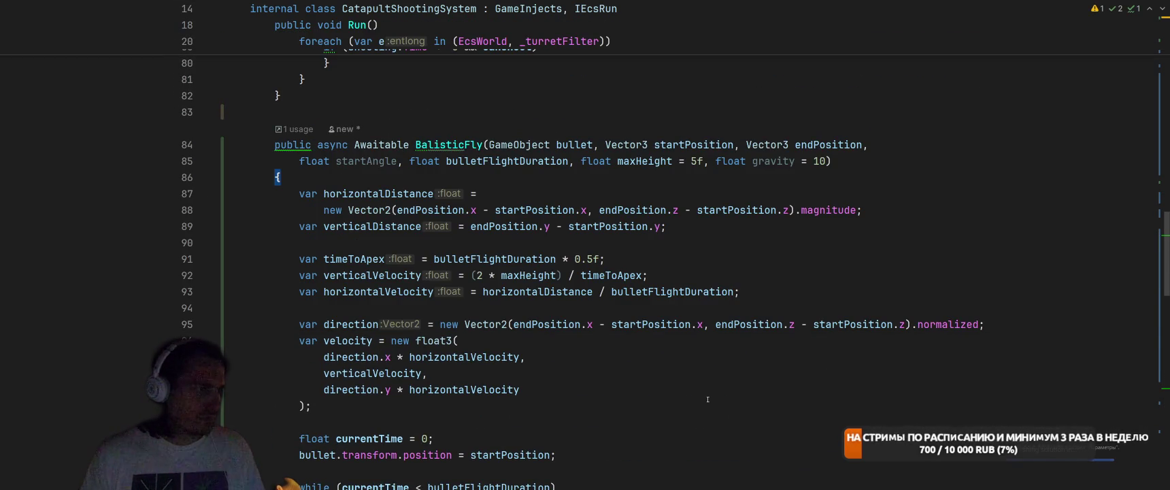
key("alt+Tab")
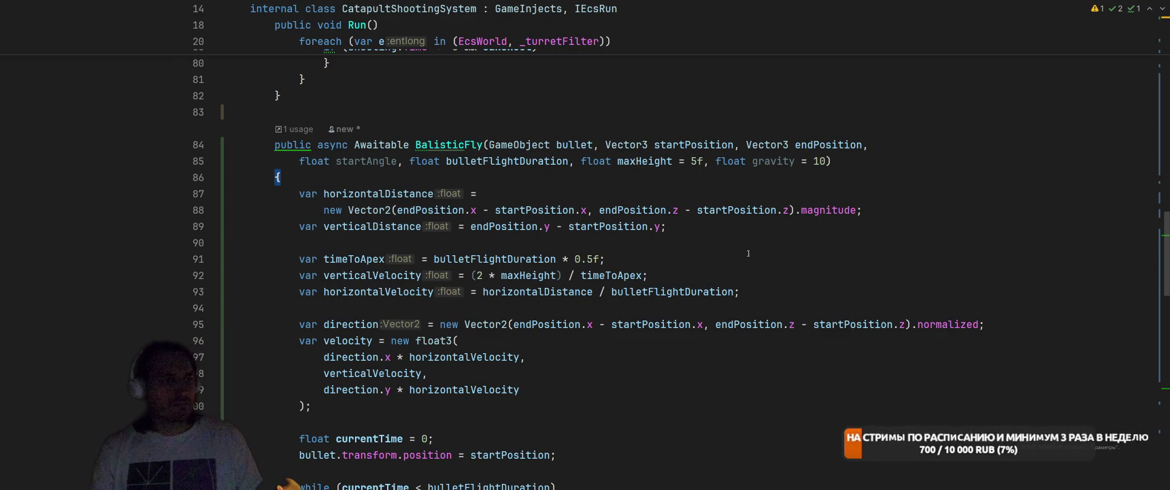
key("alt+Tab")
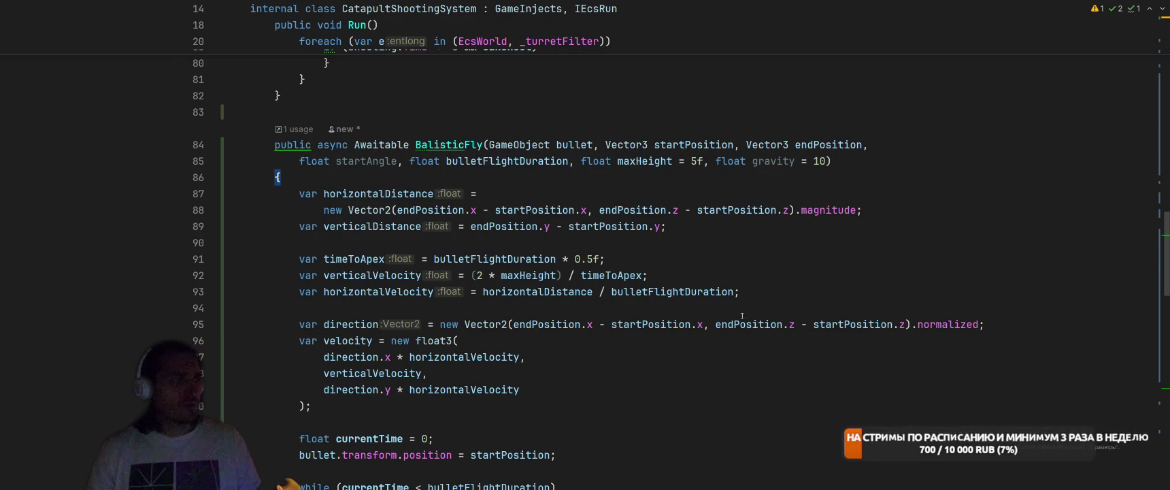
scroll(736, 323, "up", 2)
key("alt+Tab")
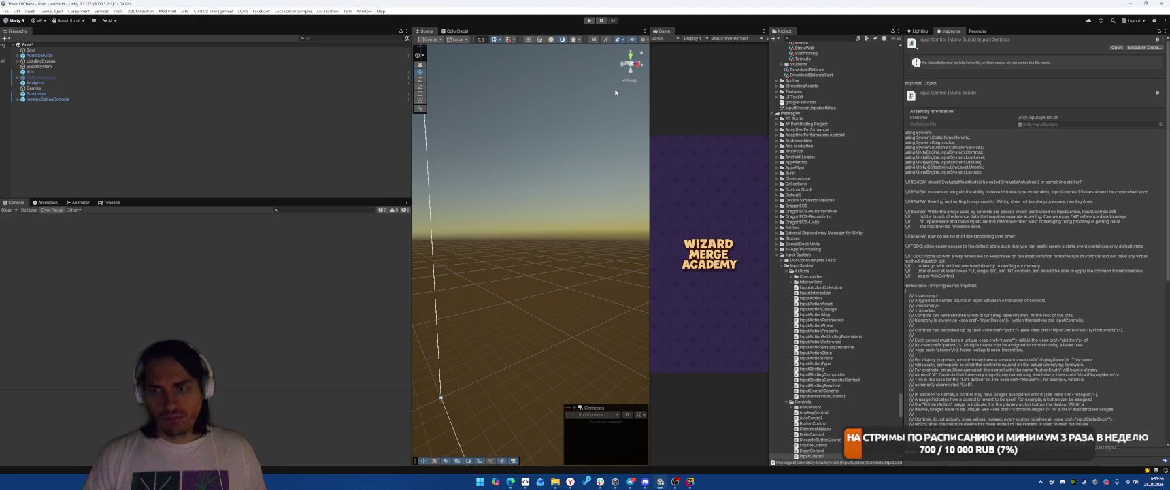
Play-test a forest battle to watch the catapult's new arcing shots, then stop and return to Rider
key("alt+Tab")
scroll(742, 238, "down", 15)
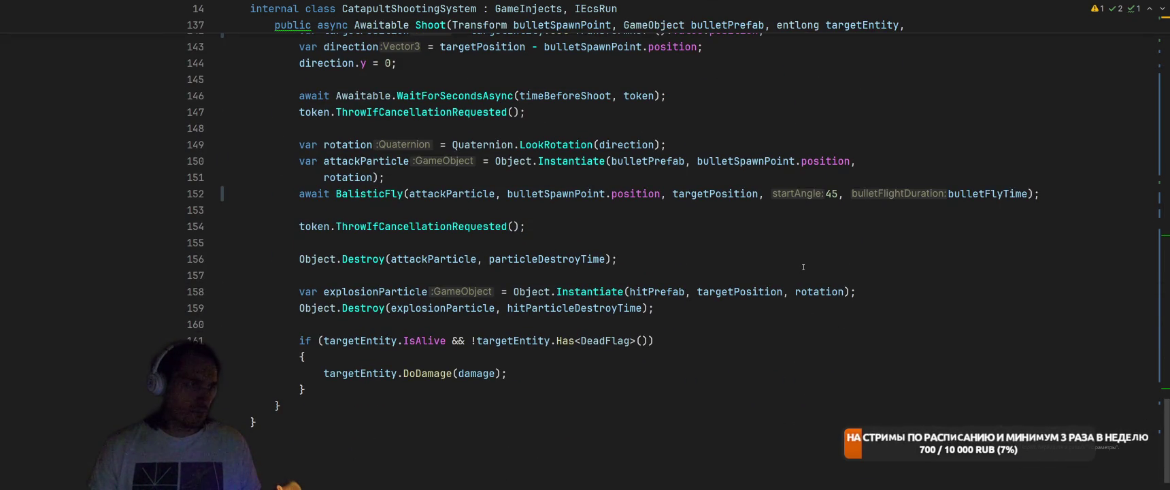
key("alt+Tab")
left_click(589, 21)
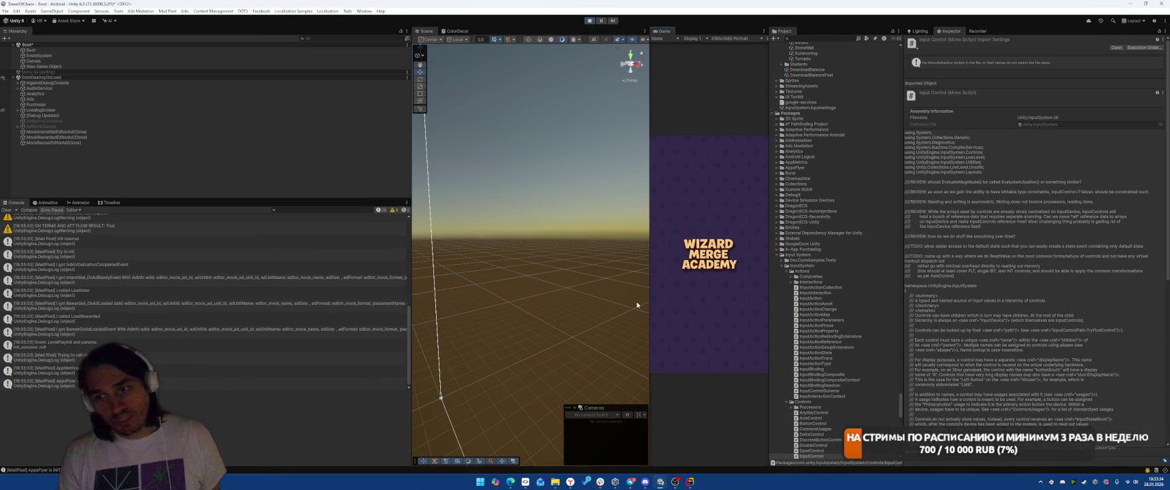
left_click(705, 310)
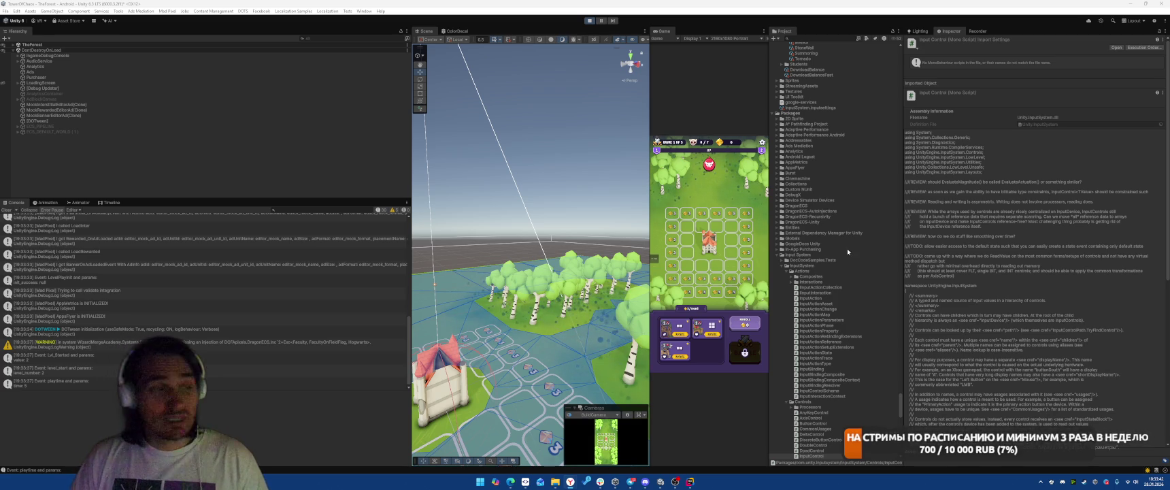
left_click(675, 351)
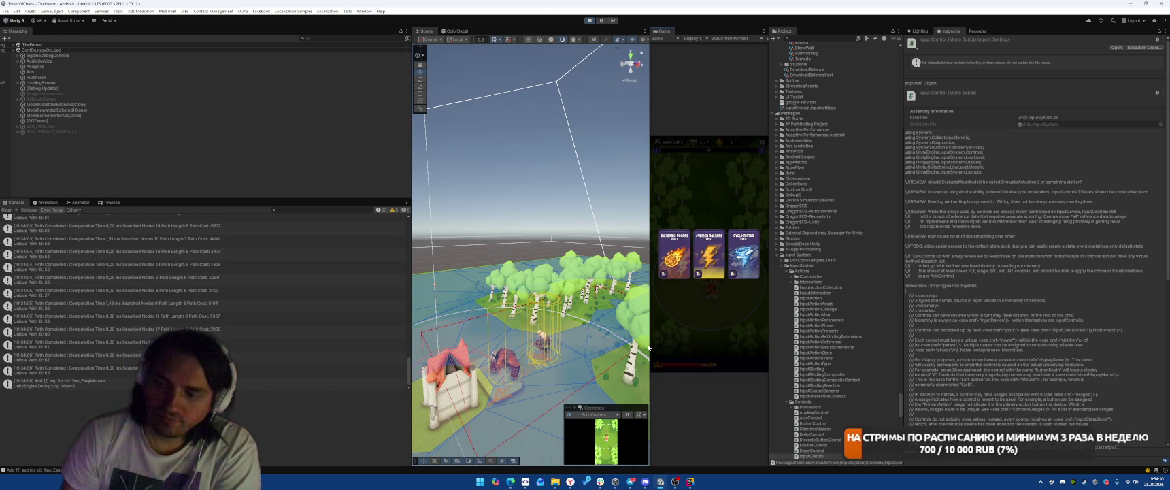
key("ctrl+p")
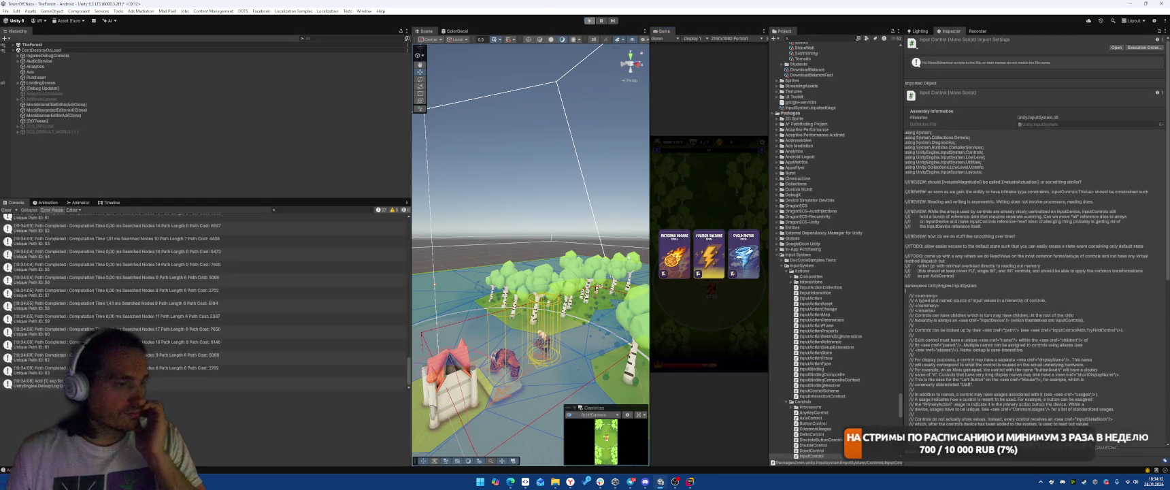
left_click(693, 483)
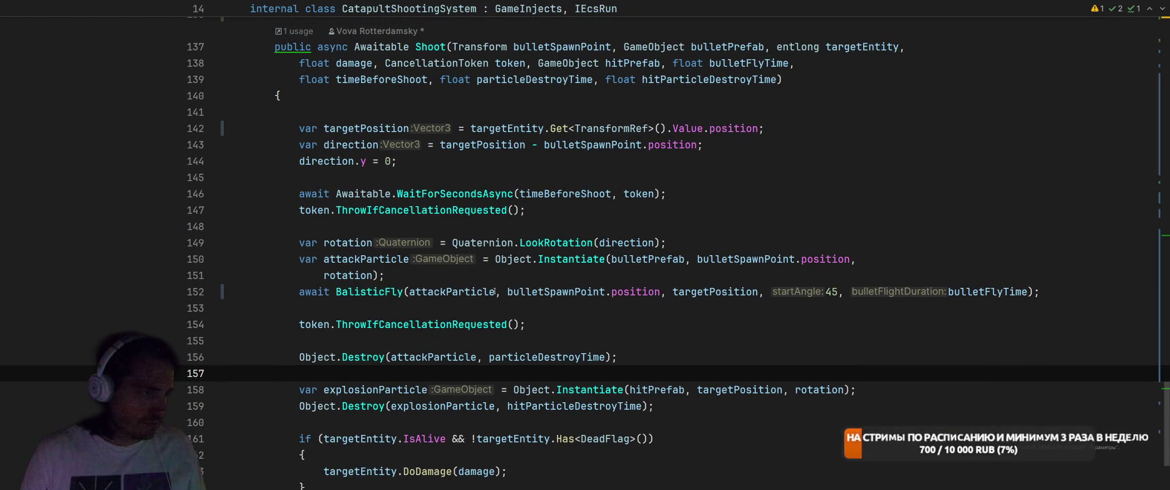
Remove the gravity parameter and maxHeight's 5f default from the BalisticFly signature
left_click(374, 291, "ctrl")
left_click_drag(304, 199, 403, 199)
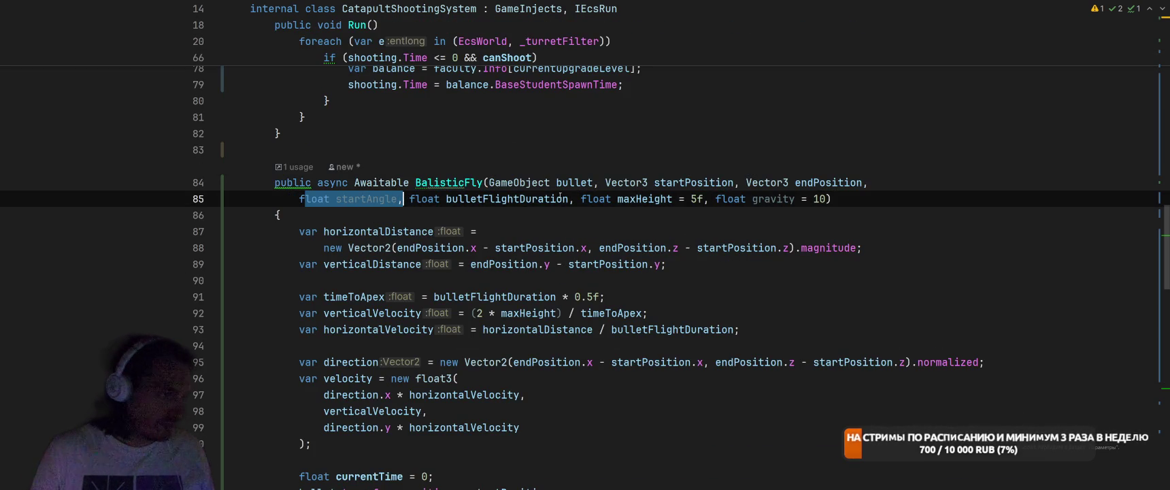
key("BackSpace")
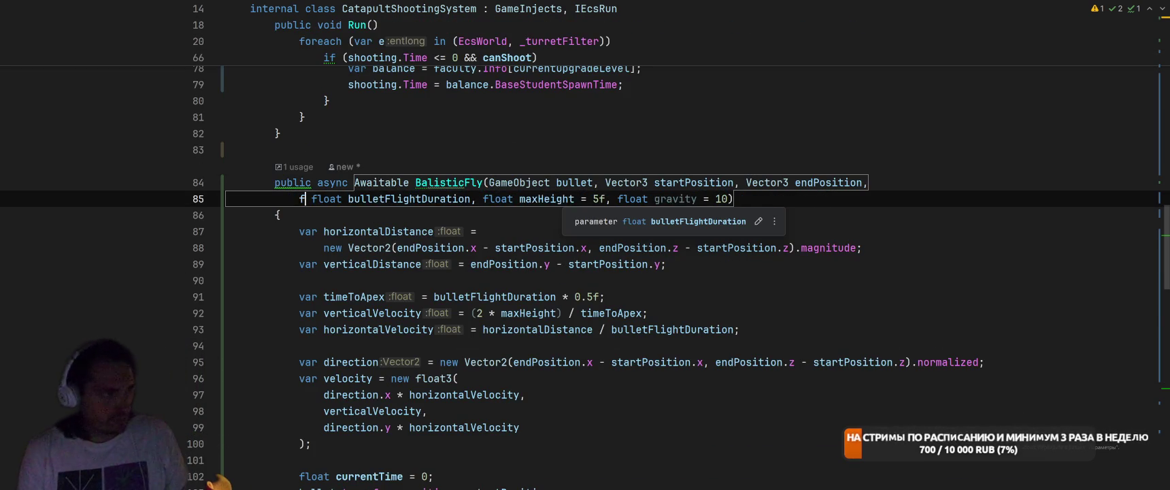
key("BackSpace")
key("Delete")
key("Tab")
key("Tab")
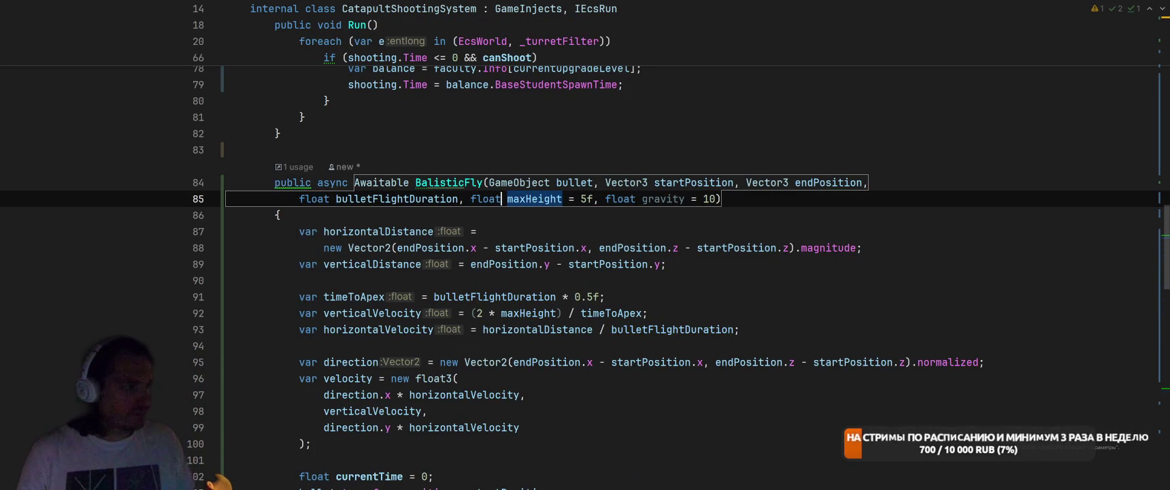
key("Tab")
key("ctrl+shift+Right")
key("ctrl+shift+Right")
key("ctrl+shift+Right")
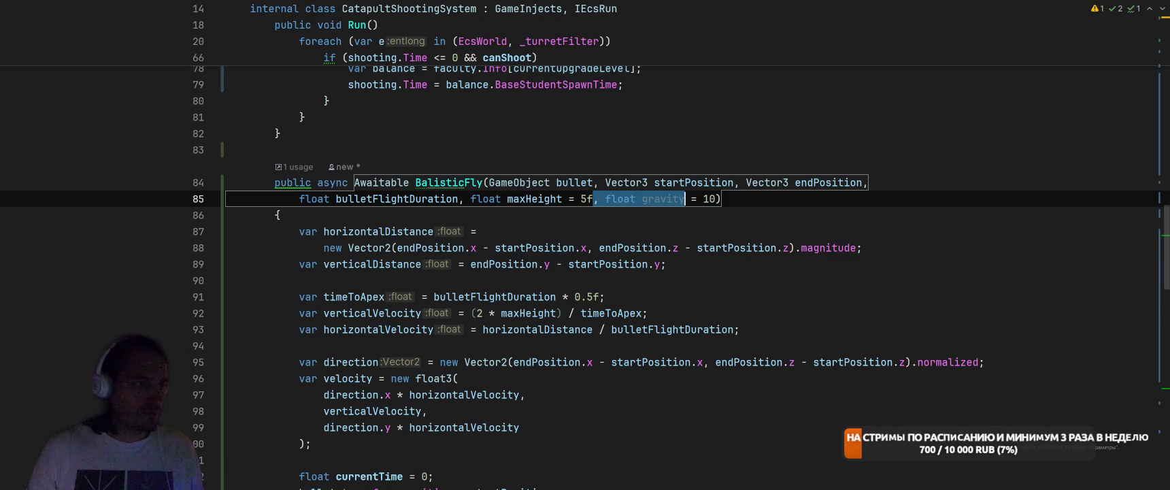
key("Delete")
key("BackSpace")
key("BackSpace")
key("BackSpace")
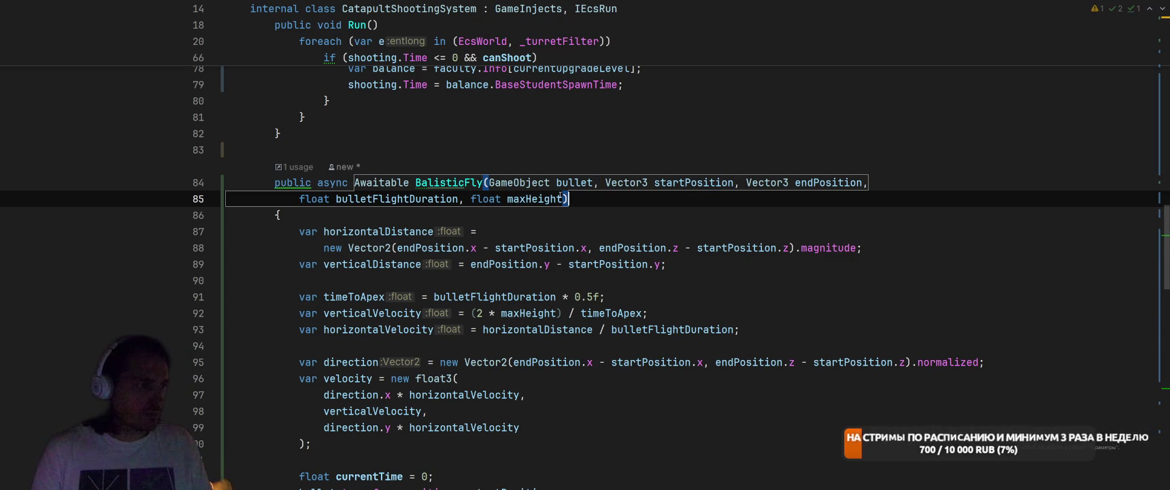
Check where timeToApex is used and select the hard-coded 45 flight duration argument
scroll(560, 195, "down", 3)
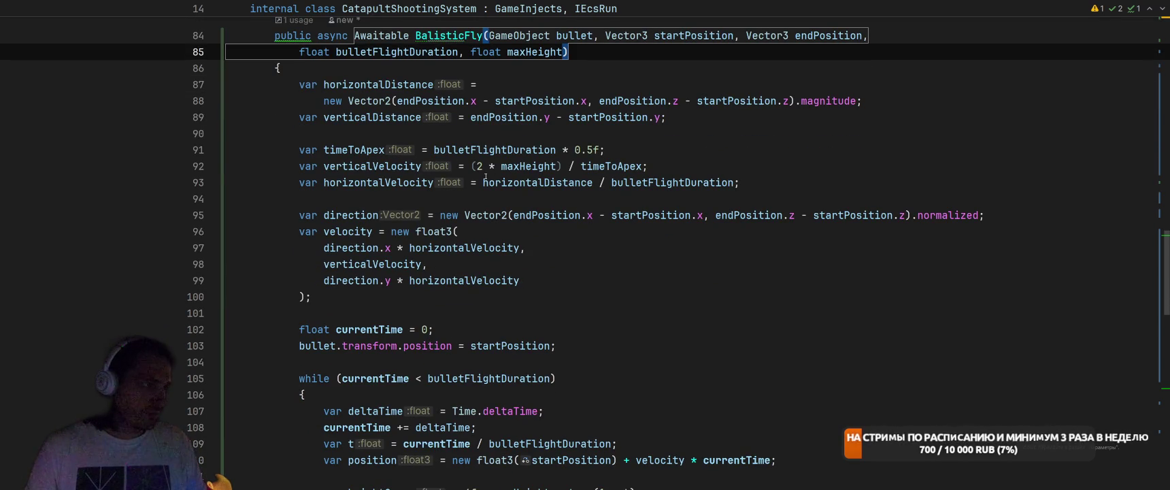
left_click(592, 166)
scroll(738, 264, "up", 3)
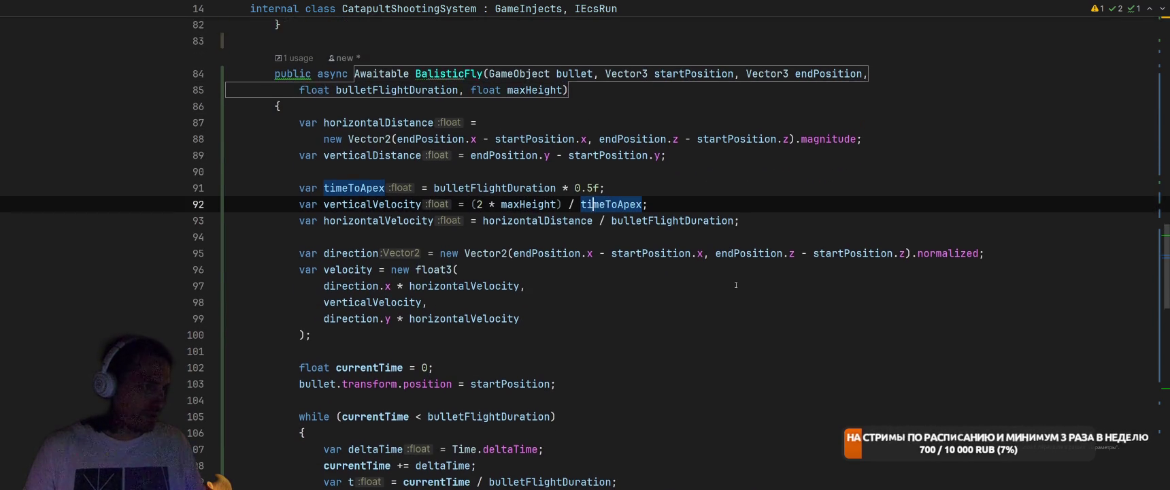
scroll(762, 304, "down", 20)
scroll(740, 298, "up", 1)
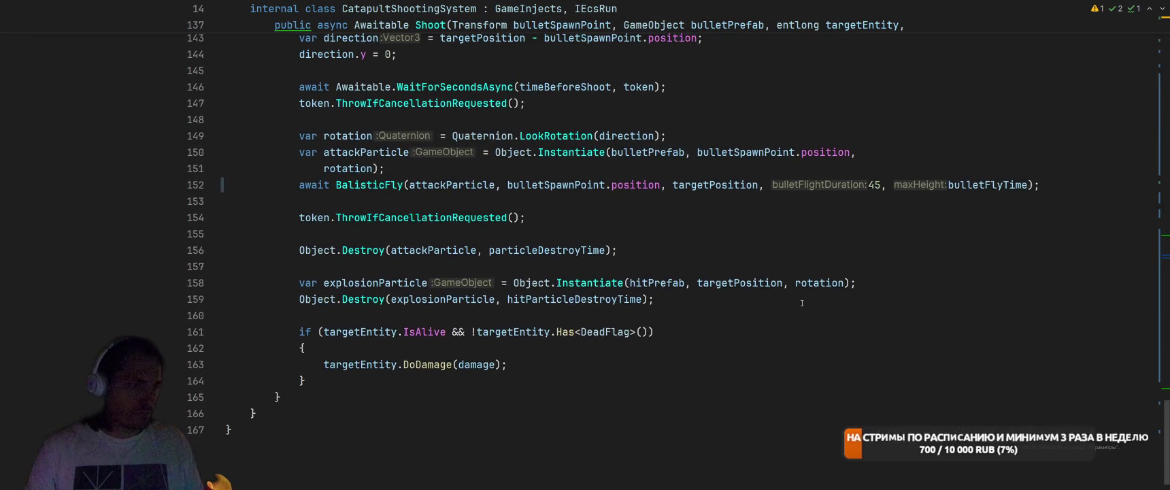
double_click(870, 204)
scroll(884, 231, "up", 4)
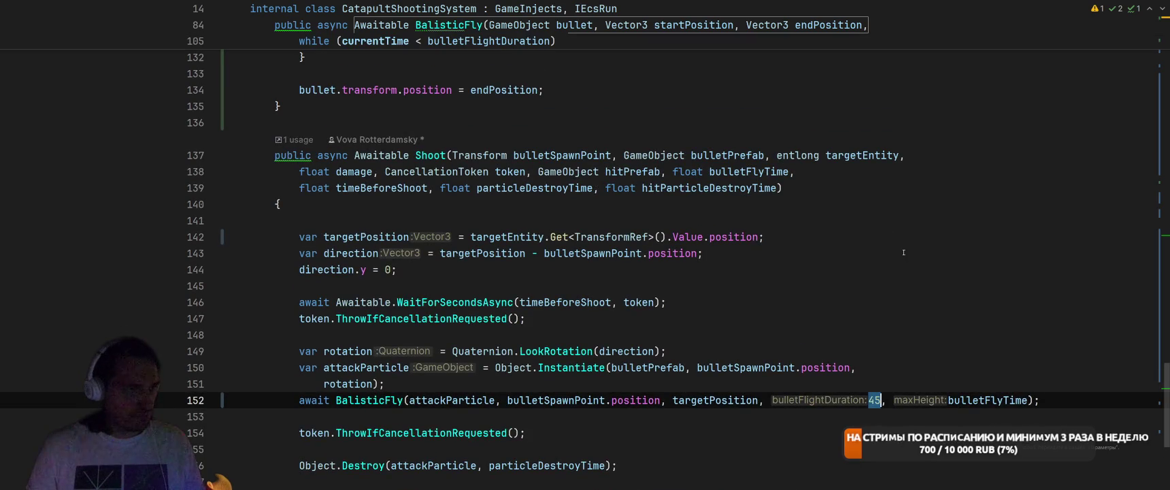
Pass bulletFlyTime as the flight duration and 2 as maxHeight in the BalisticFly call
key("BackSpace")
key("ctrl+space")
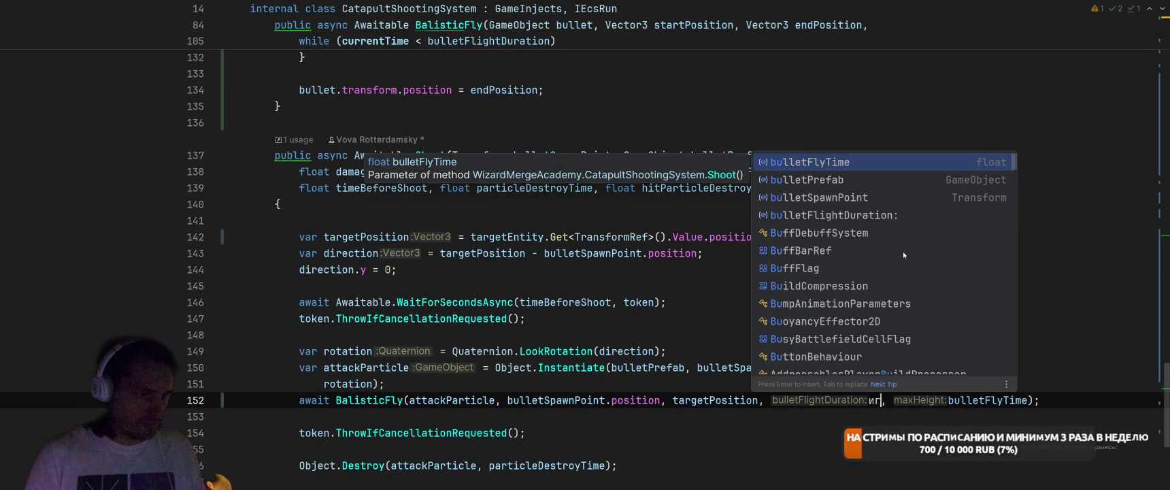
key("Escape")
key("BackSpace")
key("BackSpace")
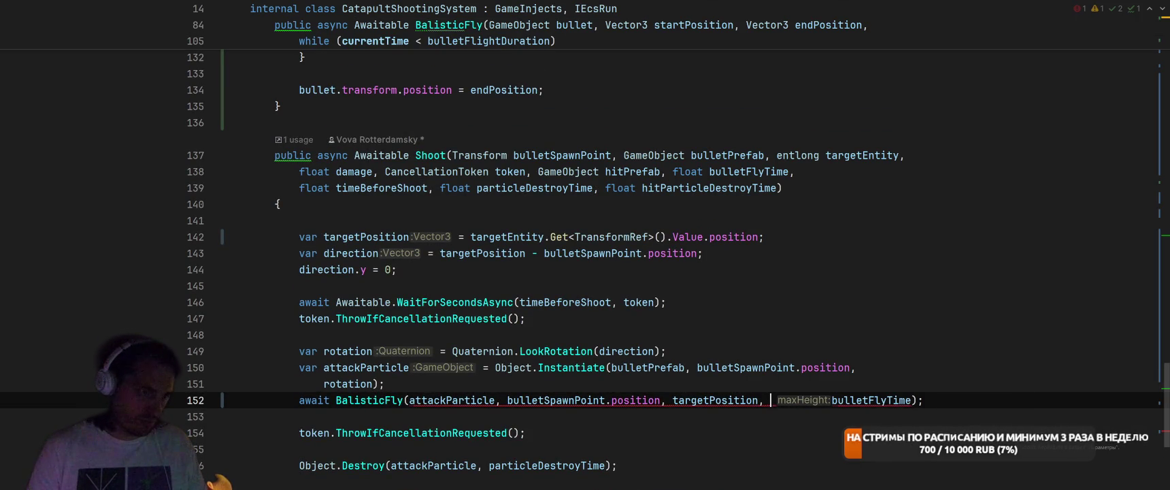
key("ctrl+Right")
type("6")
key("BackSpace")
key("BackSpace")
type(", 2")
key("End")
scroll(904, 253, "up", 5)
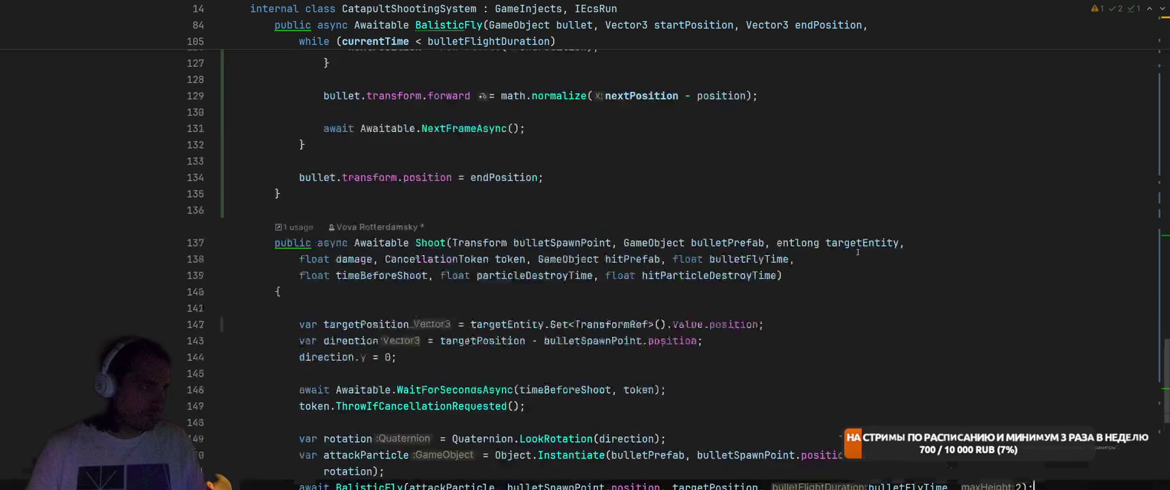
scroll(838, 274, "down", 1)
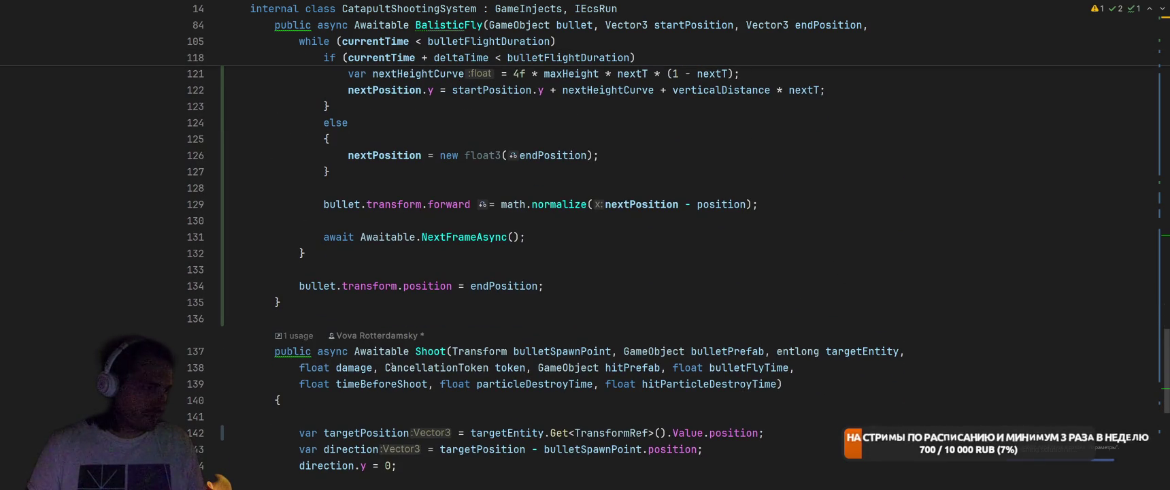
Jump to Shoot's caller in Run and clear the old bulletFlyTime value
left_click(298, 337)
left_click(488, 379)
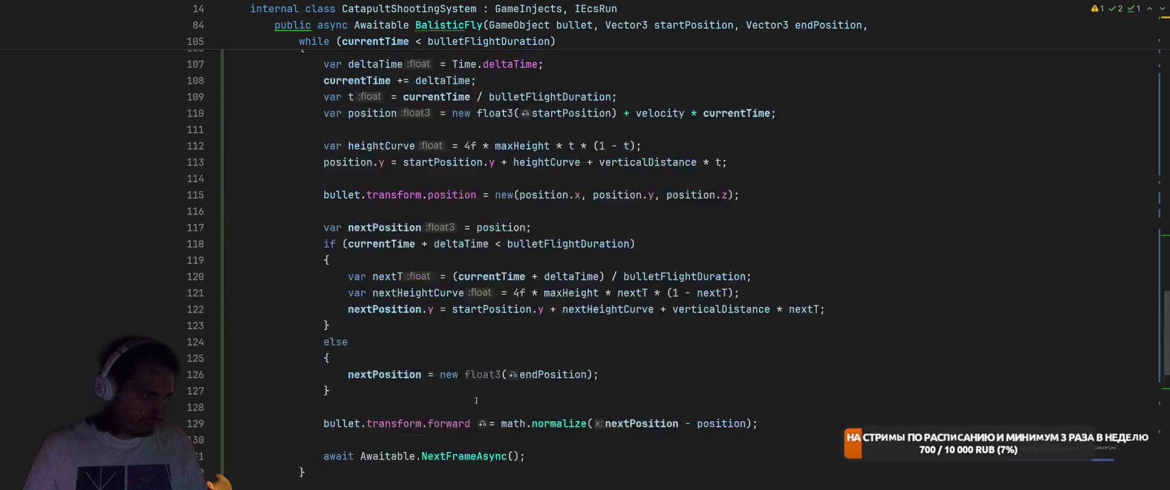
key("Down")
key("End")
key("BackSpace")
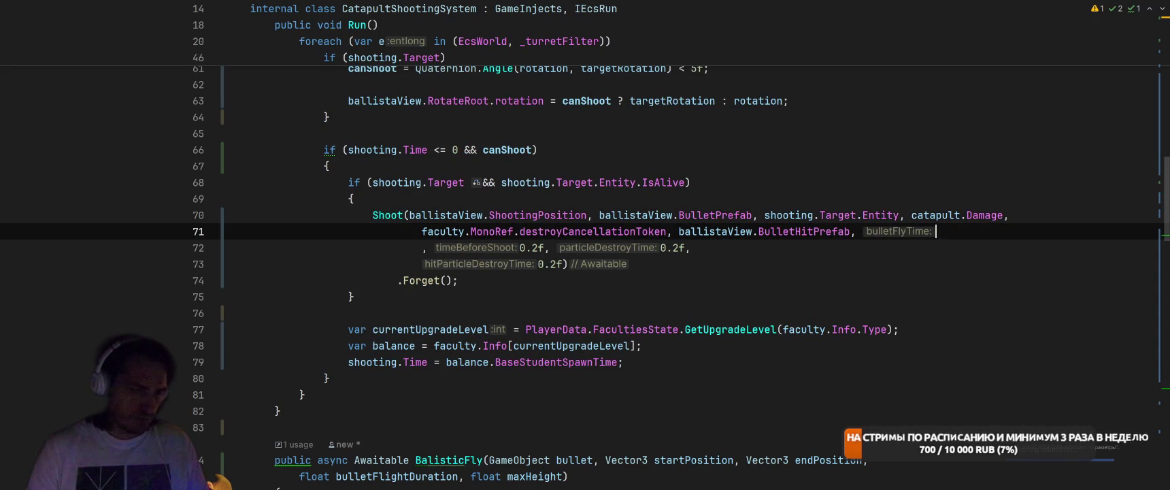
Set the Shoot call's bulletFlyTime to balance.BaseStudentSpawnTime * .8f
type("0.4f")
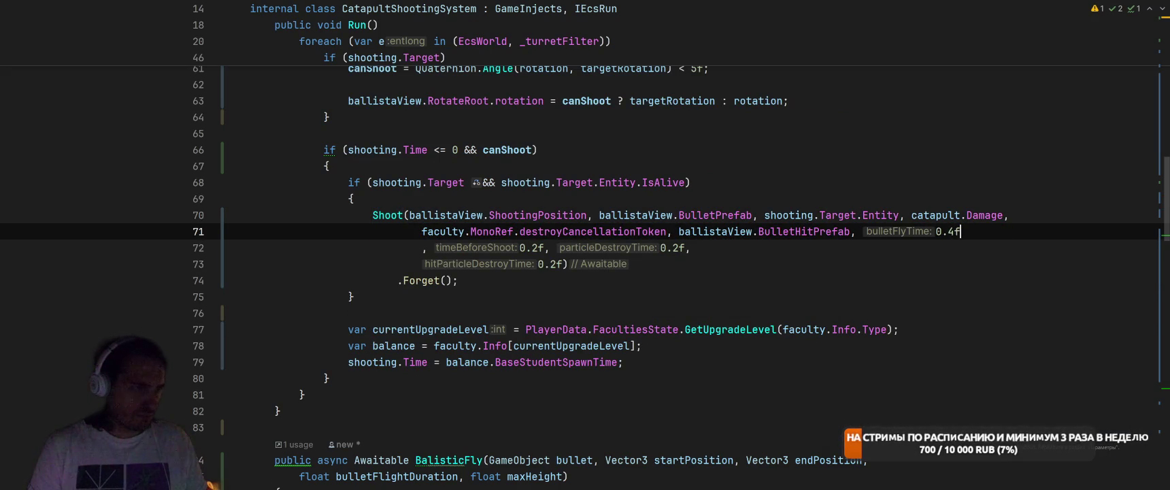
left_click_drag(444, 362, 619, 362)
key("ctrl+c")
double_click(947, 231)
key("ctrl+v")
type(".")
key("BackSpace")
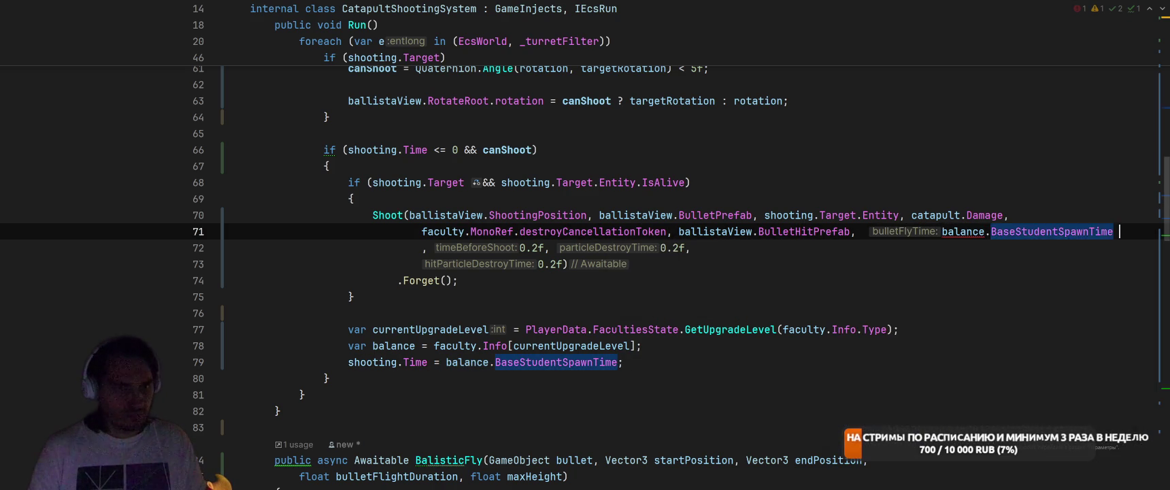
type("* .8f")
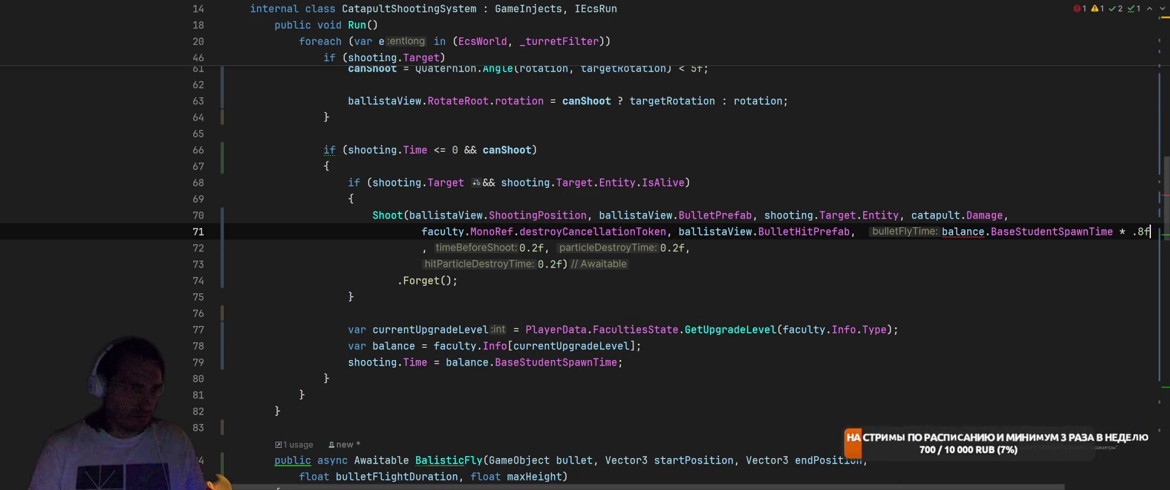
Move the currentUpgradeLevel and balance lines above the target check and remove the leftover blank line
key("shift+Down")
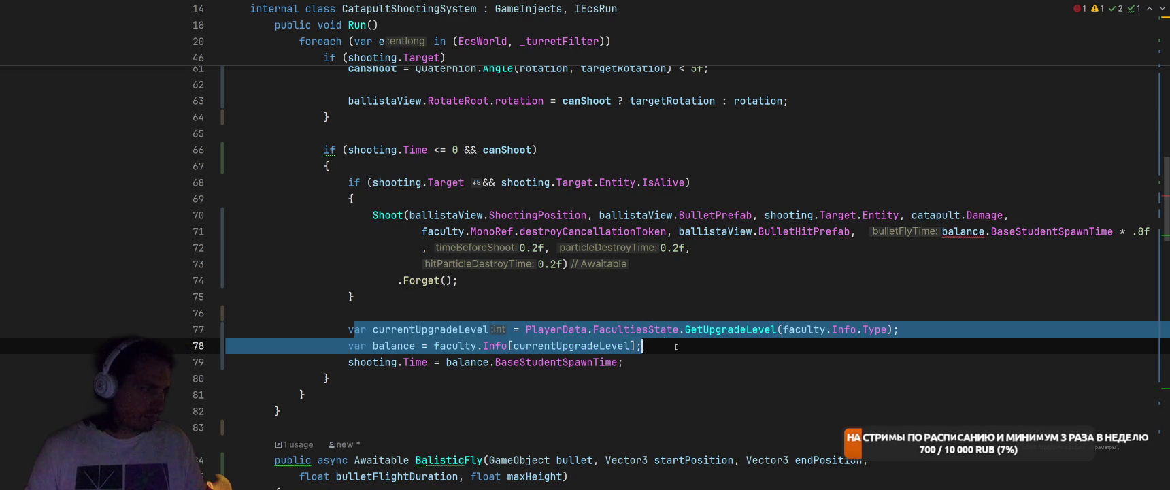
key("ctrl+x")
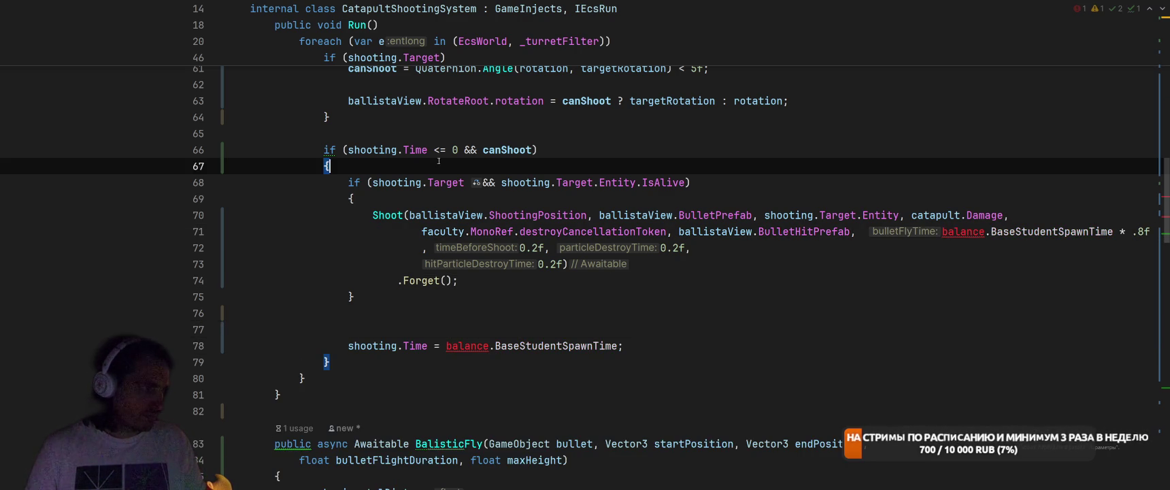
key("Return")
key("ctrl+v")
left_click(435, 378)
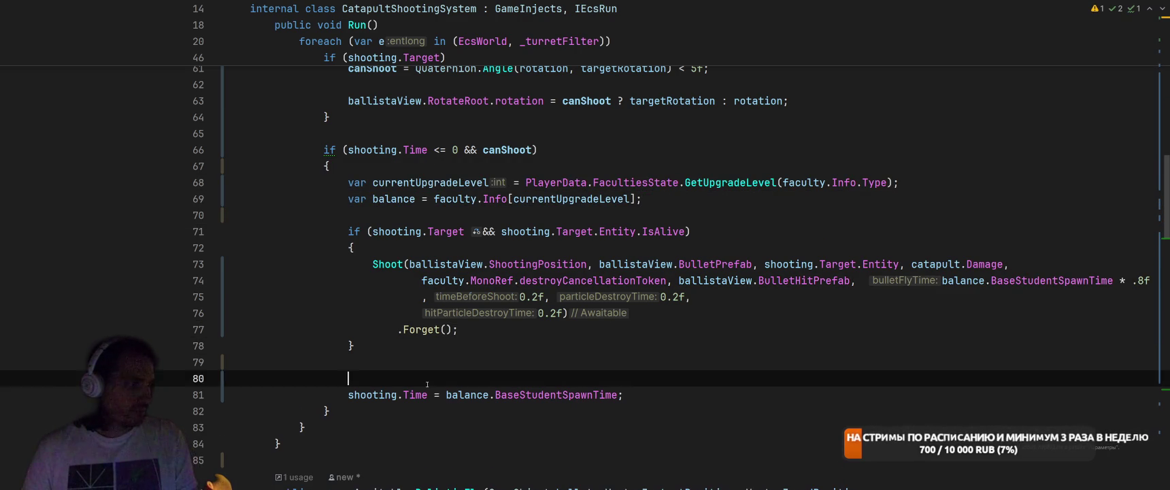
key("BackSpace")
Switch to Unity and let it recompile the scripts
left_click(839, 324)
key("alt+Tab")
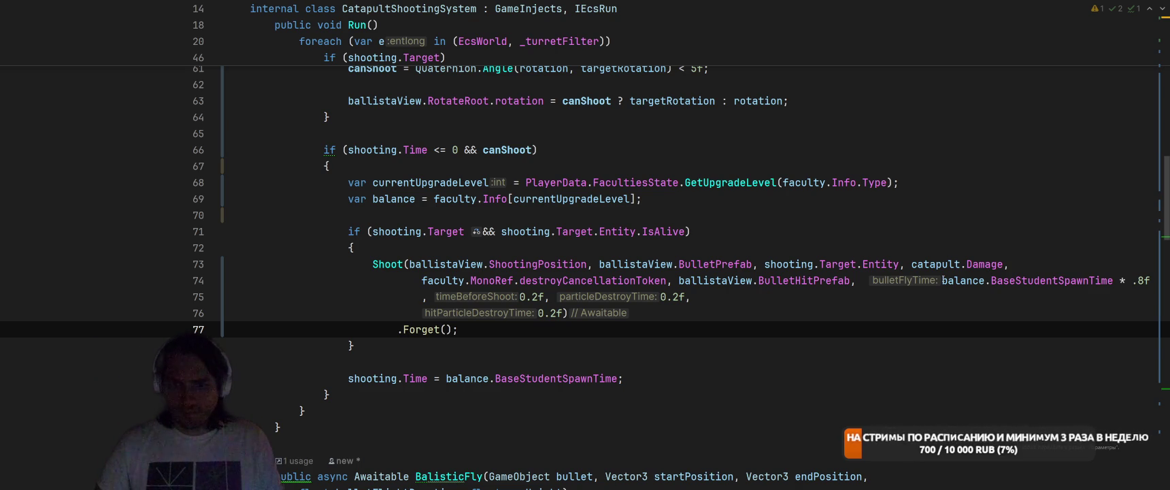
left_click(469, 166)
key("alt+Tab")
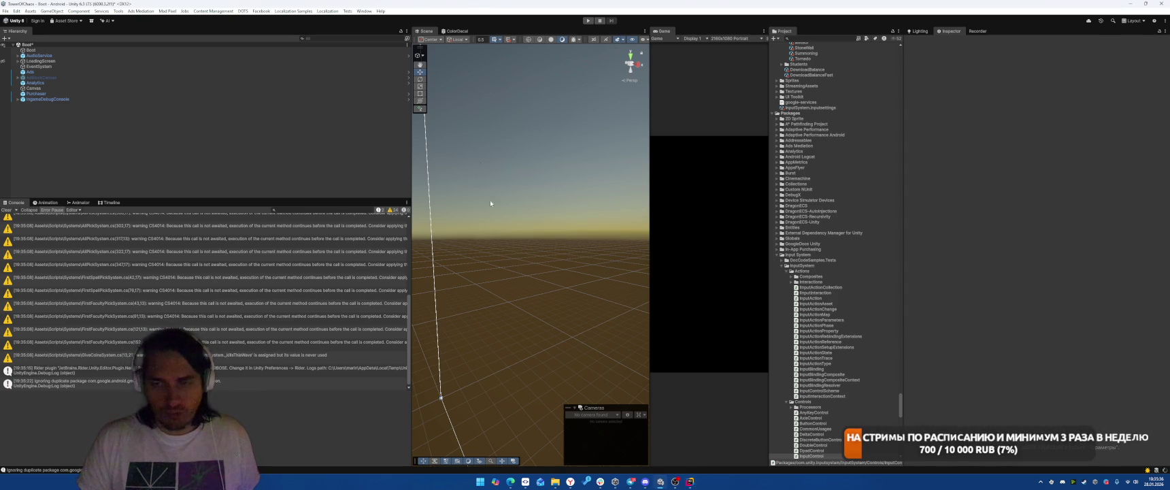
Enter play mode and start the forest level battle with the catapult placed
left_click(587, 21)
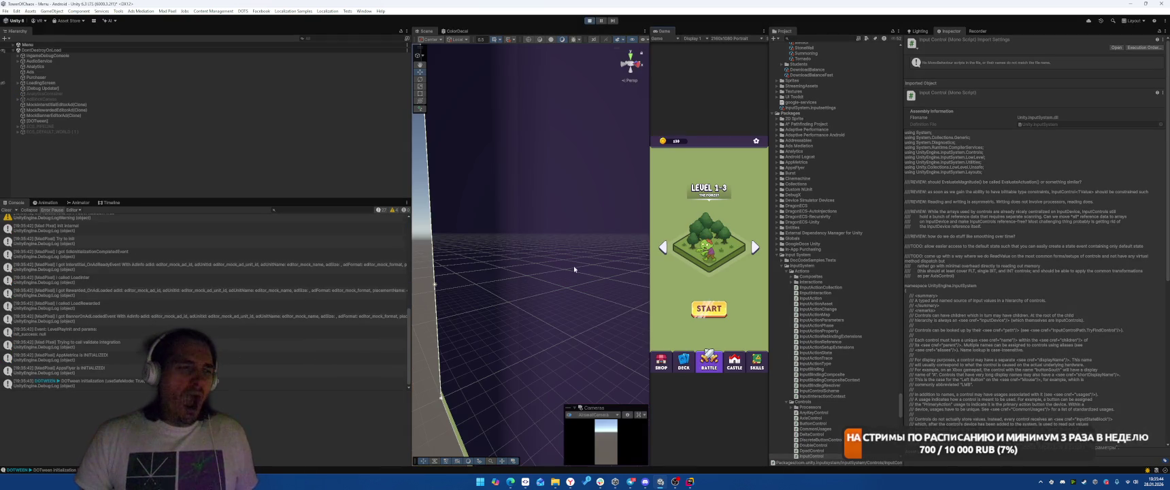
left_click(707, 310)
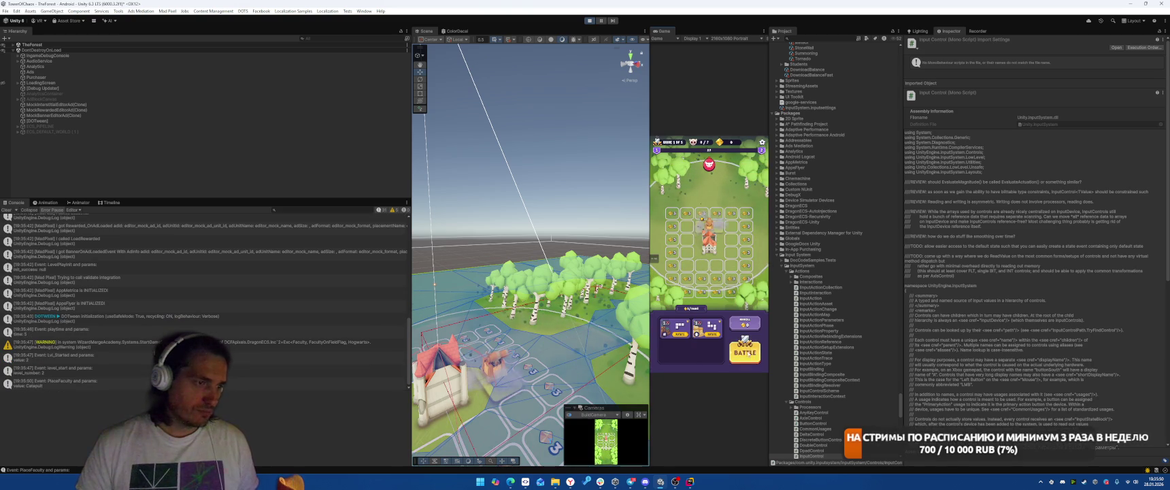
left_click(743, 298)
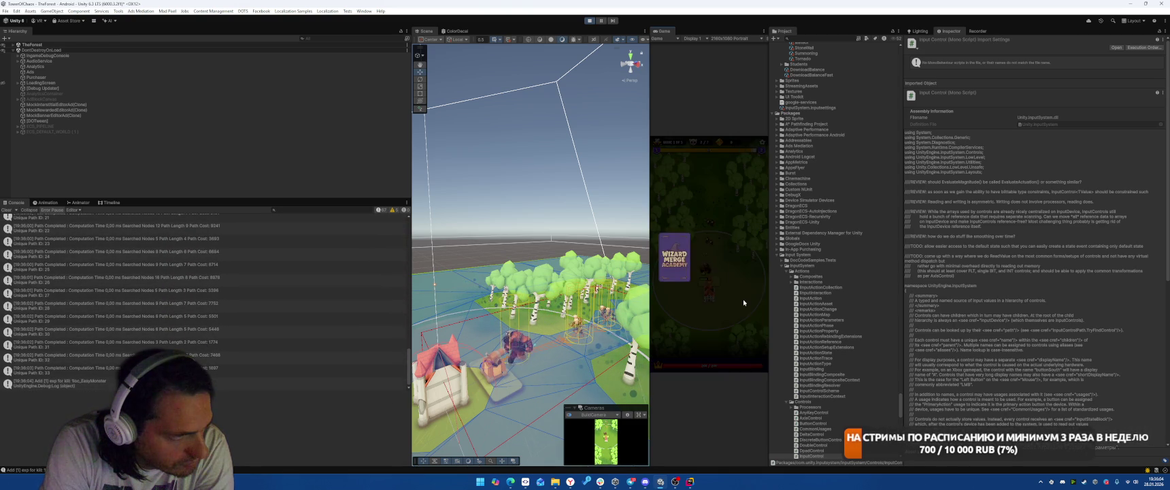
Cast the Tornado (Cyclo Motus) spell onto the battlefield, then switch to SmartGit
left_click(674, 255)
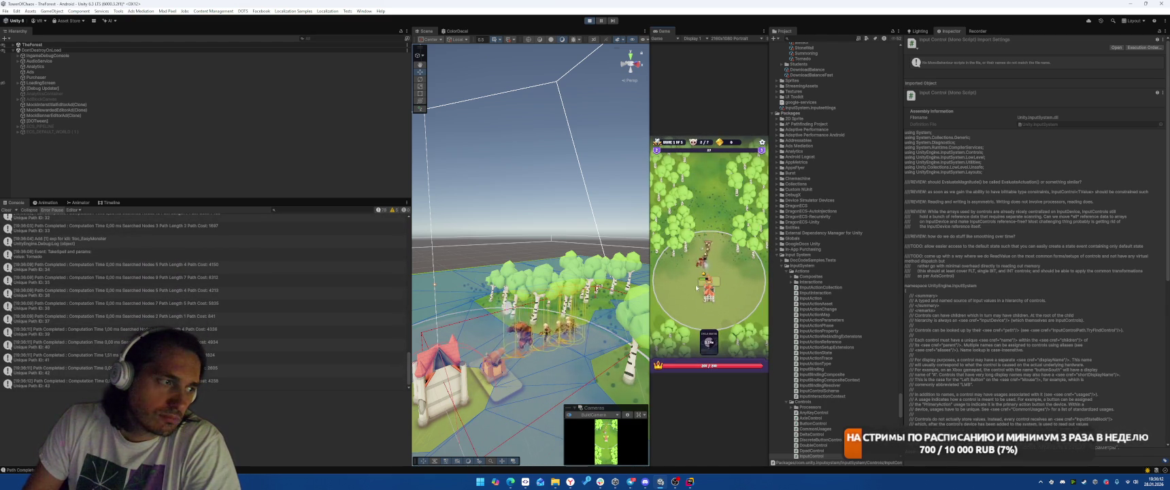
left_click(714, 343)
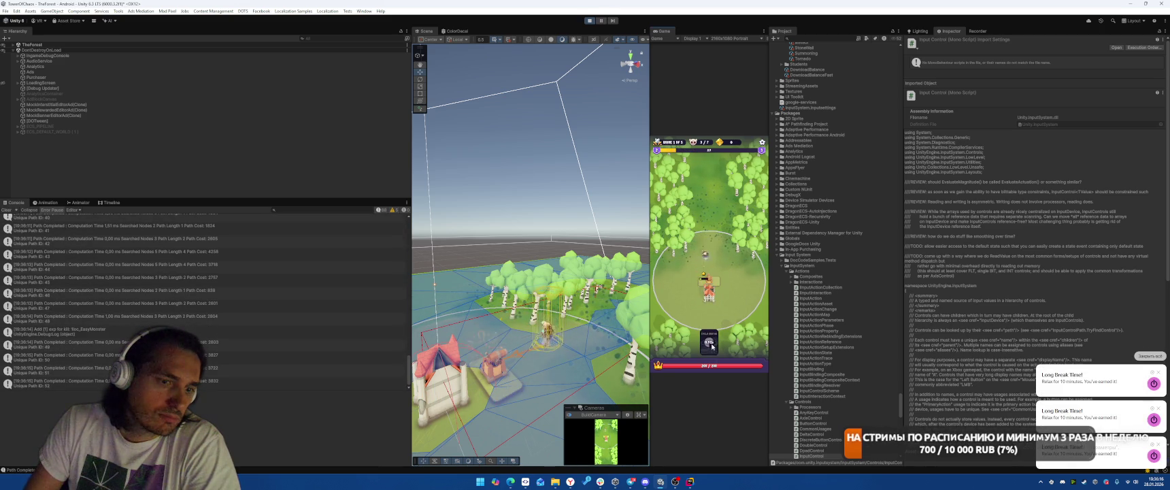
left_click(702, 279)
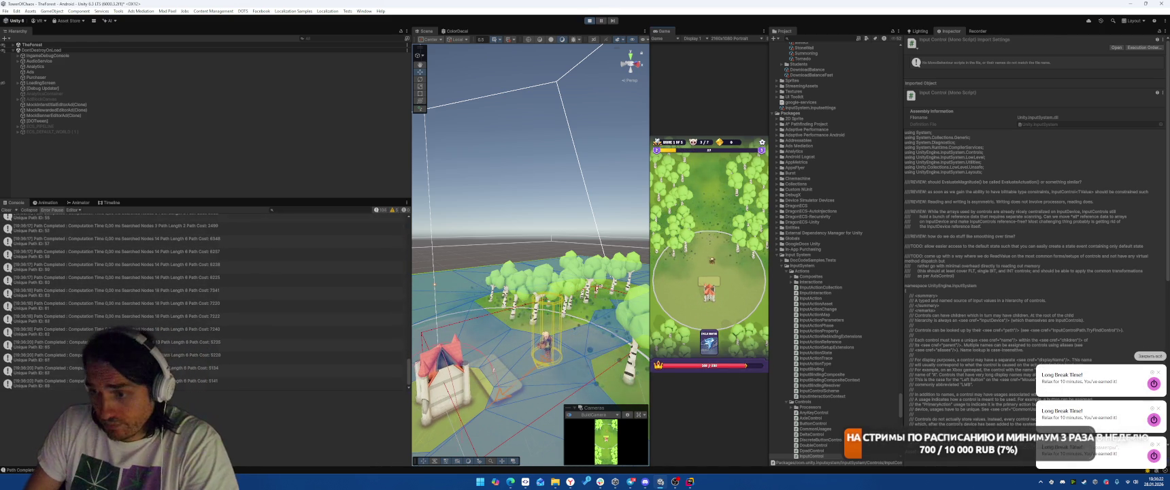
key("alt+Tab")
key("alt+Tab")
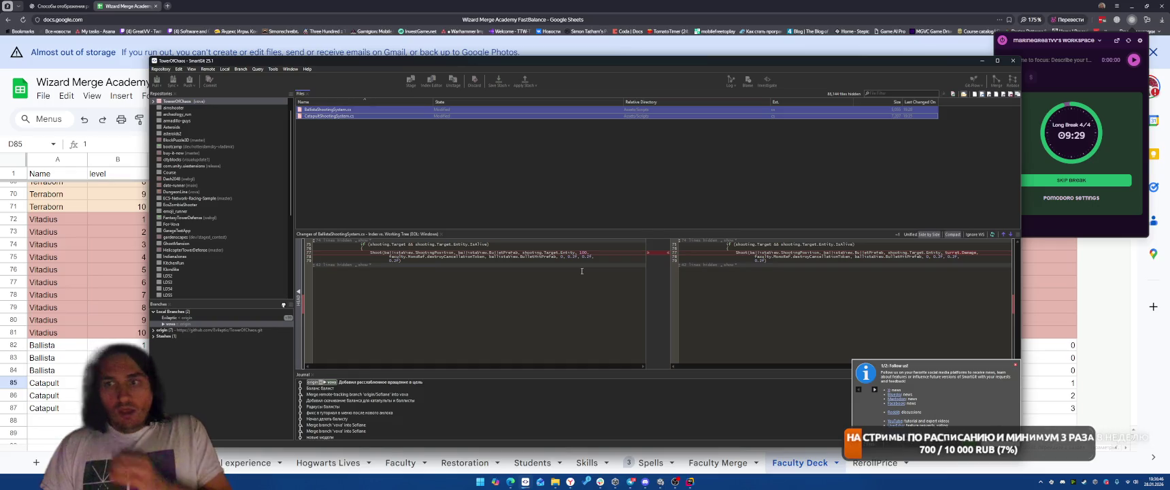
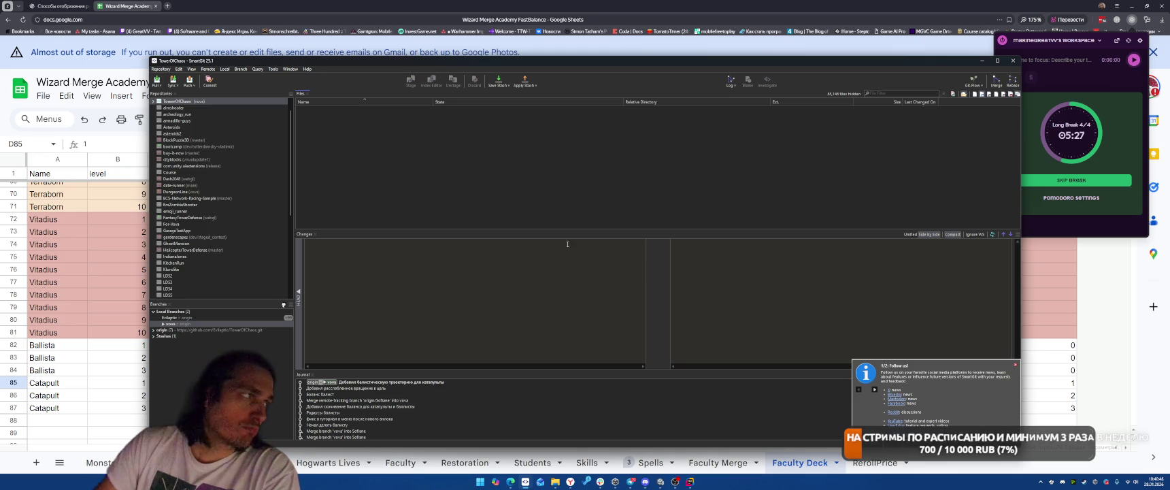
Open the Здания Google Doc in a new Yandex Browser tab using the 'зда' address suggestion
left_click(167, 5)
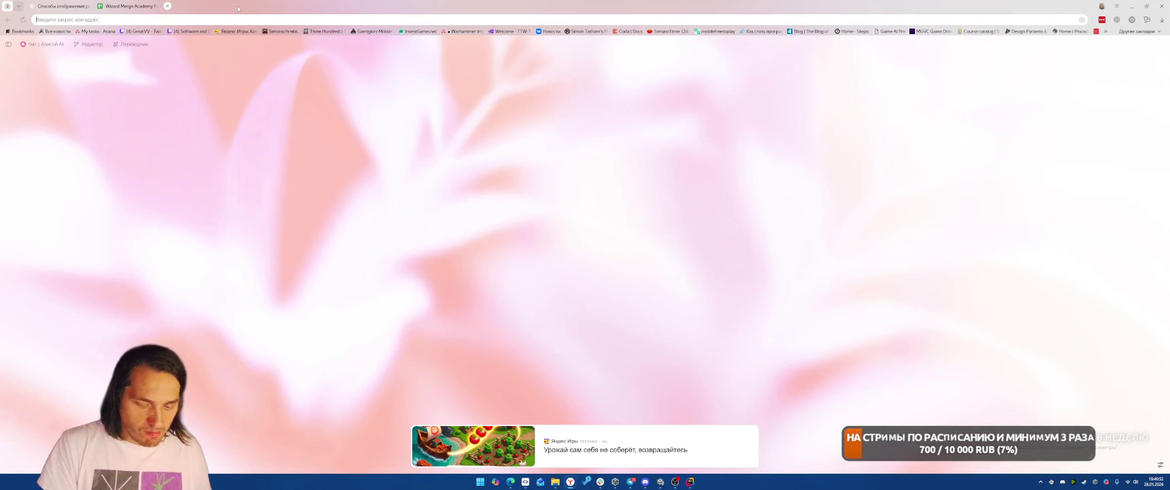
type("a")
key("Escape")
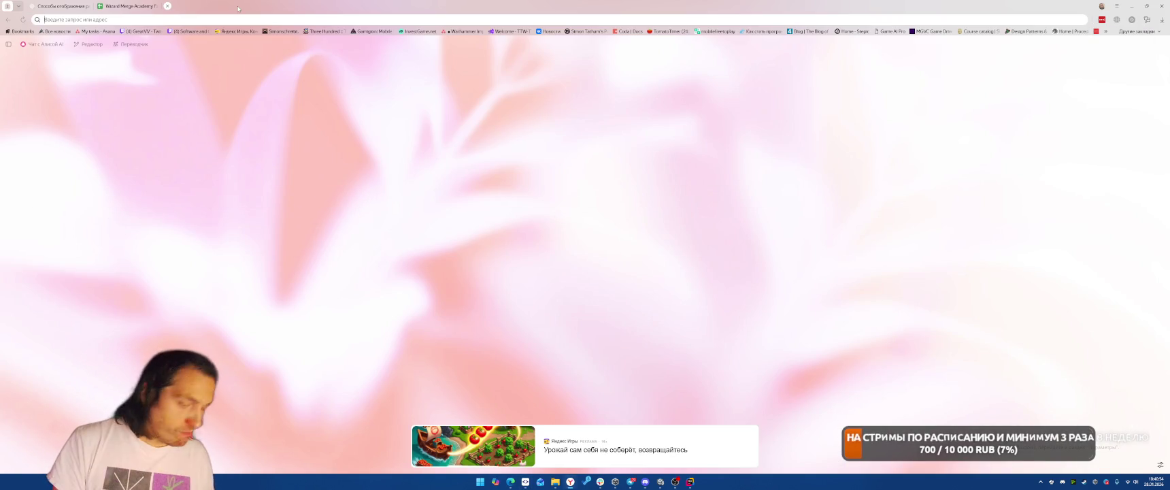
type("зда")
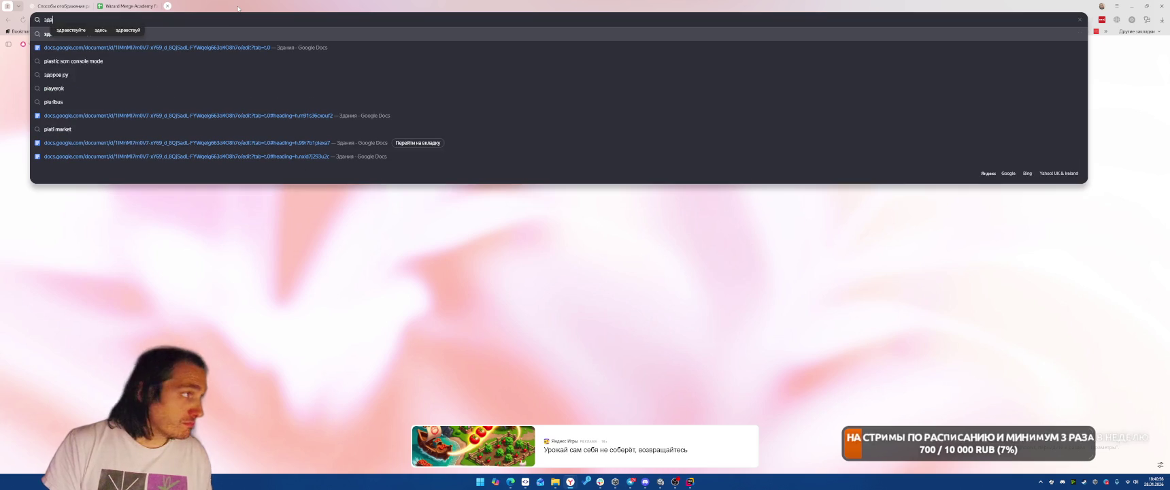
key("Return")
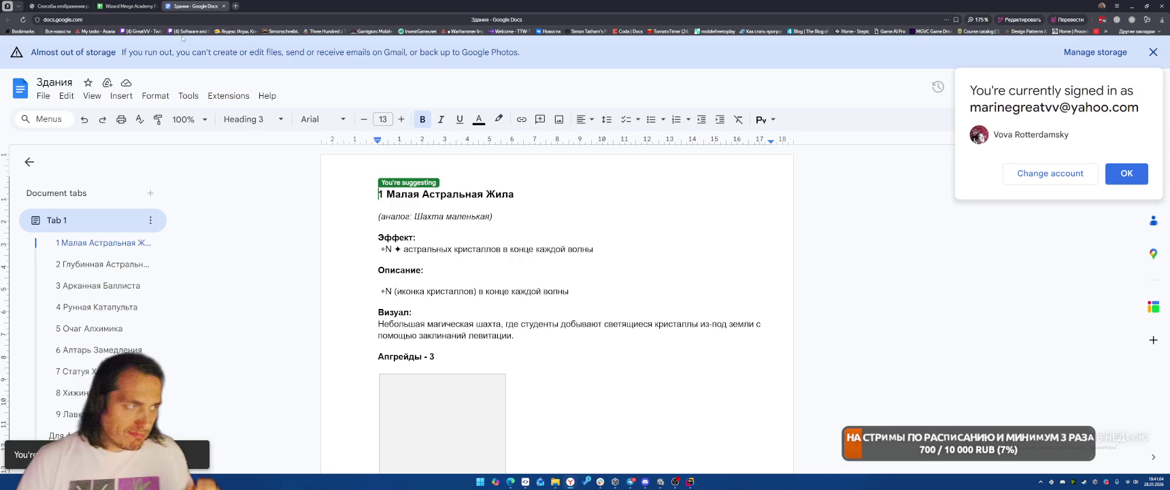
Scroll past building sections 1–4 to 5 Очаг Алхимика and its three cauldron images
scroll(599, 258, "down", 5)
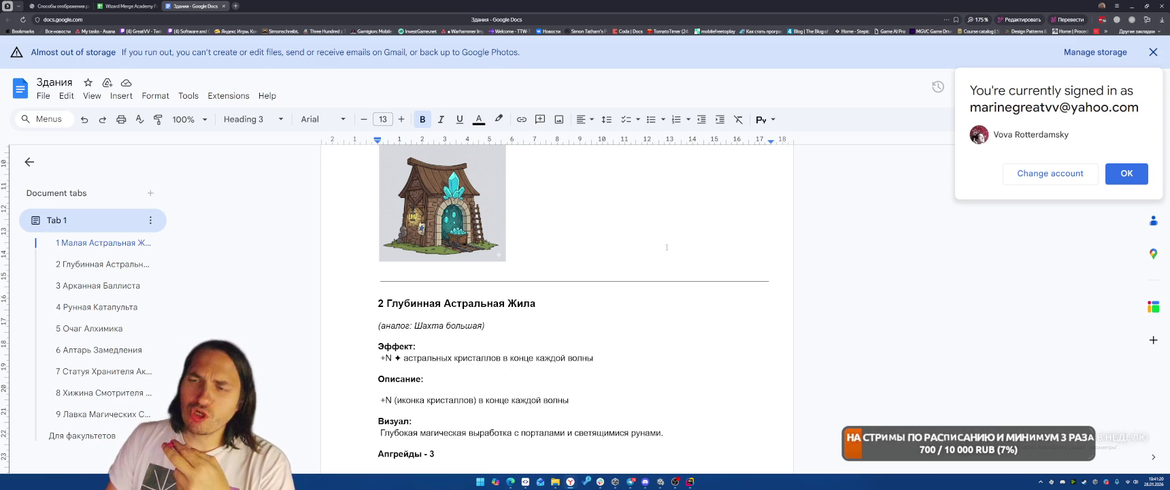
scroll(667, 247, "down", 6)
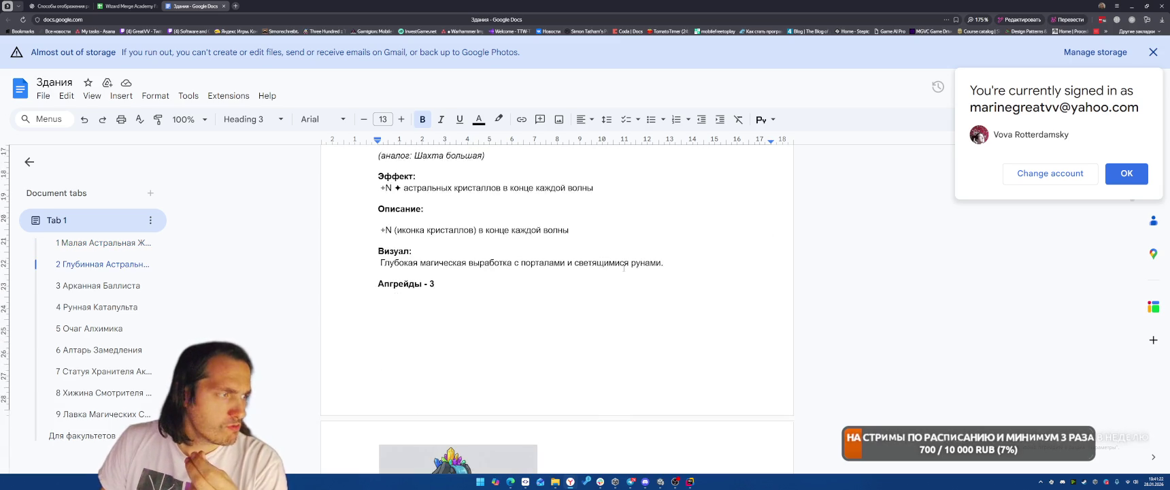
scroll(622, 269, "down", 3)
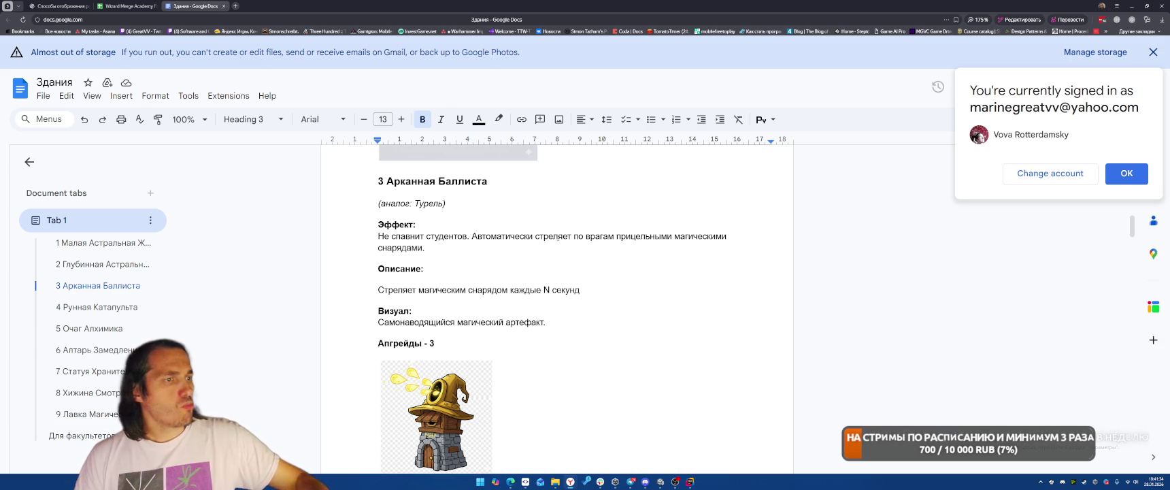
scroll(650, 229, "down", 5)
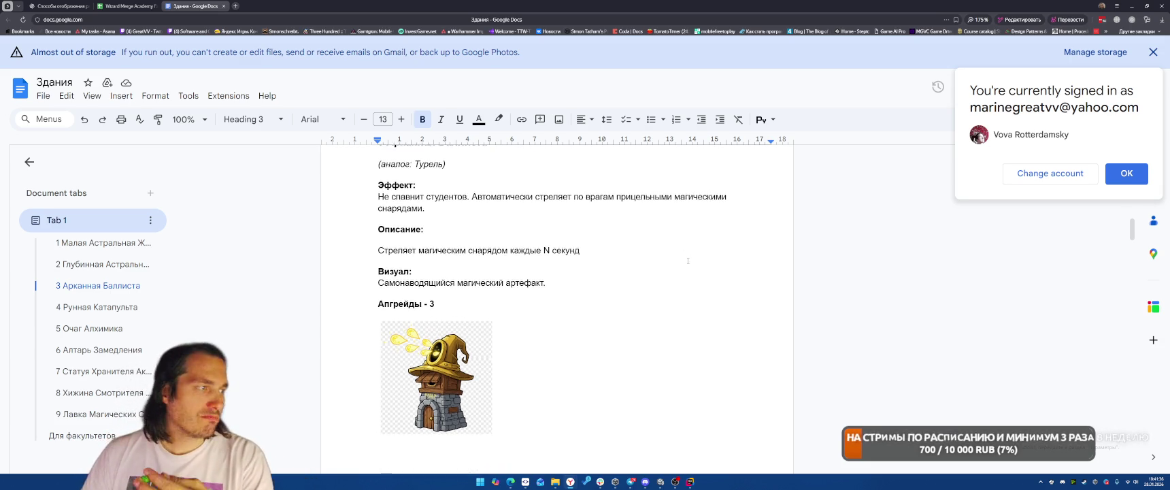
scroll(616, 249, "up", 5)
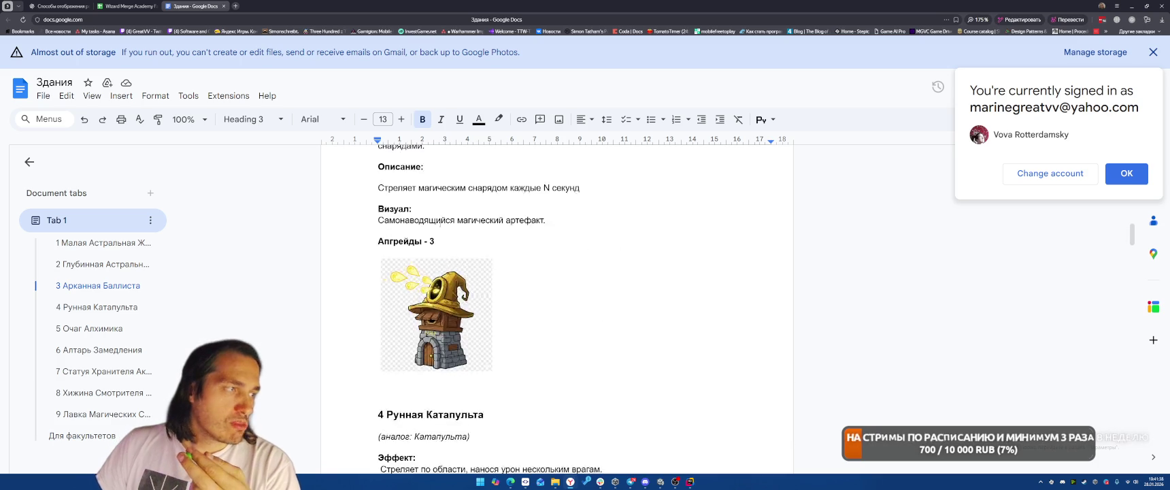
scroll(475, 307, "down", 6)
scroll(476, 306, "down", 3)
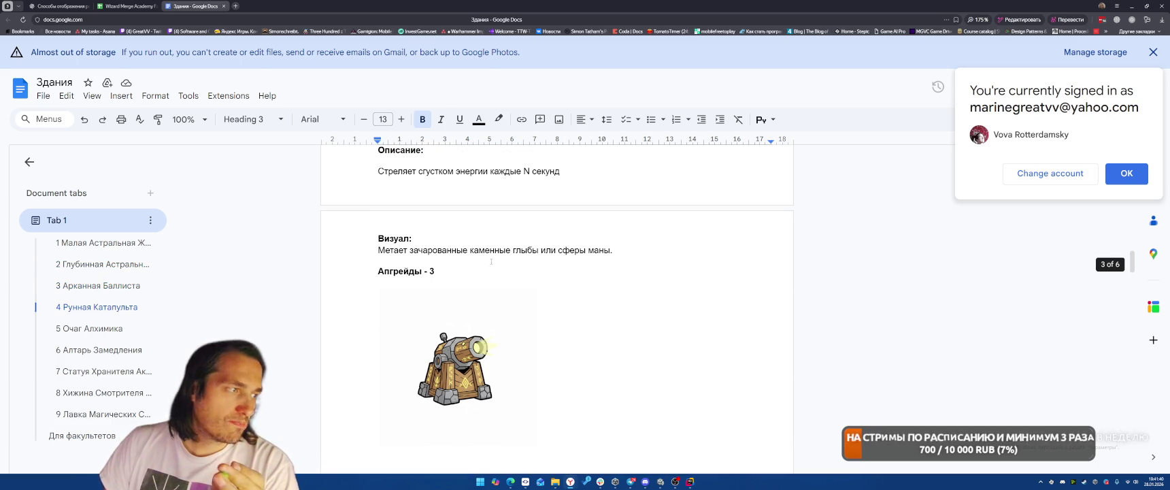
scroll(540, 302, "up", 2)
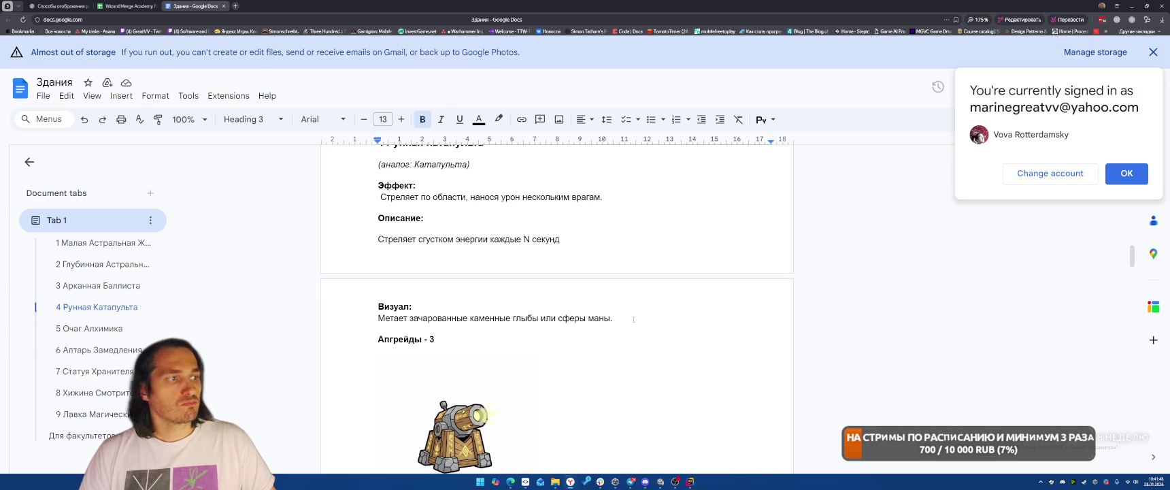
scroll(633, 319, "down", 10)
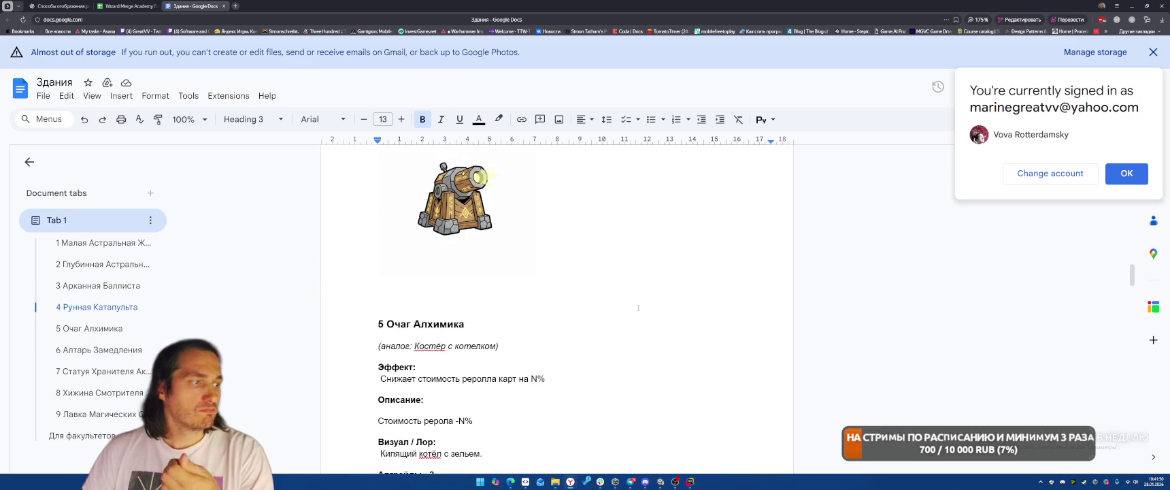
scroll(638, 307, "down", 2)
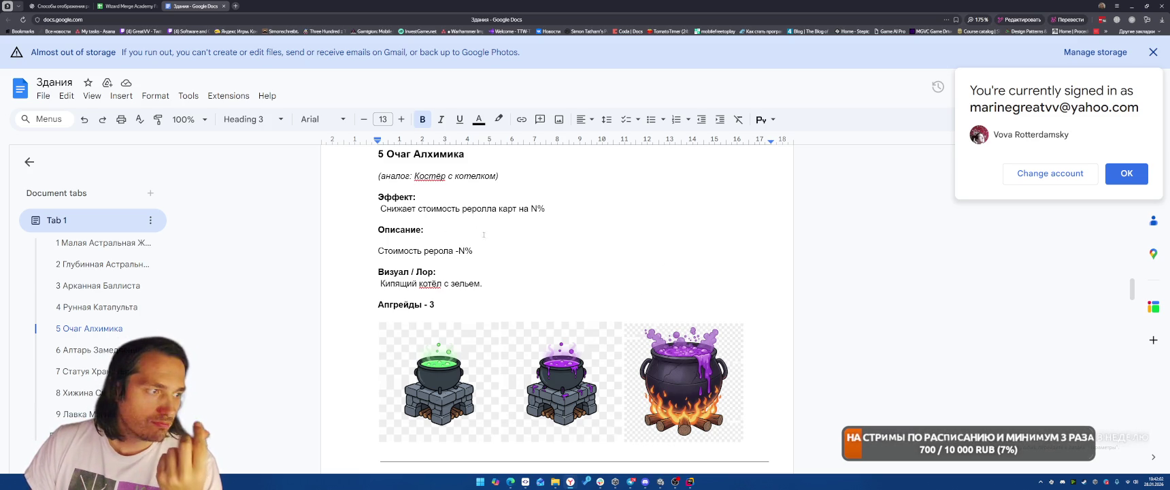
Scroll through building sections 6–9 down to the Для факультетов heading
scroll(483, 234, "down", 1)
scroll(489, 234, "down", 3)
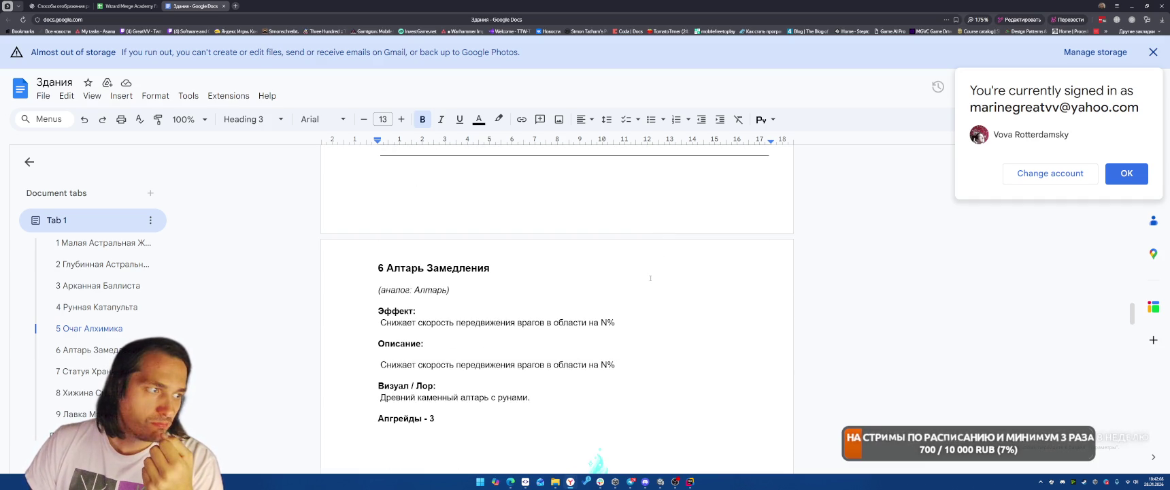
scroll(650, 277, "down", 1)
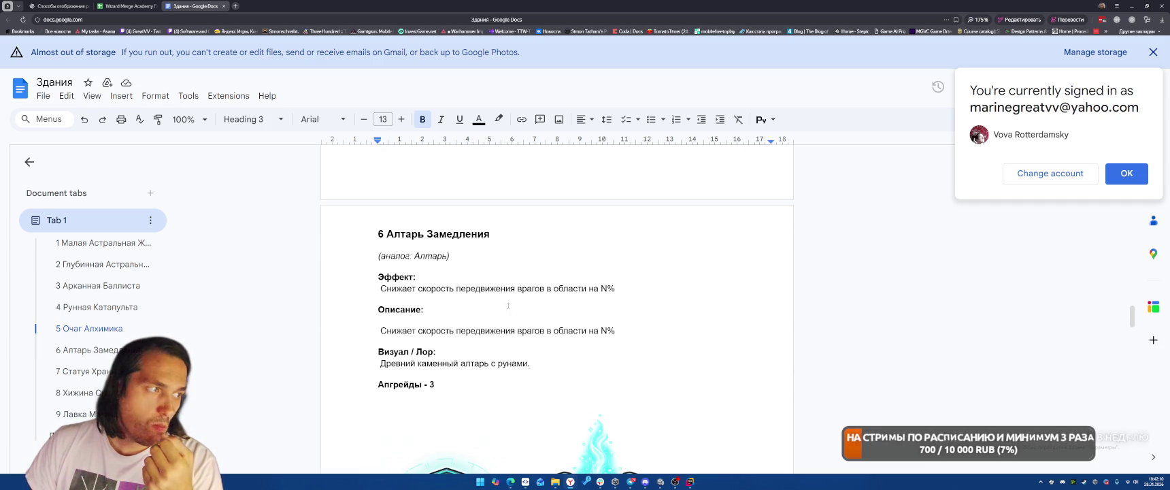
scroll(430, 287, "down", 3)
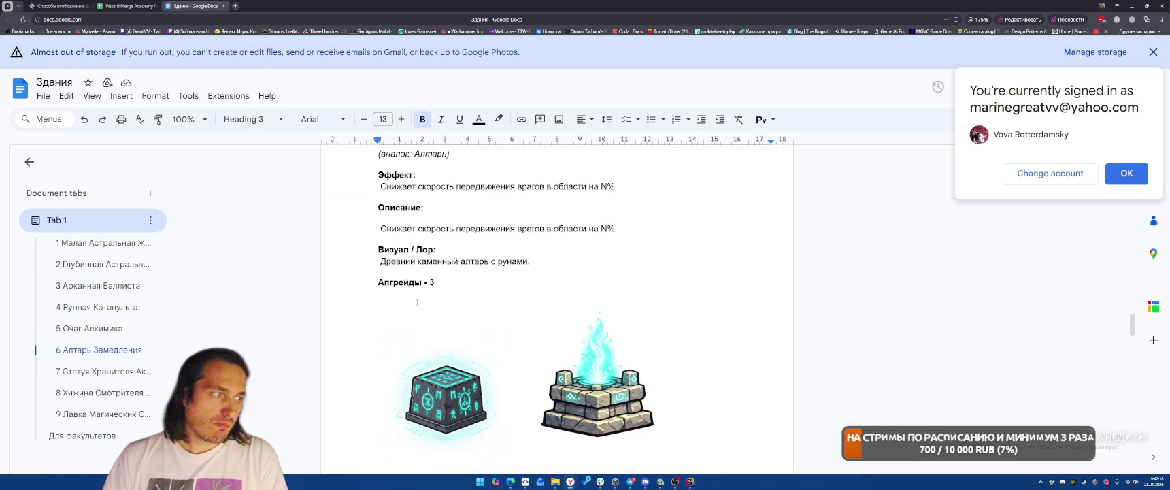
scroll(417, 302, "down", 5)
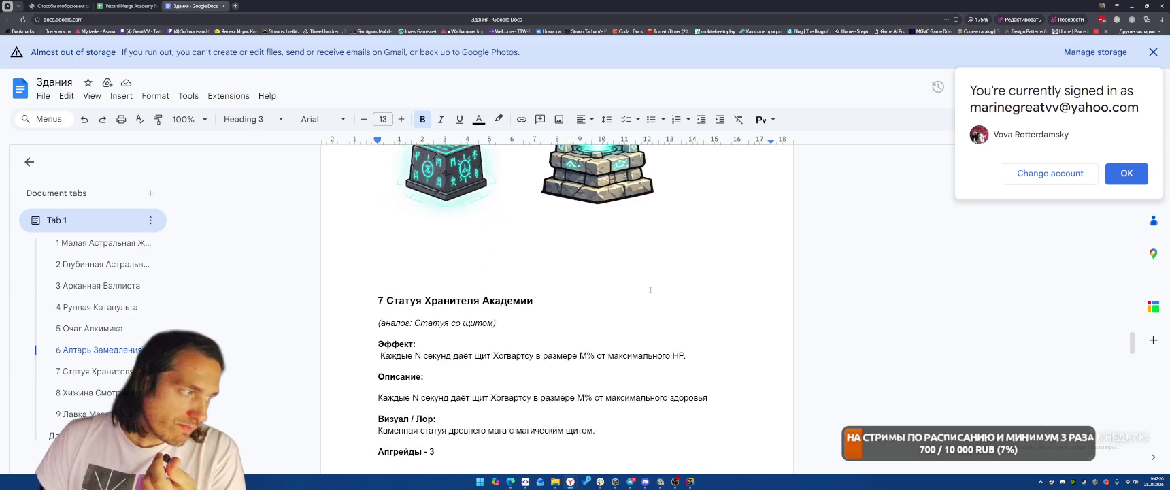
scroll(716, 285, "down", 1)
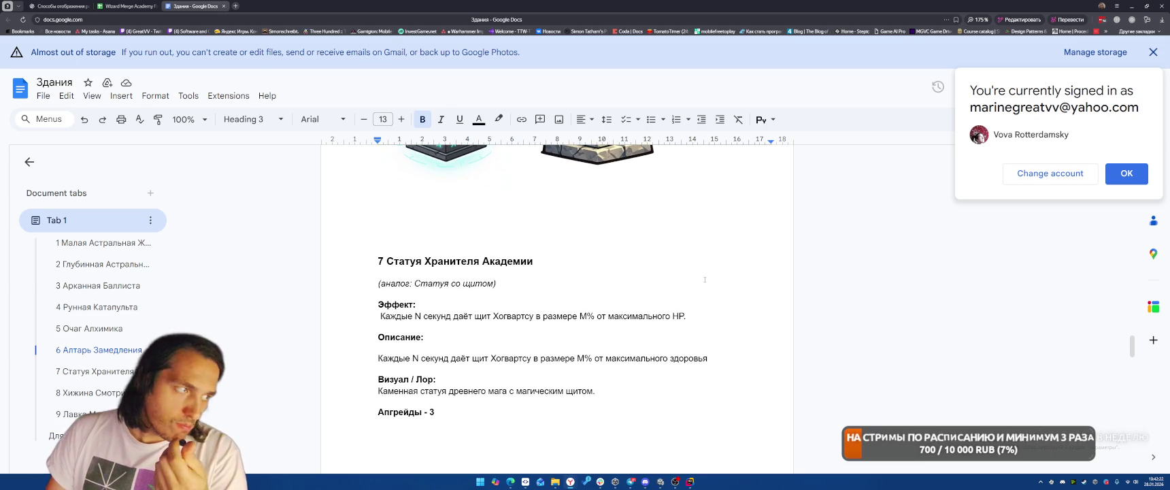
scroll(411, 265, "down", 1)
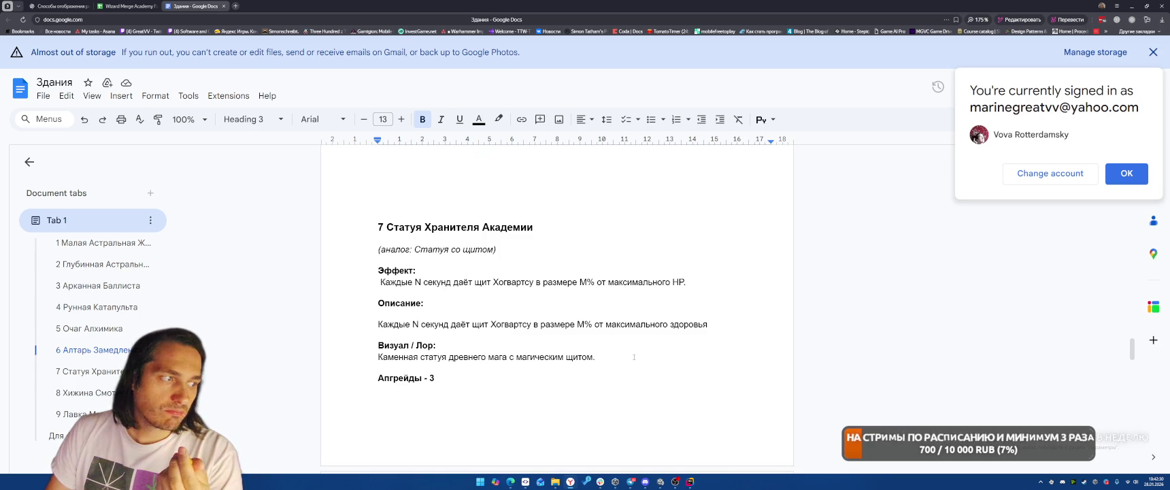
scroll(639, 348, "down", 6)
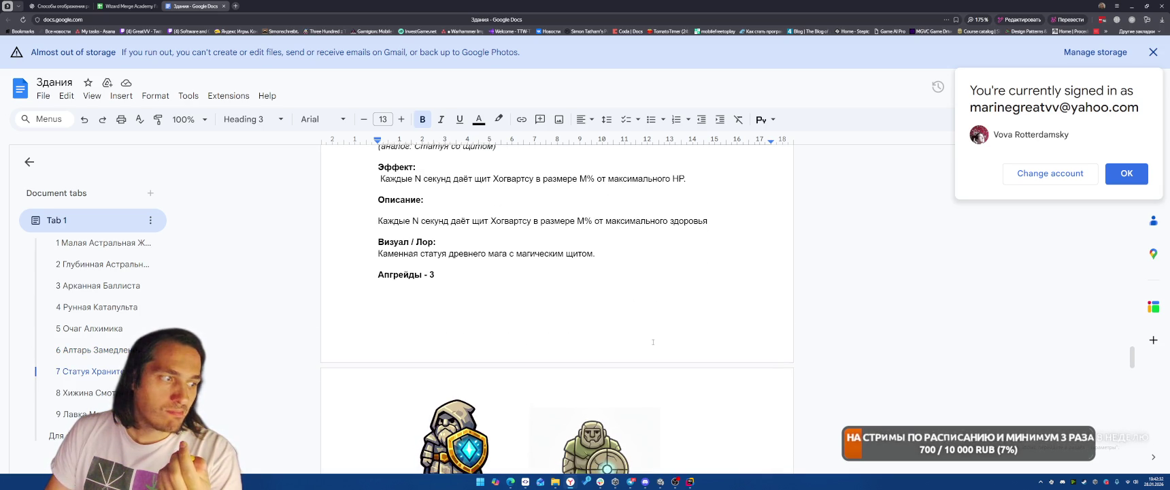
scroll(658, 313, "down", 5)
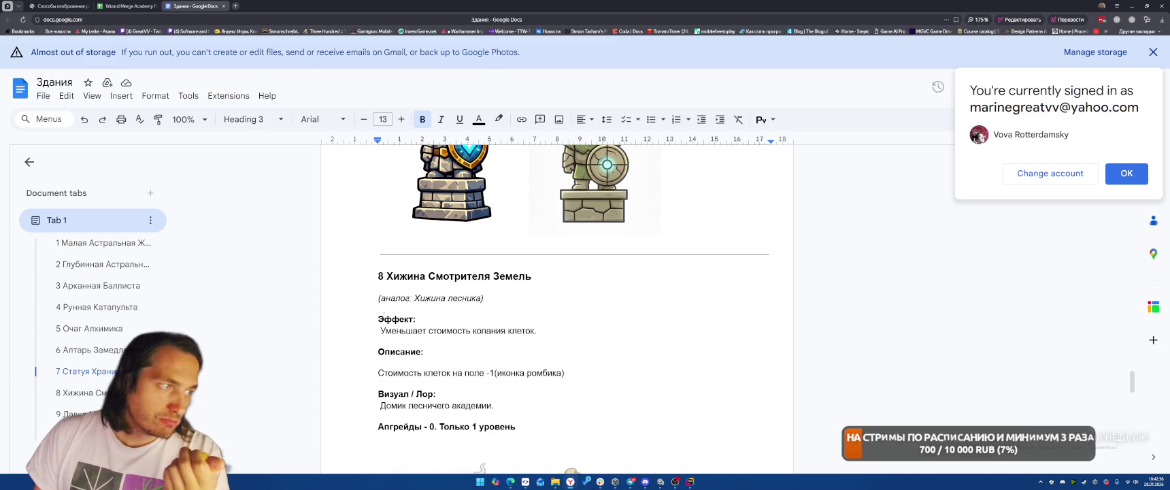
scroll(676, 307, "down", 4)
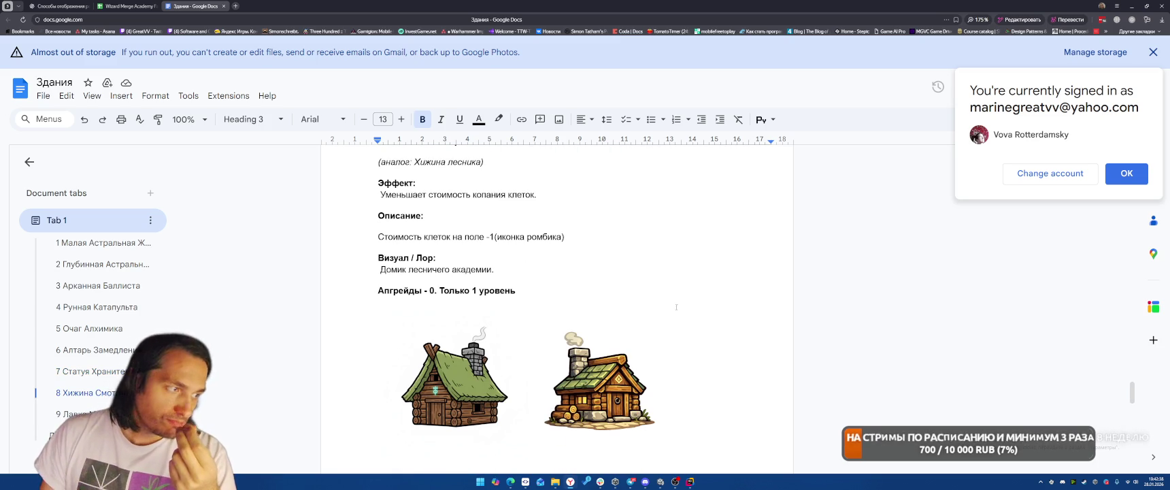
scroll(576, 321, "down", 10)
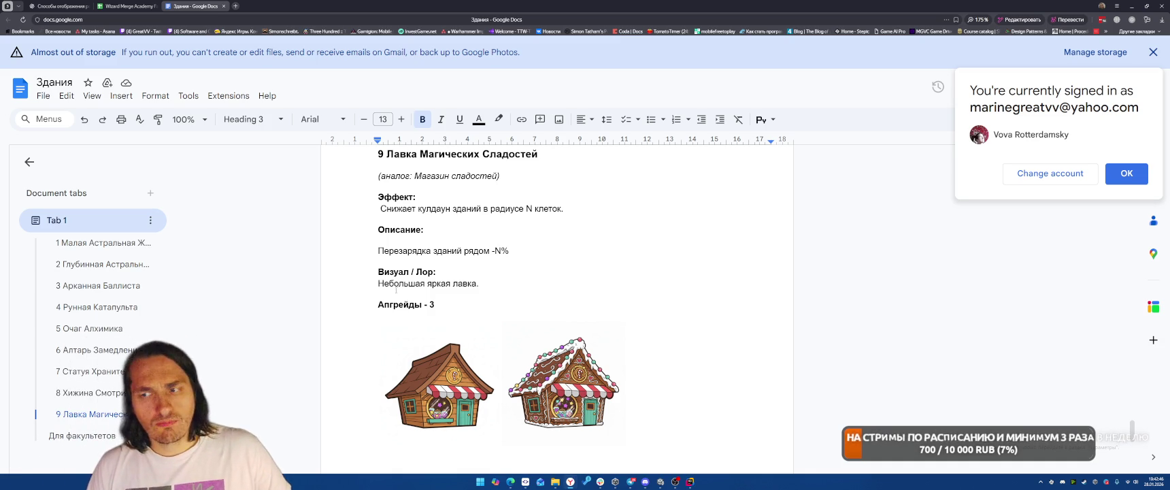
scroll(411, 315, "up", 1)
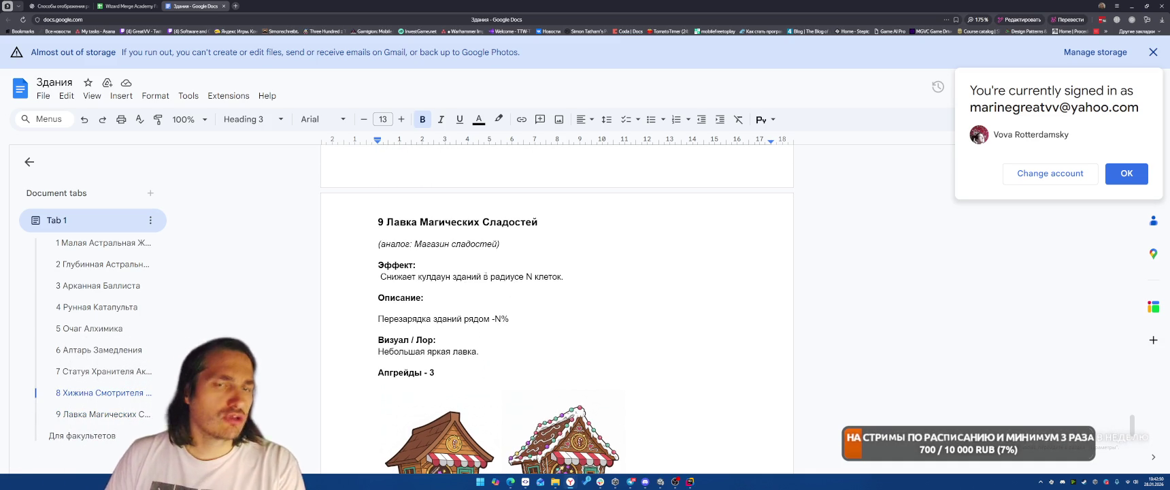
scroll(539, 304, "down", 1)
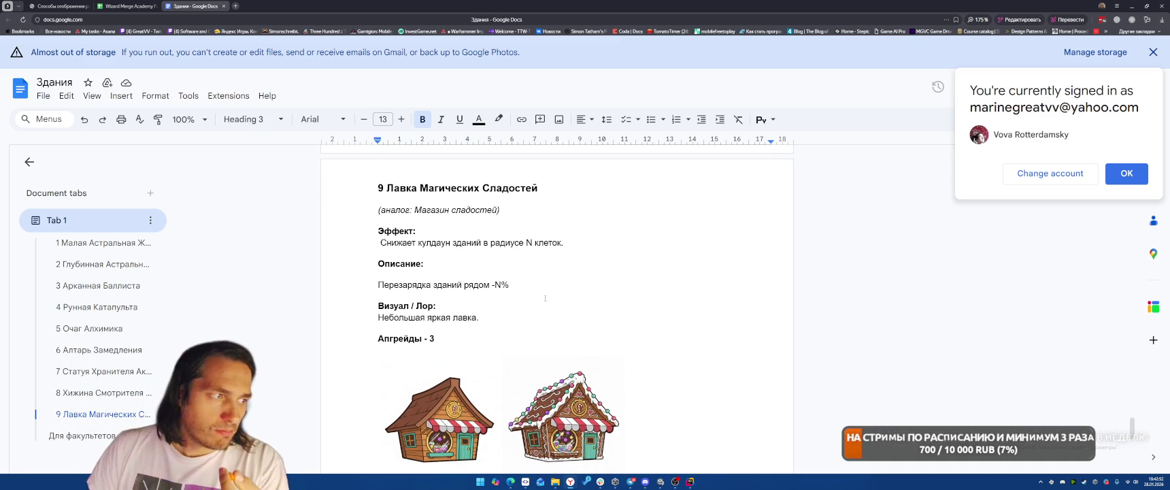
scroll(555, 282, "down", 1)
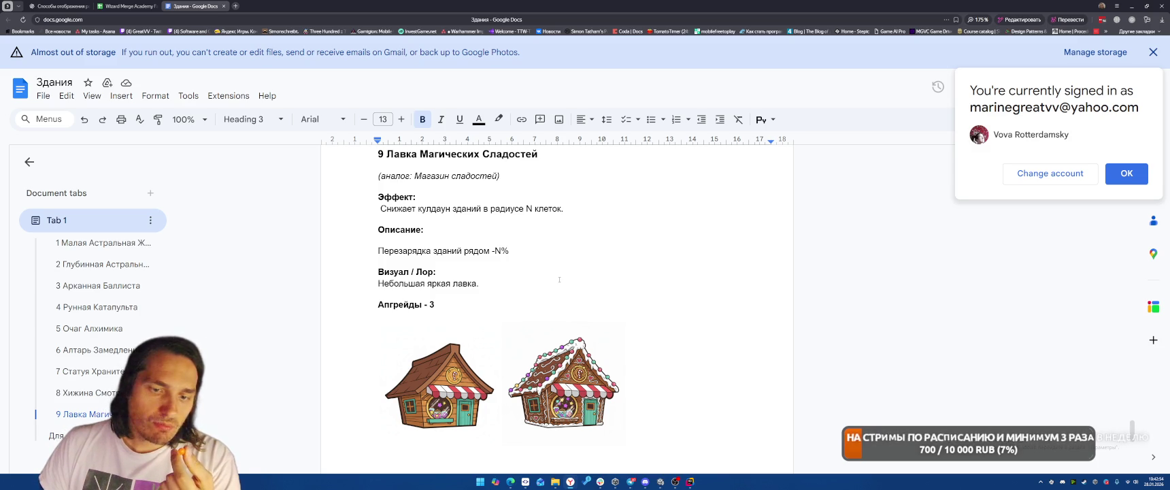
scroll(559, 279, "down", 6)
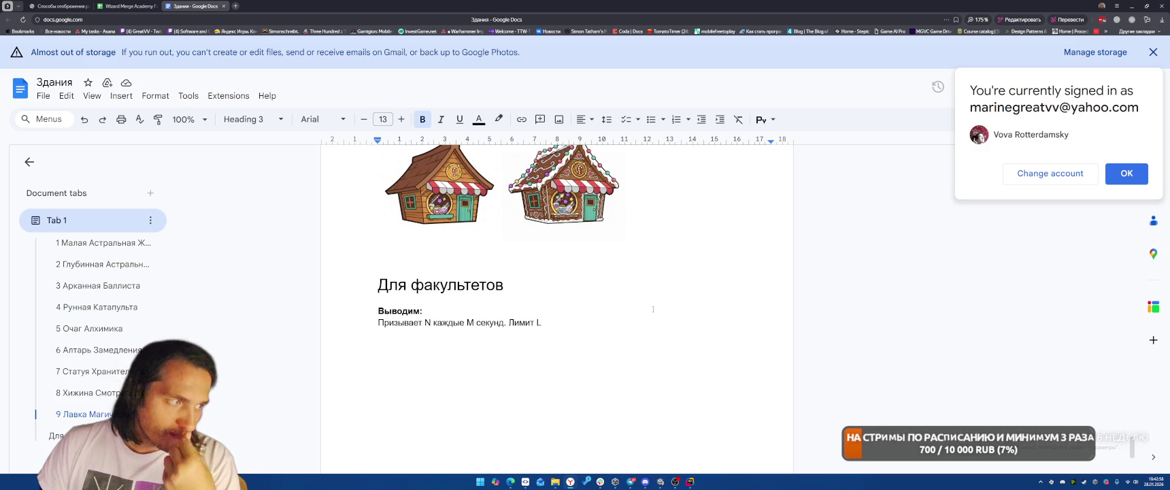
Re-read the Здания sections back around 5 Очаг Алхимика, then switch to the Unity editor
scroll(629, 320, "down", 2)
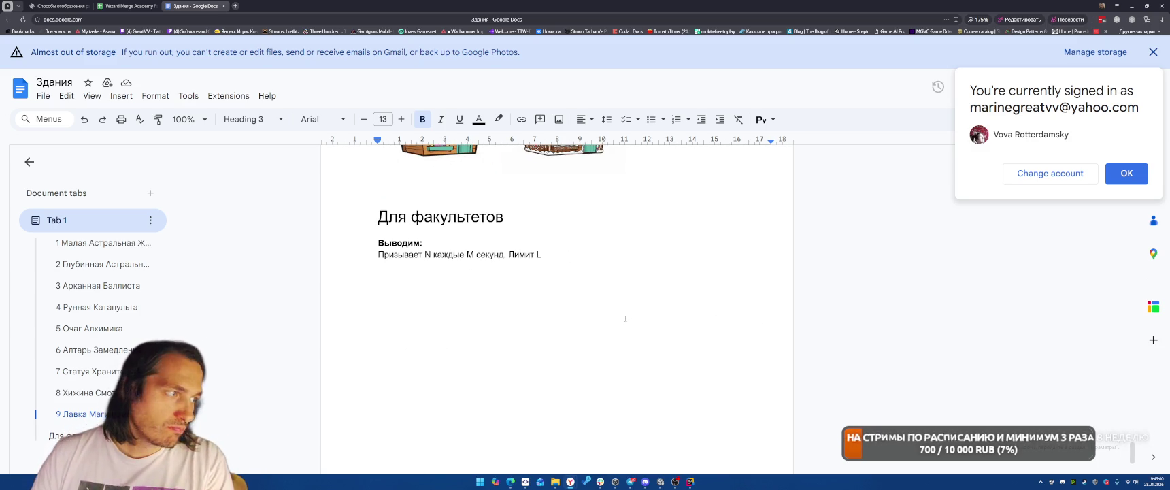
scroll(625, 318, "up", 20)
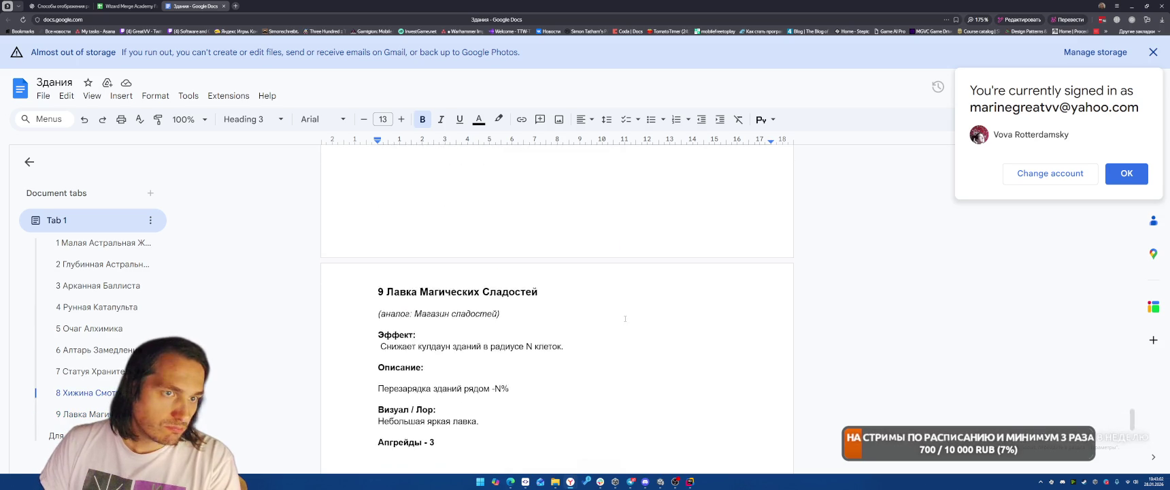
scroll(625, 318, "up", 20)
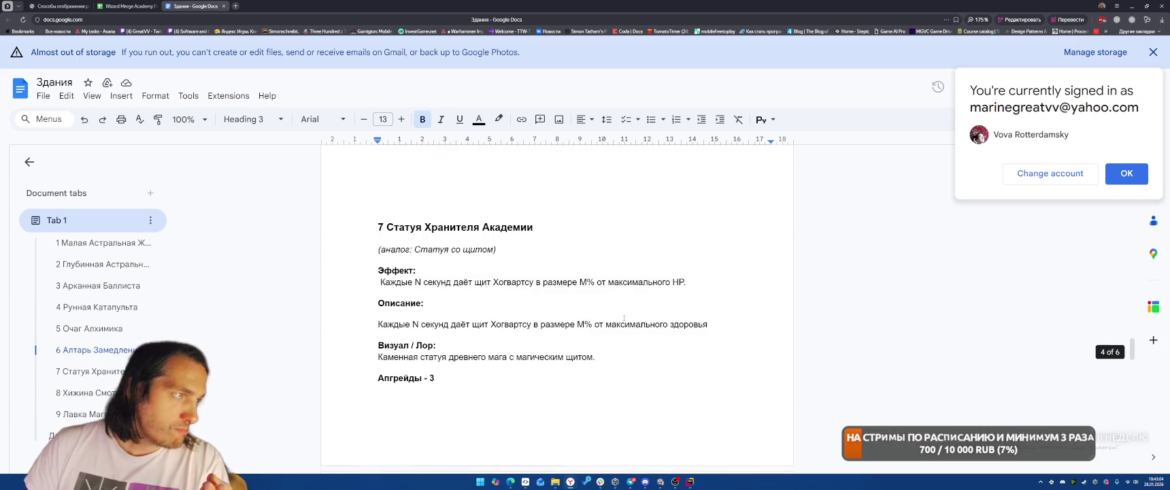
scroll(624, 317, "up", 20)
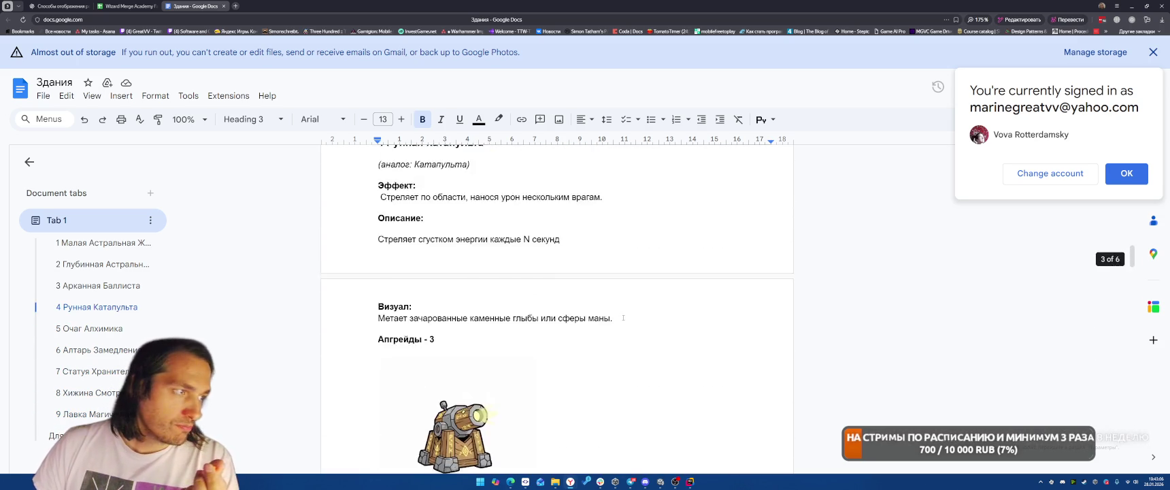
scroll(625, 319, "up", 10)
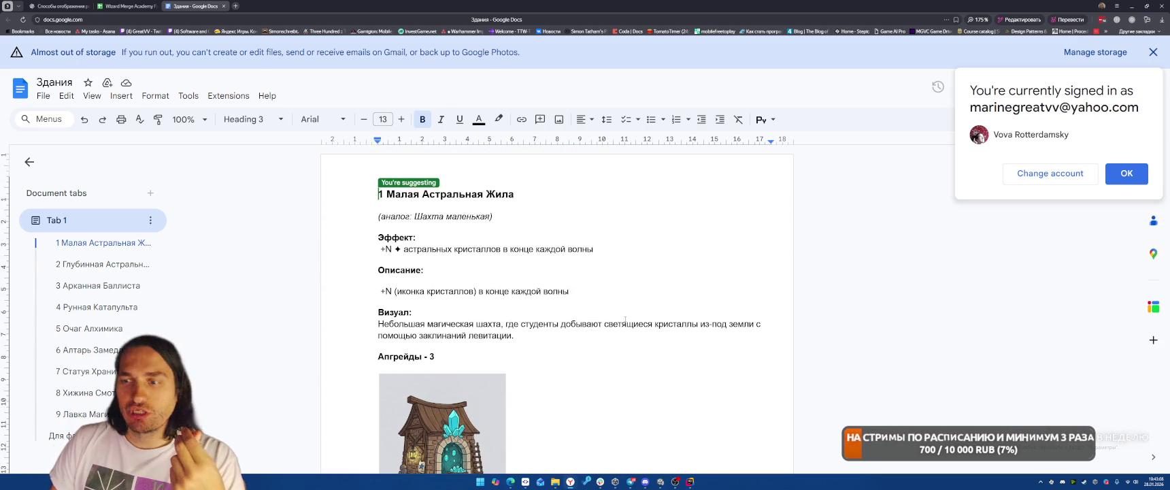
scroll(536, 281, "down", 12)
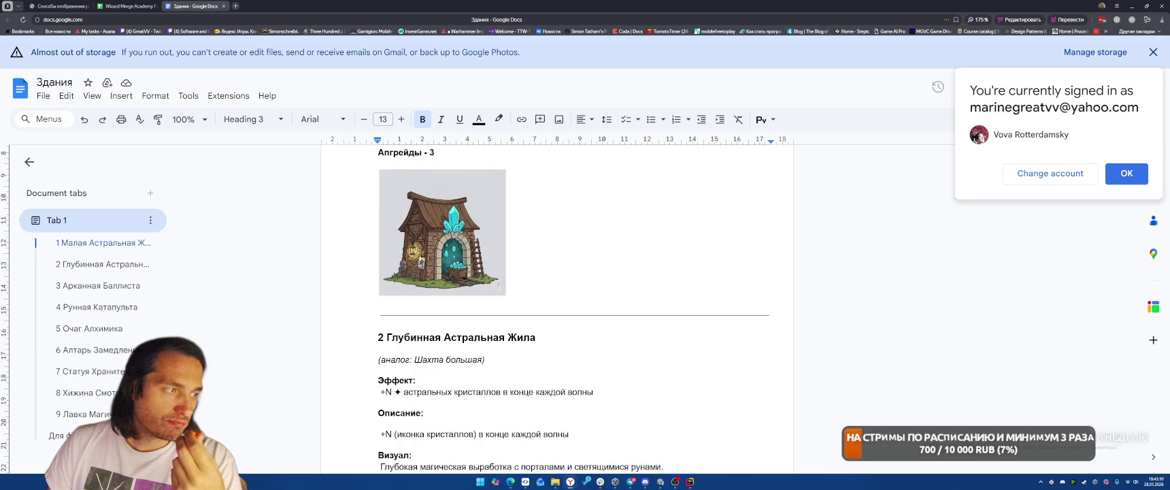
scroll(573, 290, "down", 10)
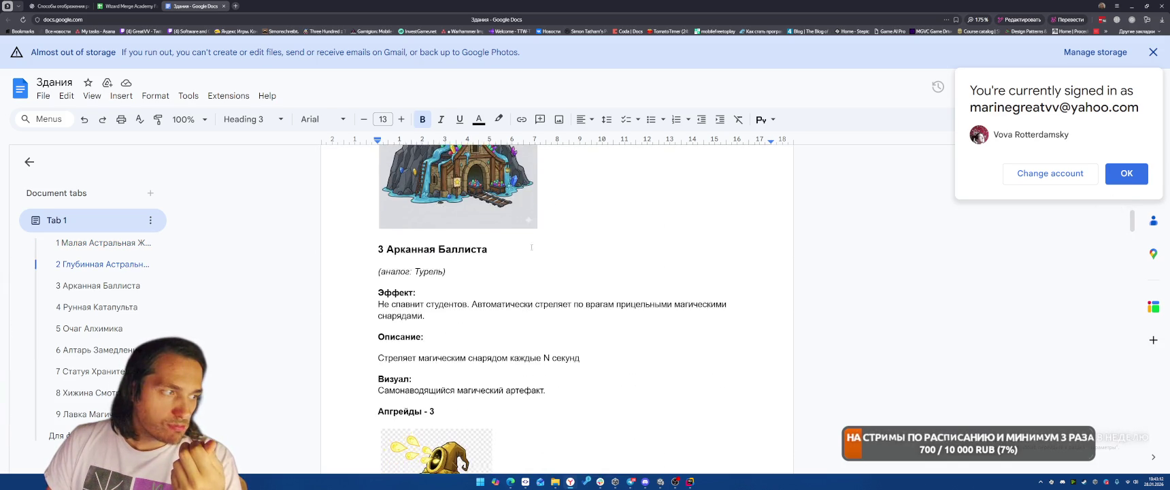
scroll(574, 289, "down", 2)
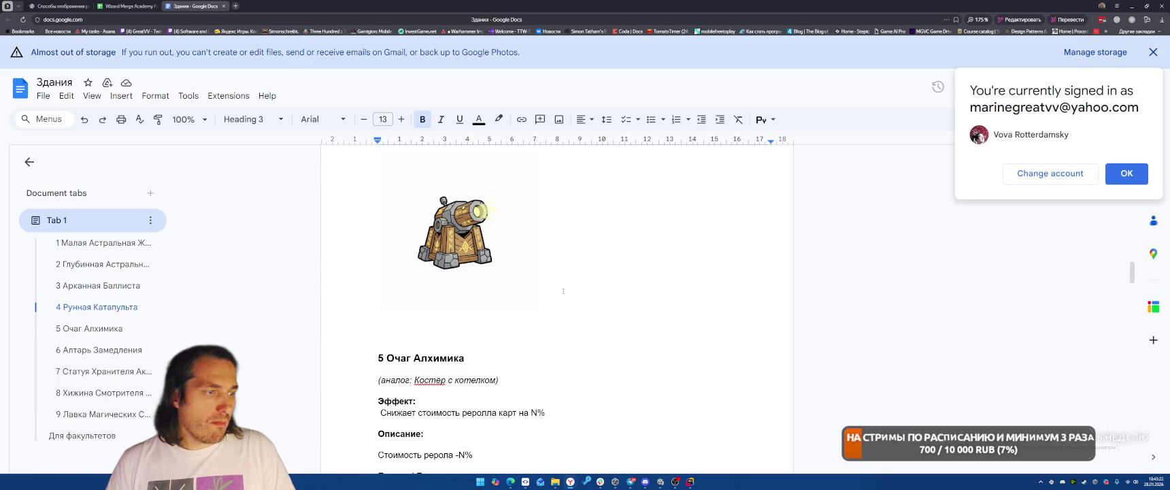
scroll(563, 291, "down", 1)
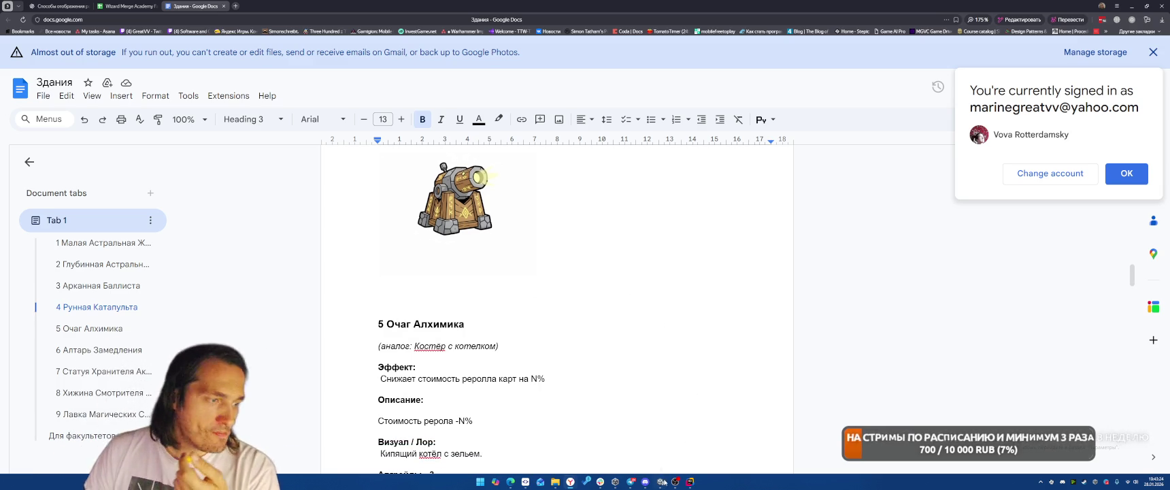
left_click(661, 480)
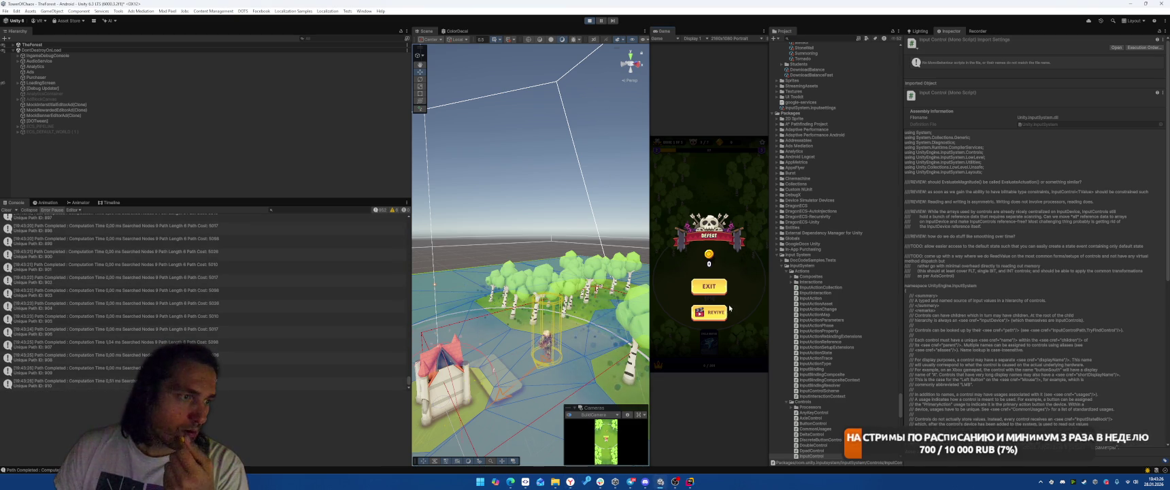
Press Revive on the defeat popup in the Game view
left_click(709, 312)
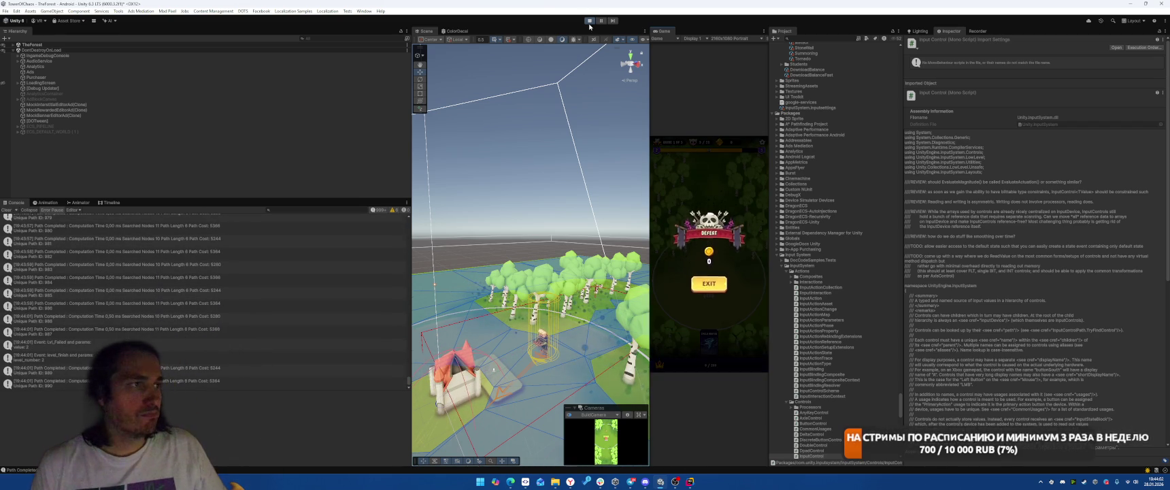
Exit Play mode, glance at the CatapultShootingSystem code, then go back to the Здания doc
key("ctrl+p")
key("alt+Tab")
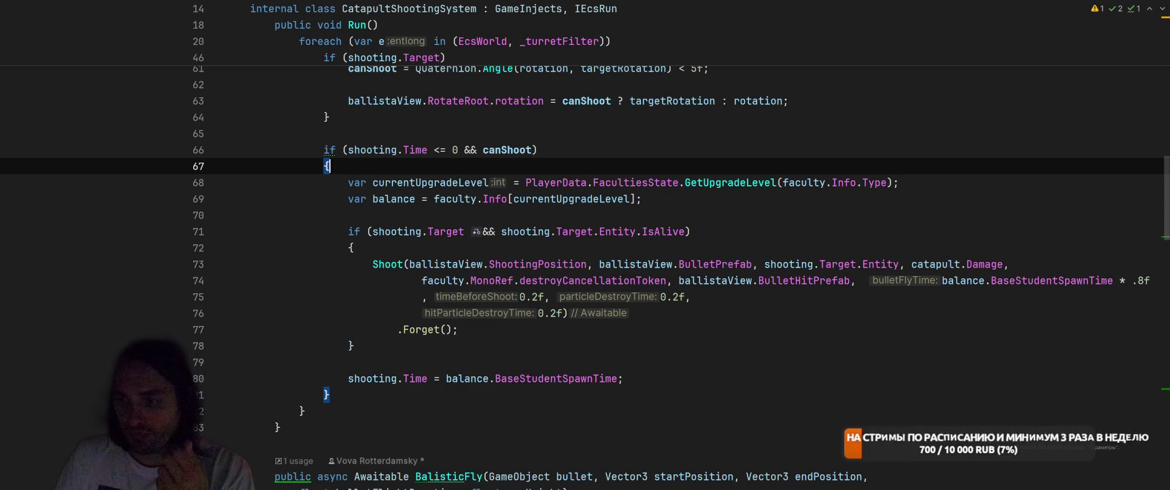
key("alt+Tab")
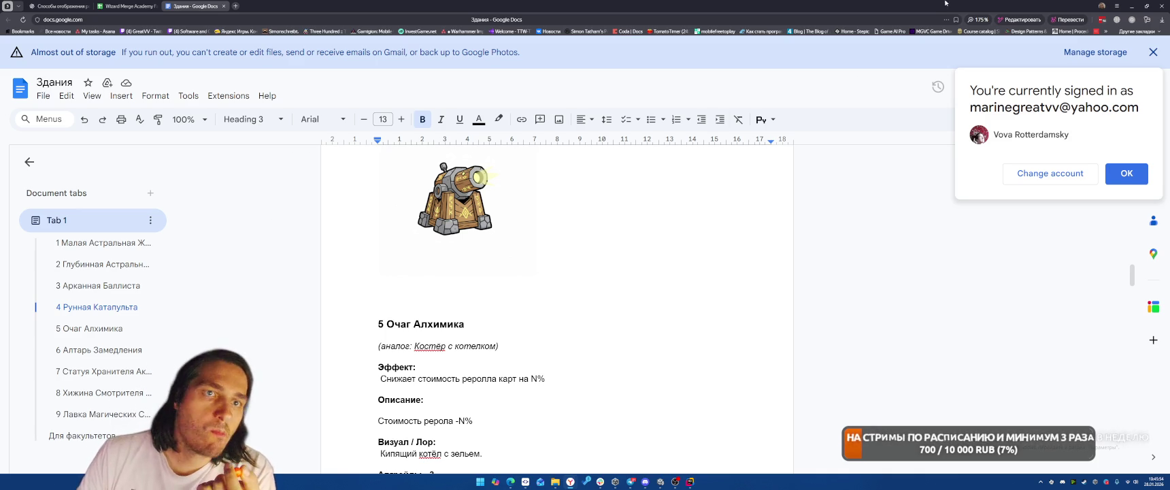
Open the Toggl Track popup over the Здания document
left_click(1132, 20)
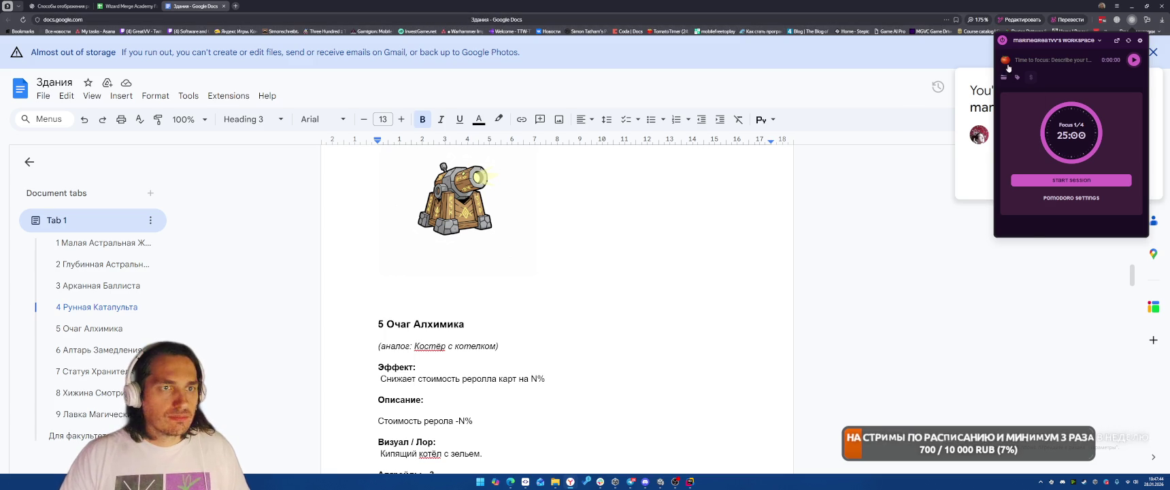
scroll(1014, 146, "down", 5)
Resume the 'делаем балисты' Toggl entry, then start and stop a Unity play-mode run
left_click(1137, 139)
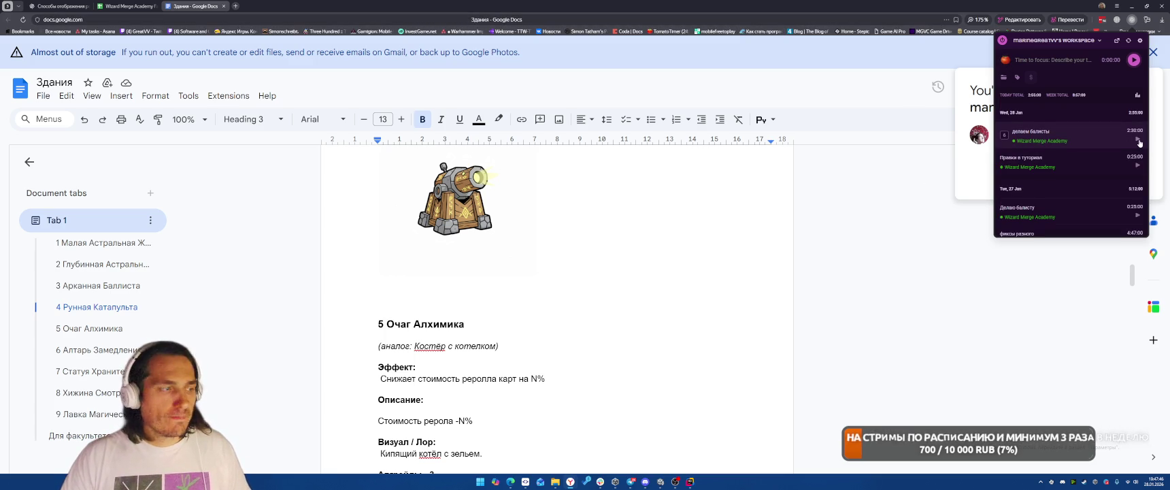
left_click(659, 481)
key("ctrl+p")
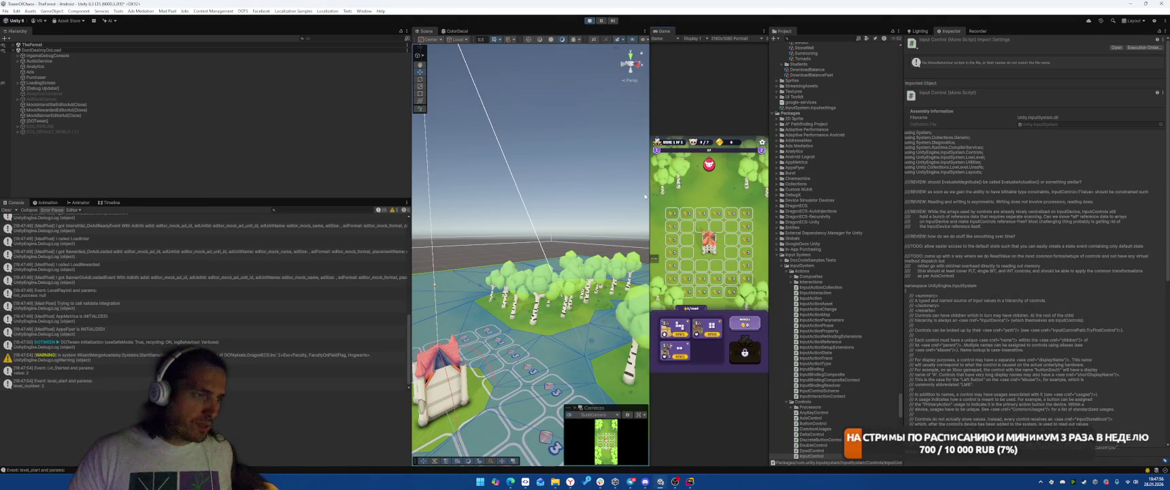
left_click(600, 23)
In Rider, read through the Shoot method and check where targetEntity is used
key("alt+Tab")
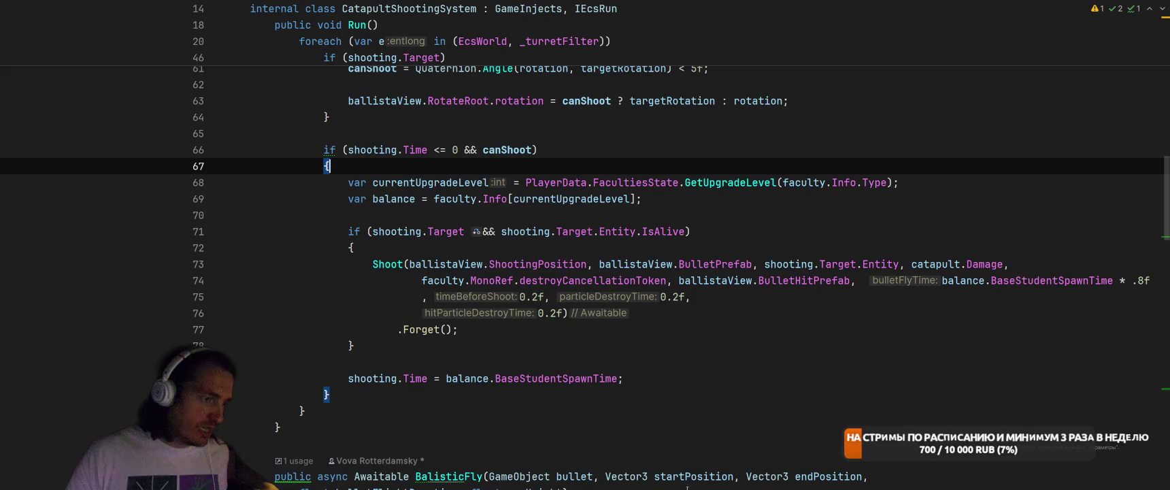
scroll(777, 251, "down", 1)
scroll(749, 306, "up", 3)
left_click(736, 361)
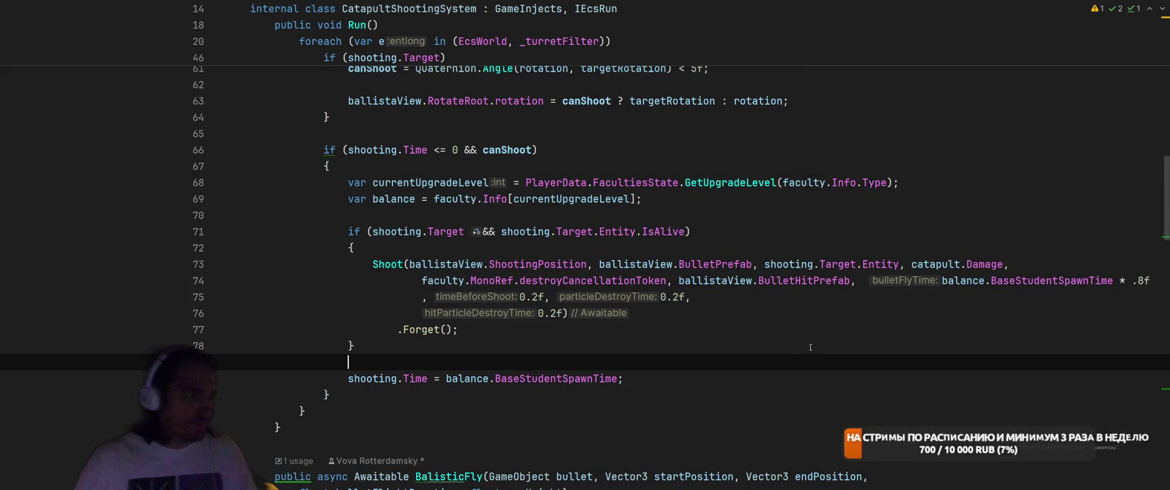
scroll(737, 346, "down", 4)
scroll(736, 345, "down", 10)
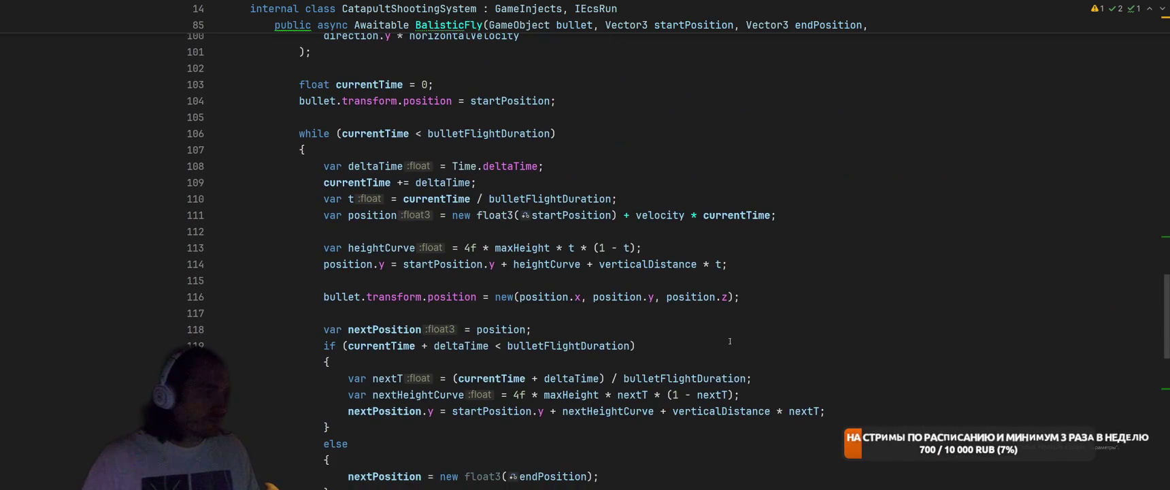
scroll(737, 341, "down", 2)
scroll(738, 338, "down", 9)
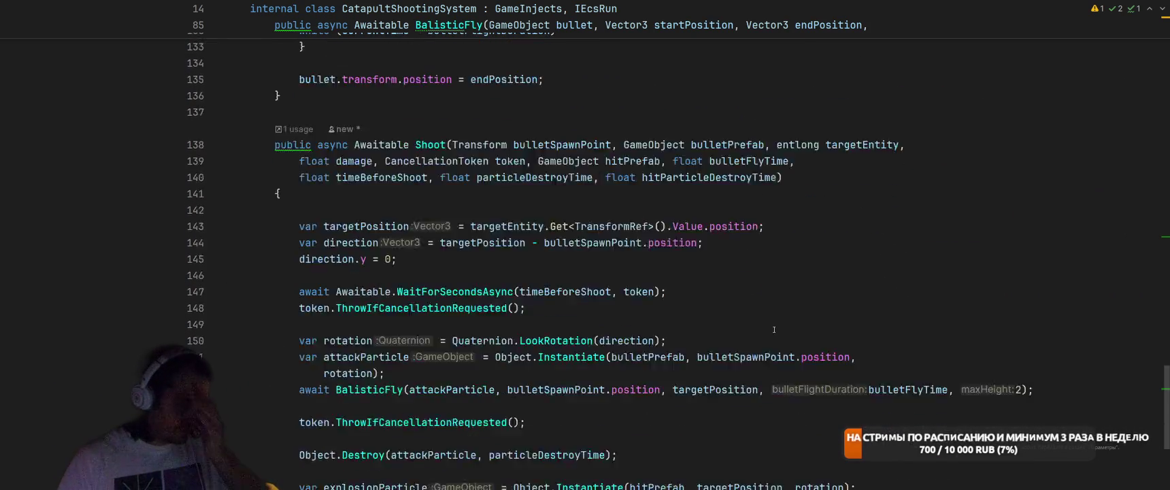
scroll(797, 314, "up", 3)
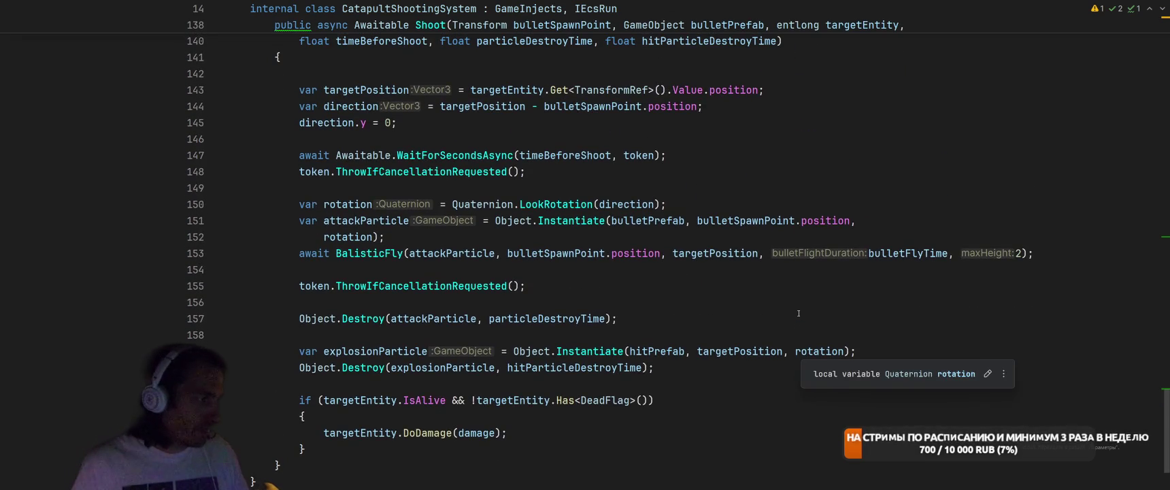
scroll(700, 338, "down", 2)
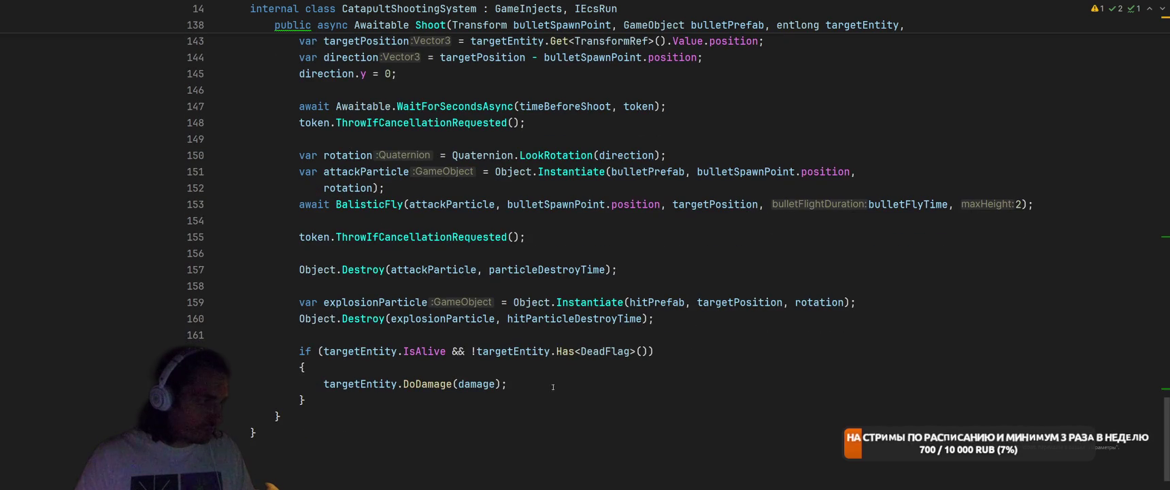
left_click(396, 384)
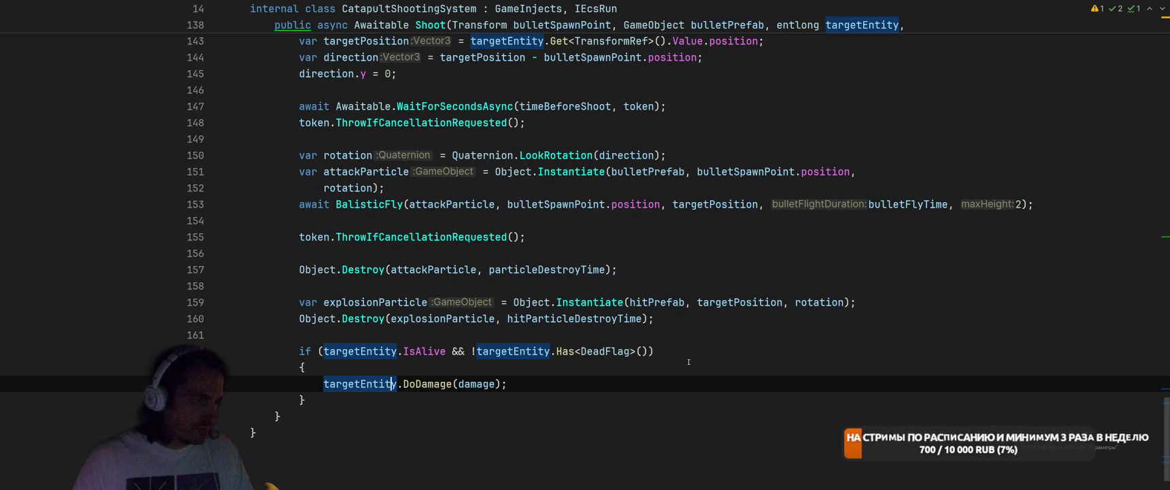
Review the BalisticFly damage check and select the 0.2 hitParticleDestroyTime in Run's Shoot call
left_click(729, 332)
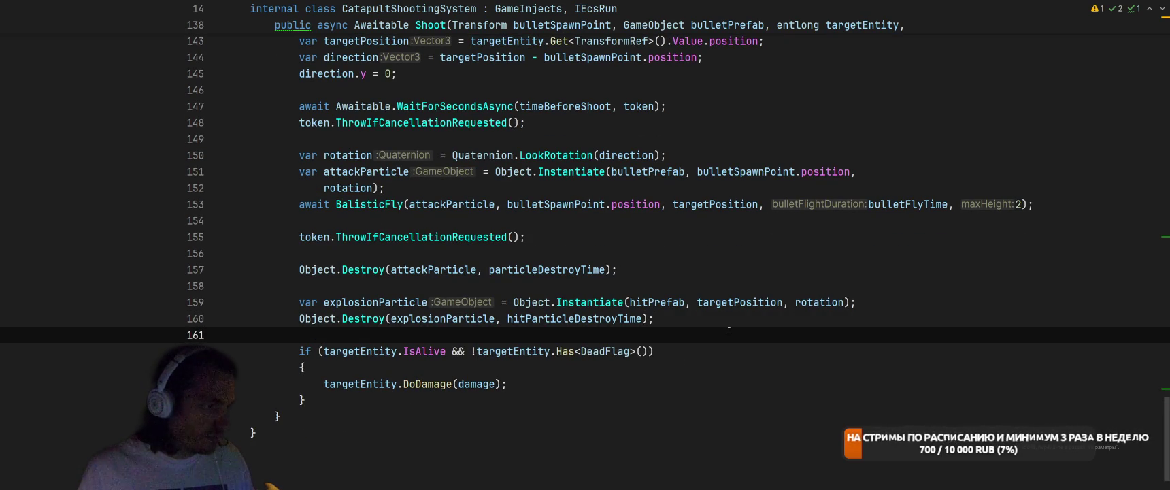
scroll(728, 332, "up", 7)
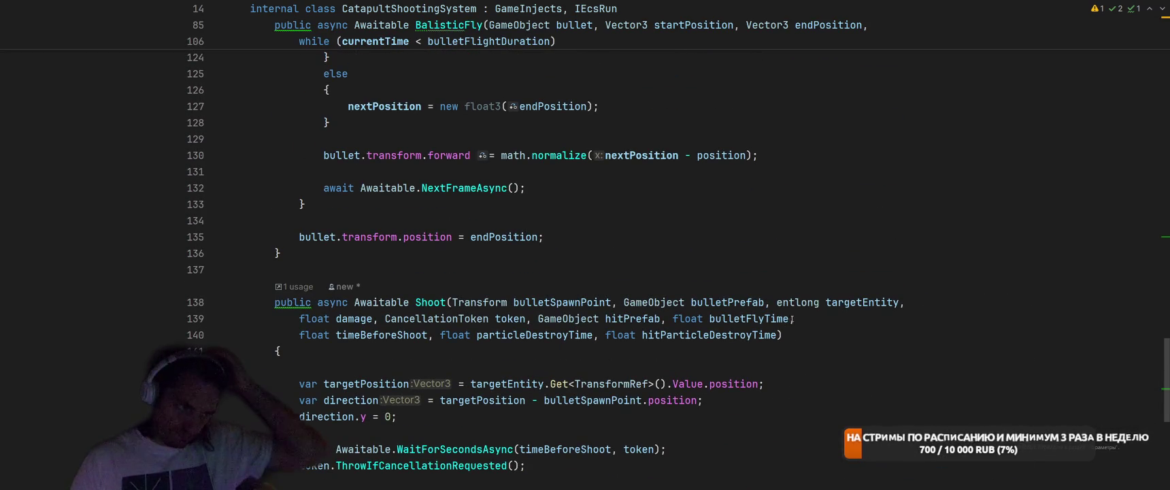
scroll(689, 329, "down", 6)
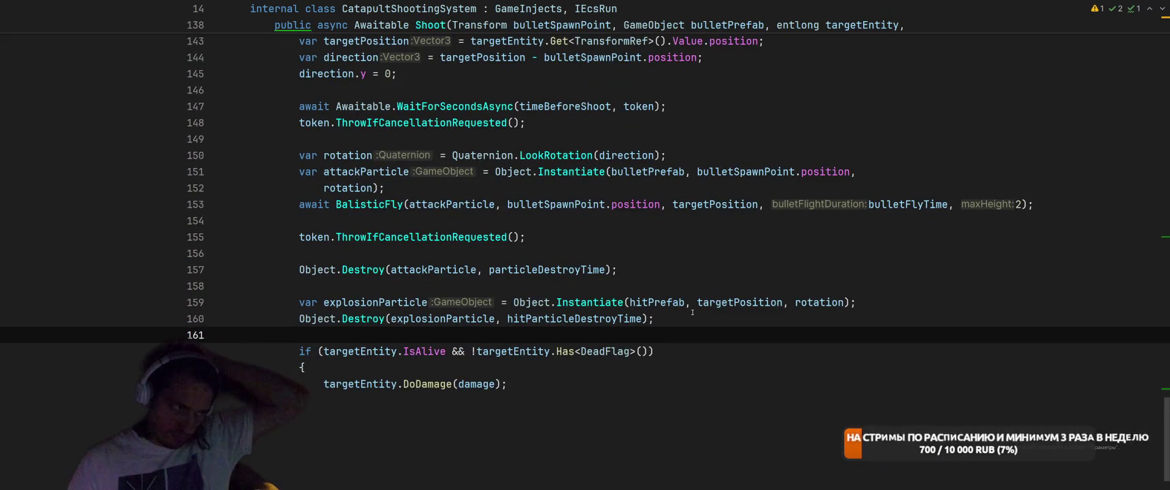
scroll(698, 306, "up", 2)
scroll(698, 307, "up", 2)
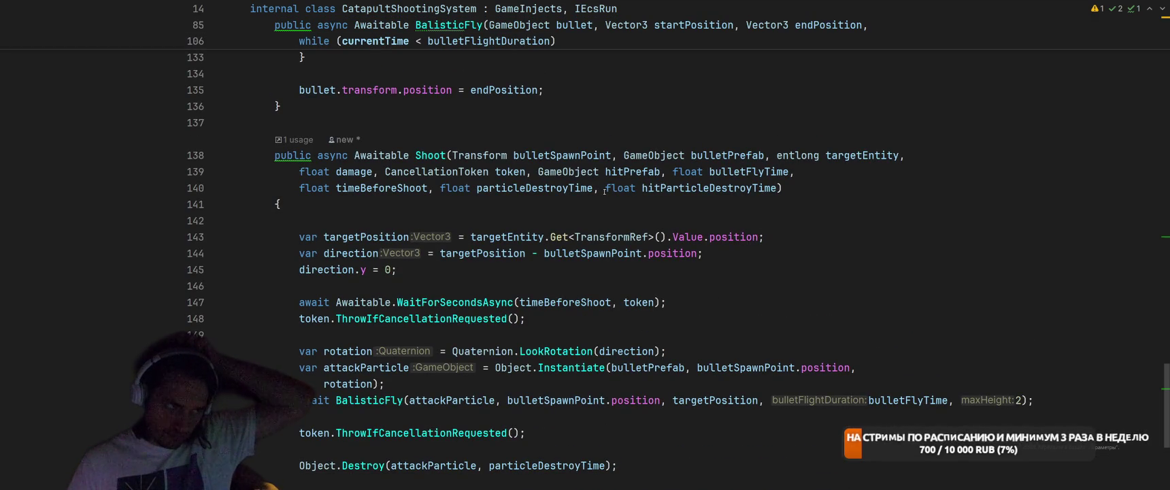
scroll(689, 182, "down", 1)
scroll(689, 182, "down", 2)
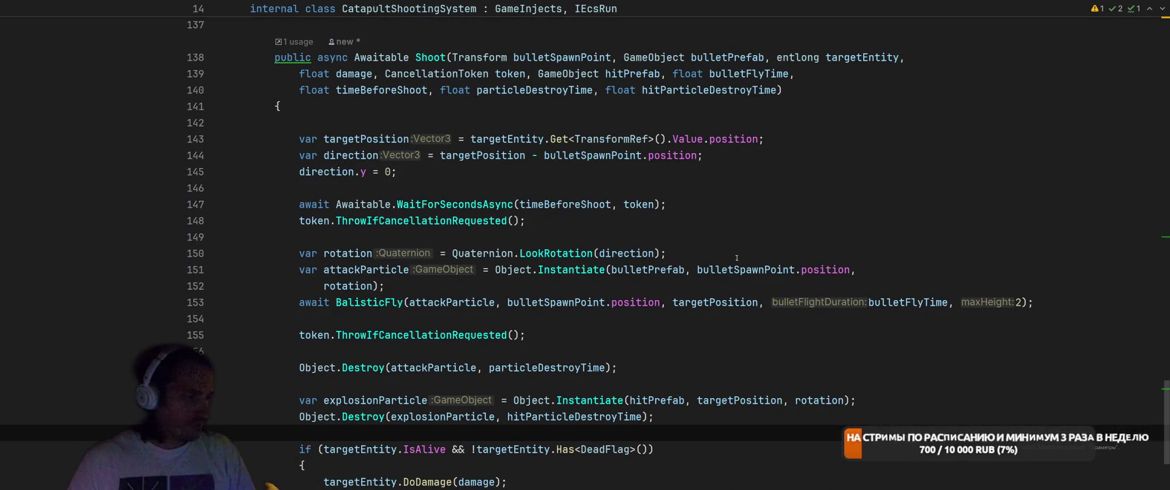
scroll(724, 254, "up", 20)
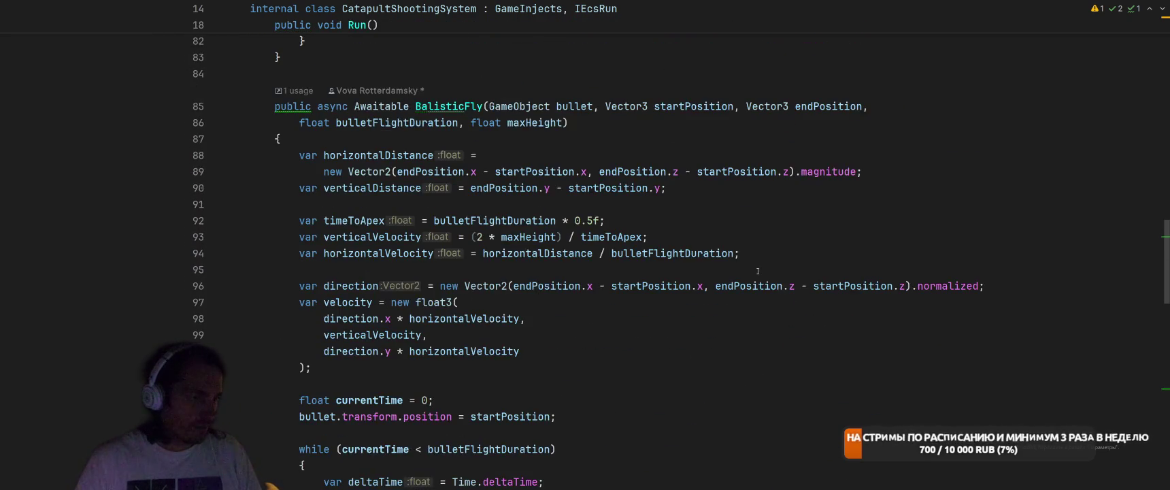
scroll(767, 264, "up", 4)
scroll(574, 304, "down", 3)
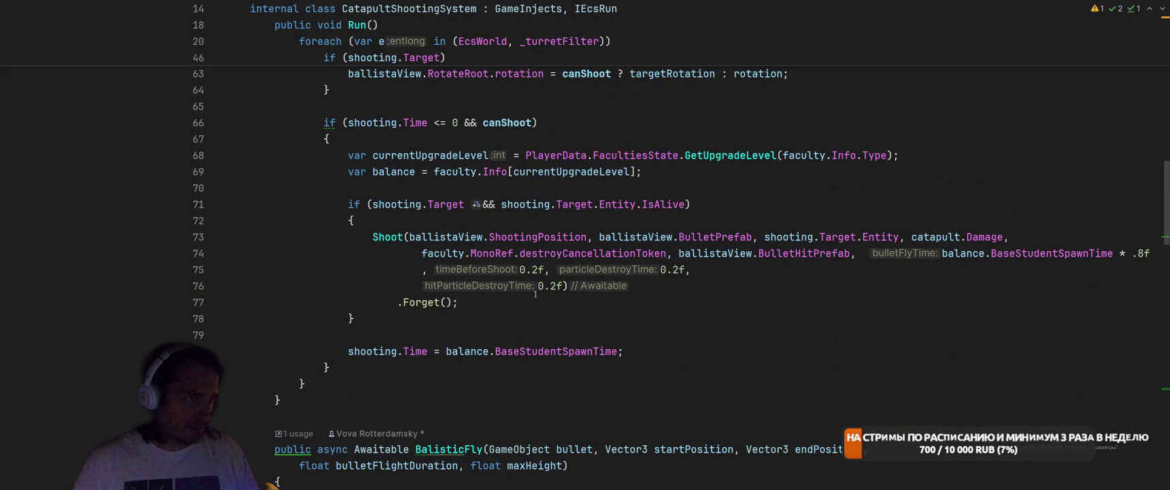
left_click_drag(538, 286, 557, 285)
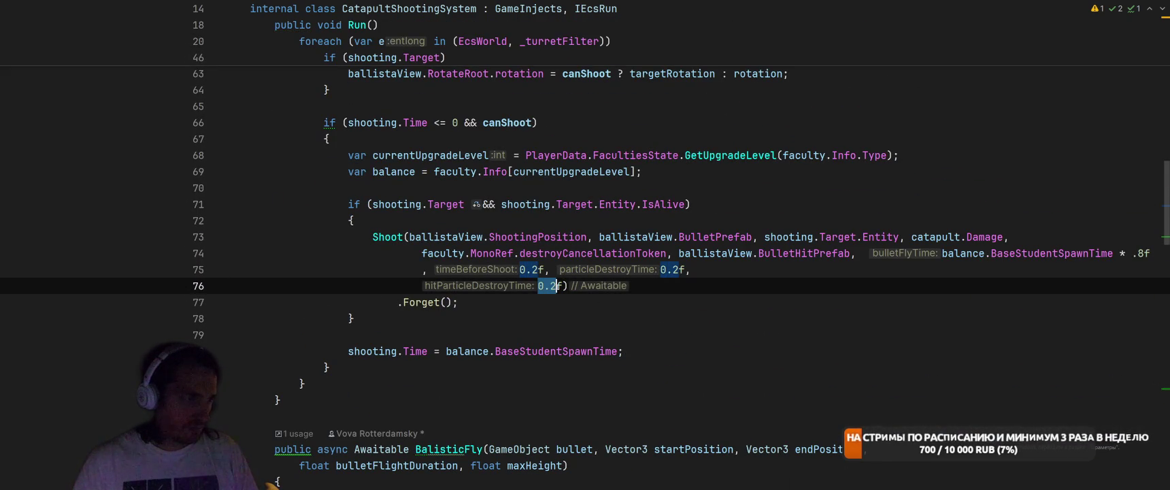
Change both hitParticleDestroyTime and particleDestroyTime from 0.2 to 1
type("1")
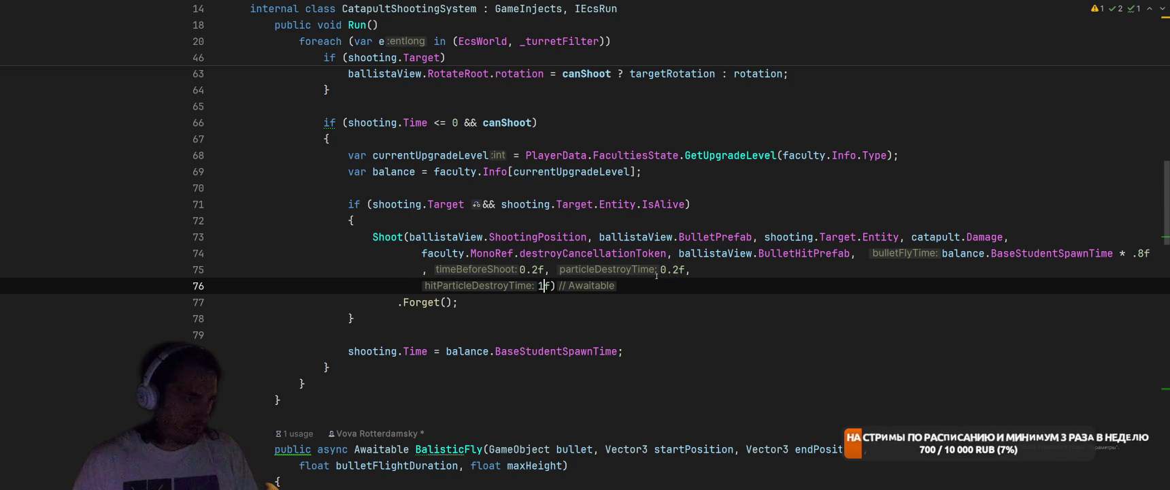
left_click_drag(660, 269, 678, 269)
type("1")
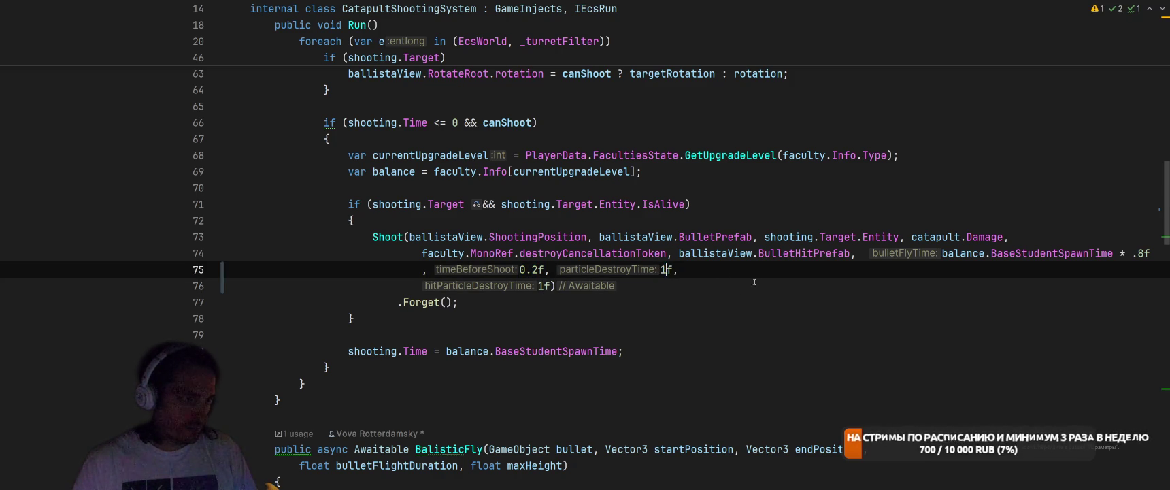
left_click(733, 286)
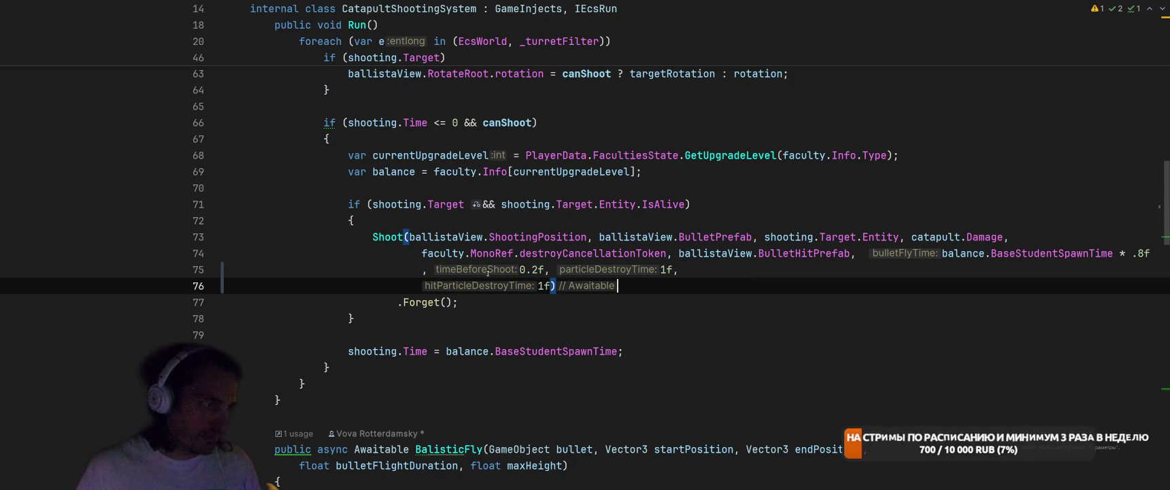
Delete the timeBeforeShoot wait lines from the Shoot method body
scroll(458, 276, "down", 5)
scroll(458, 276, "up", 6)
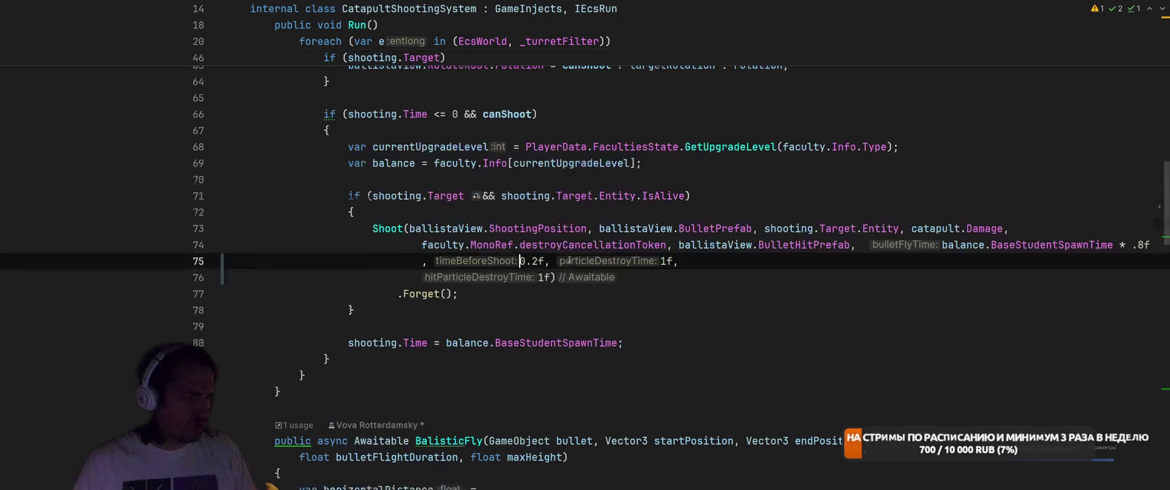
left_click(388, 240, "ctrl")
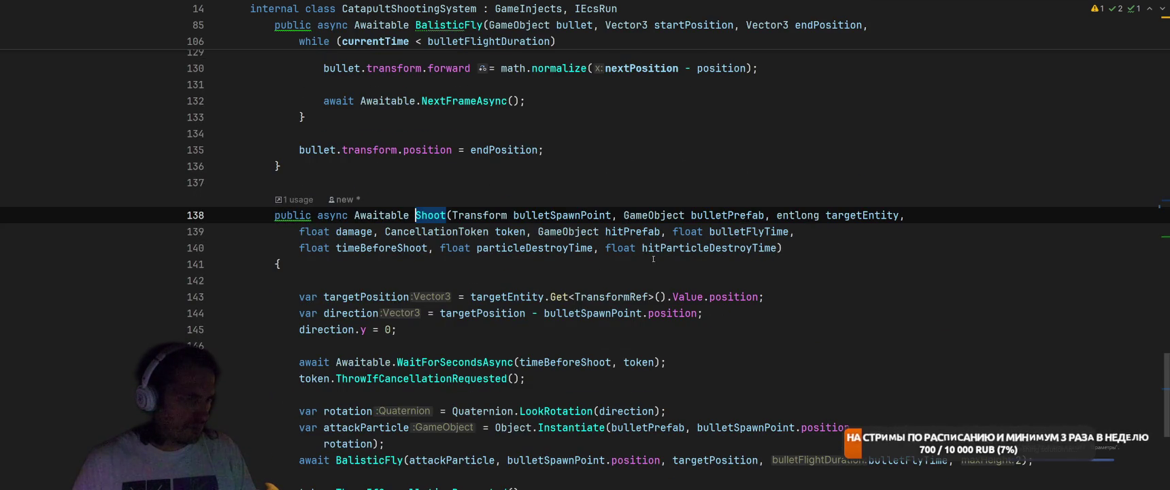
left_click(388, 247)
scroll(391, 100, "down", 3)
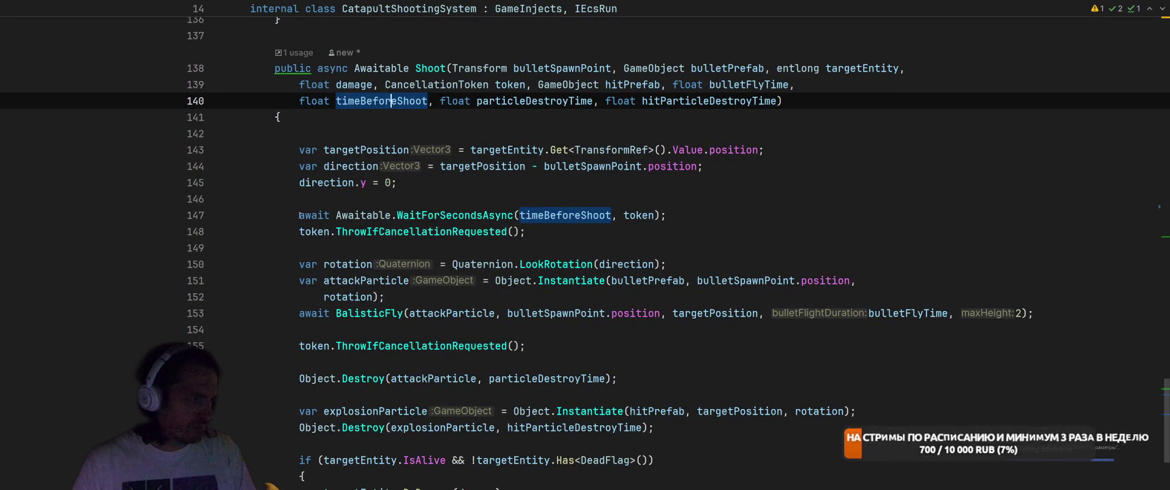
left_click_drag(299, 215, 546, 242)
key("ctrl+x")
key("BackSpace")
key("BackSpace")
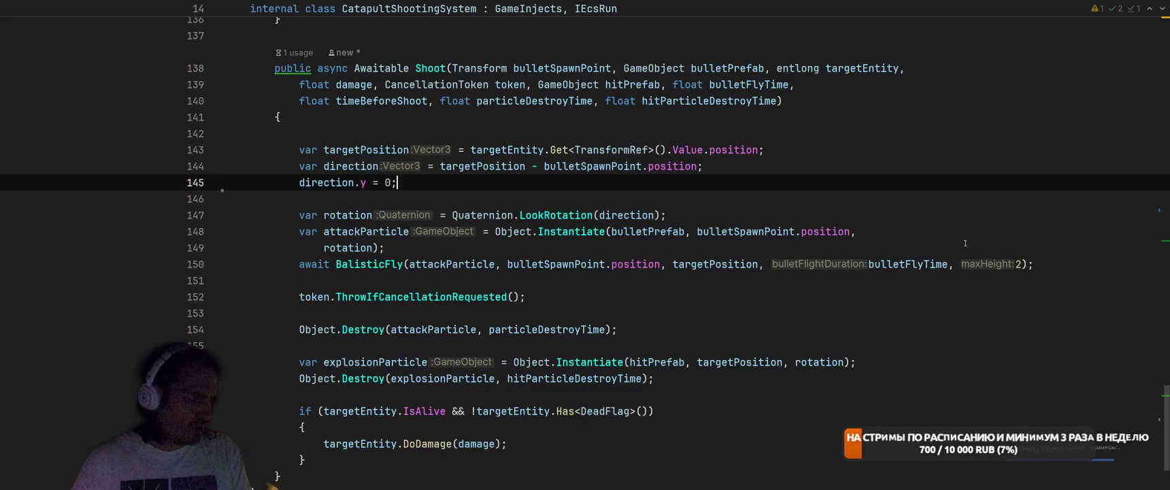
Remove the timeBeforeShoot parameter from Shoot's signature
scroll(921, 263, "up", 3)
left_click_drag(300, 248, 440, 248)
key("BackSpace")
key("Delete")
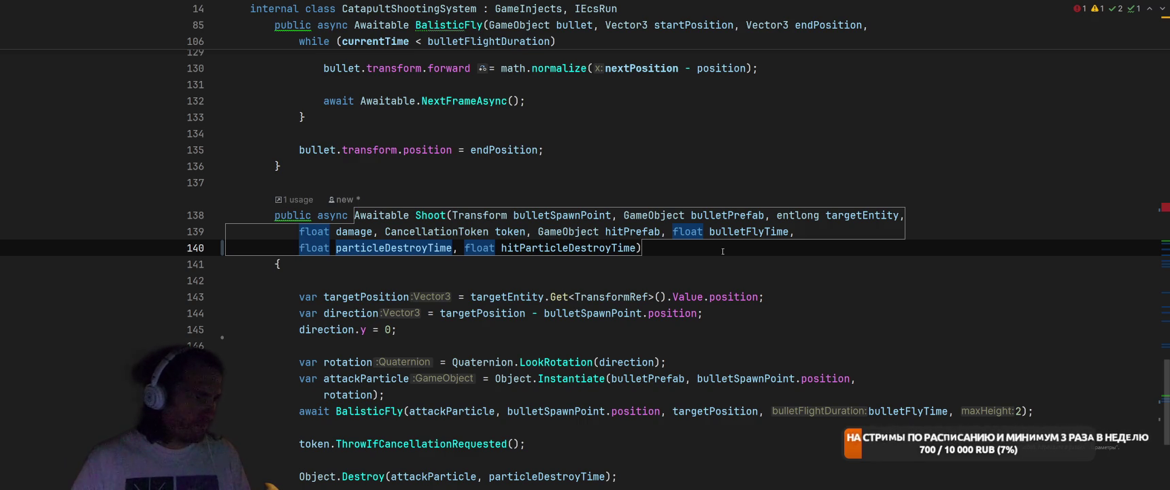
Move the whole Shoot method to sit directly below the Run method
scroll(748, 248, "up", 10)
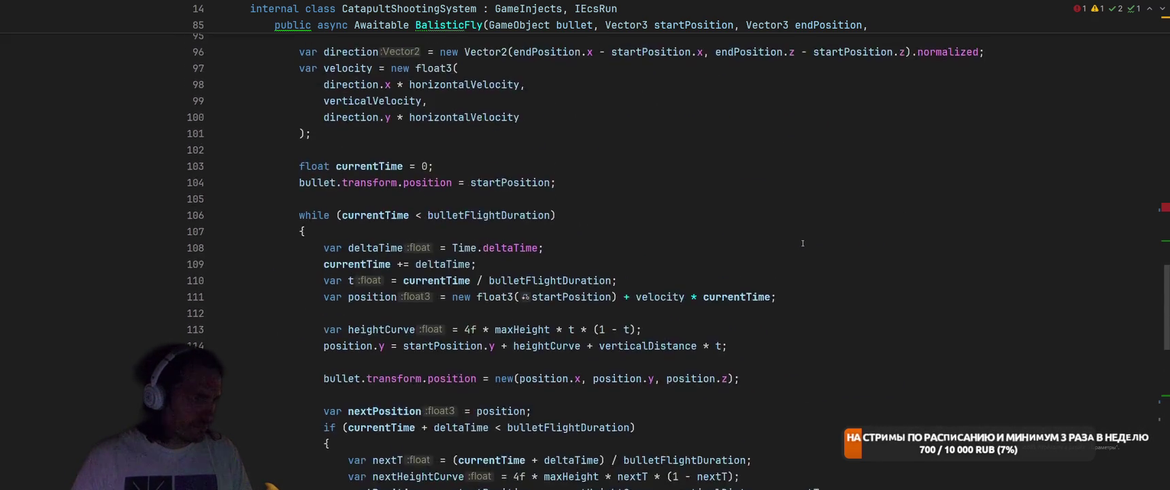
scroll(803, 243, "down", 15)
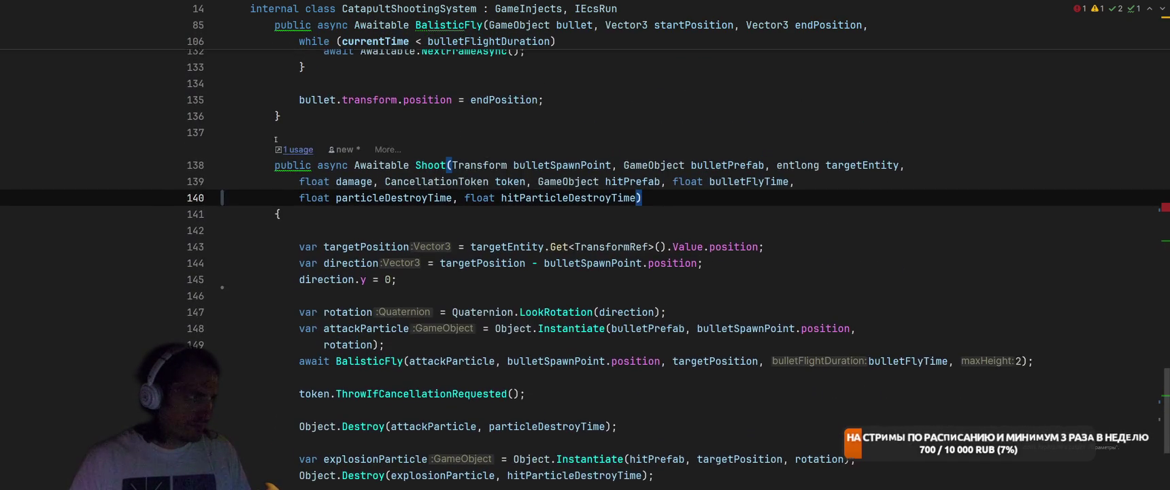
mouse_move(277, 146)
left_mouse_down()
mouse_move(368, 340)
mouse_move(285, 435)
left_mouse_up()
key("Delete")
scroll(502, 336, "up", 15)
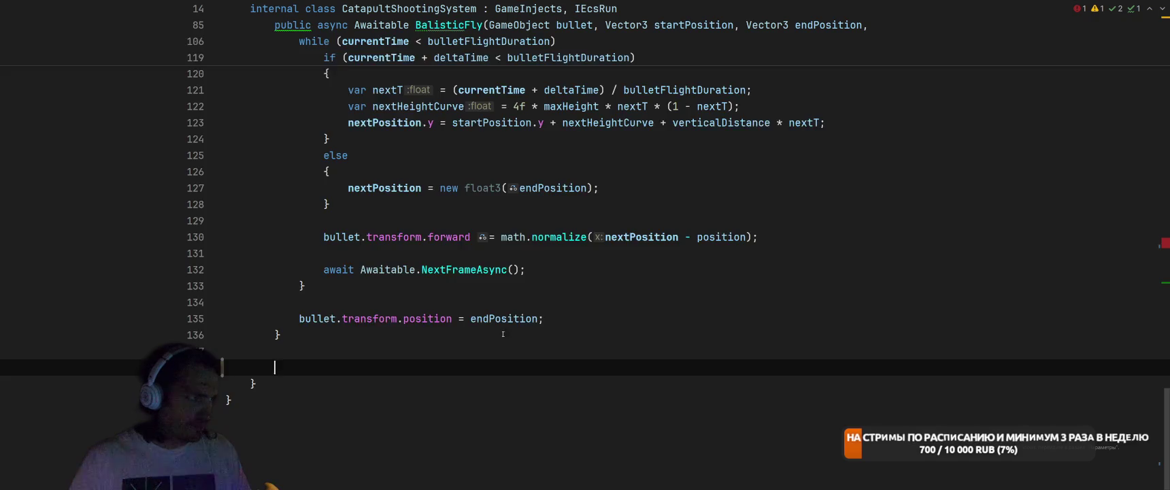
left_click(458, 273)
key("Return")
key("Return")
key("ctrl+v")
Fix the Shoot call arguments: drop the 0.2f delay and pass 1f for both destroy times
scroll(666, 278, "up", 10)
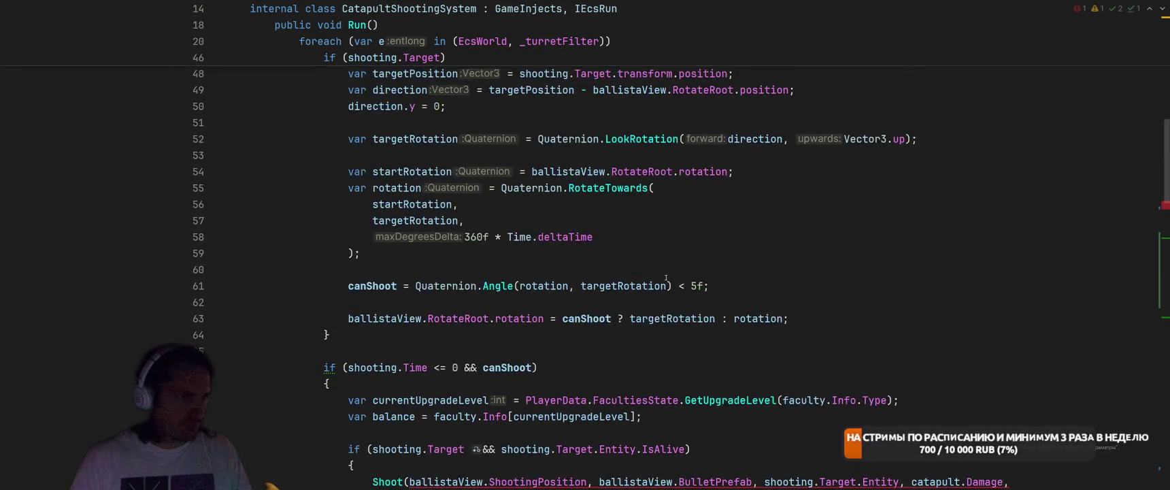
scroll(666, 277, "down", 6)
left_click(836, 188)
key("Down")
key("Down")
key("Home")
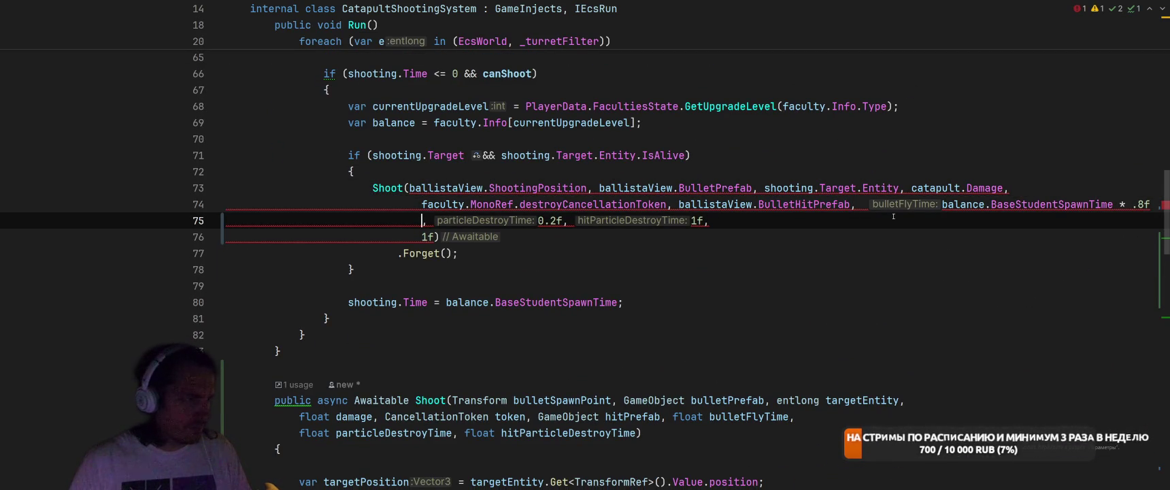
key("Down")
key("Delete")
key("Delete")
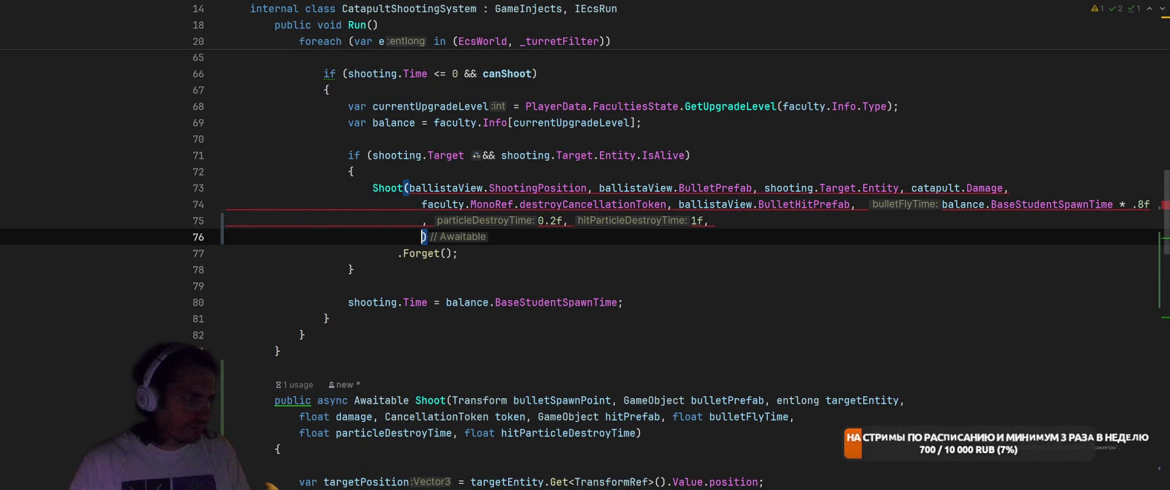
type("1f")
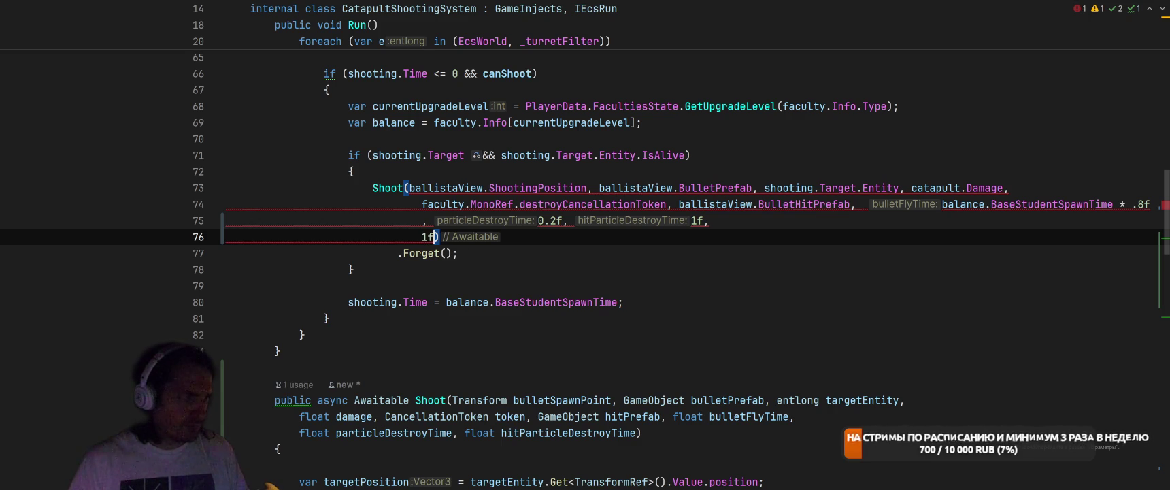
left_click(709, 221)
key("BackSpace")
key("BackSpace")
key("BackSpace")
key("Down")
key("BackSpace")
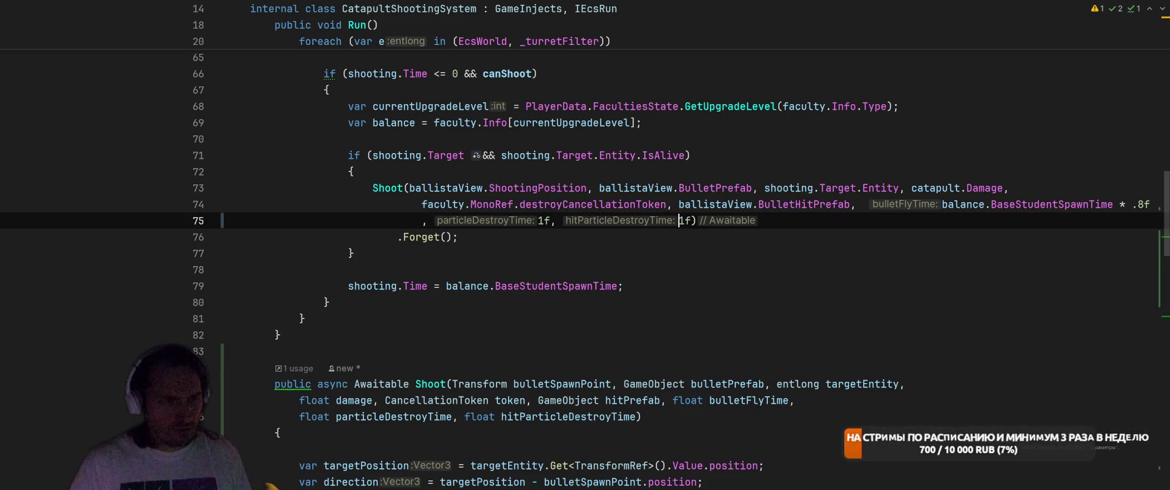
left_click(598, 187)
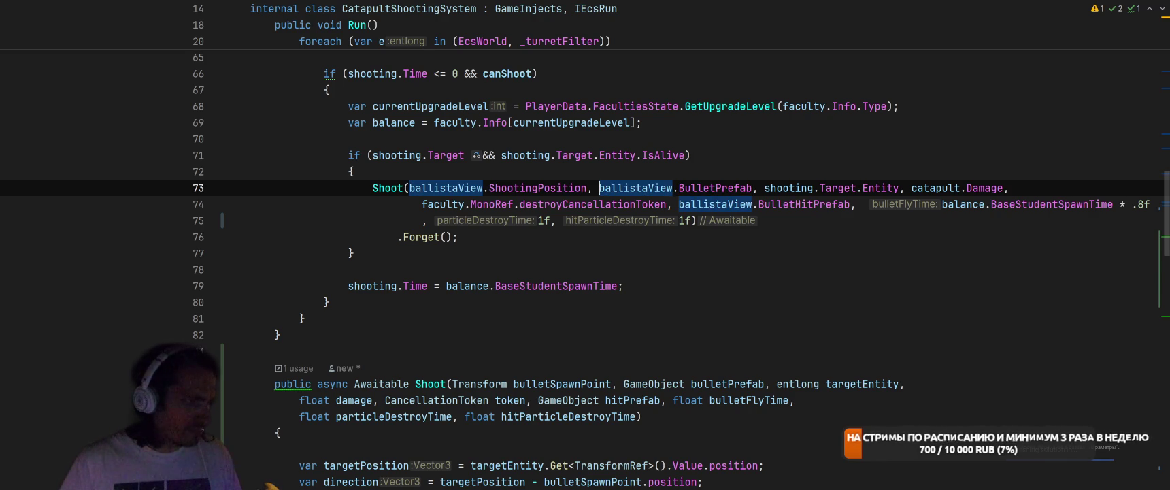
Put each BalisticFly argument (BulletPrefab, Target.Entity, Damage, BulletHitPrefab, fly time) on its own line
key("Return")
key("ctrl+Right")
key("ctrl+Right")
key("ctrl+Right")
key("ctrl+Left")
key("ctrl+Left")
key("Return")
key("ctrl+Right")
key("ctrl+Right")
key("ctrl+Right")
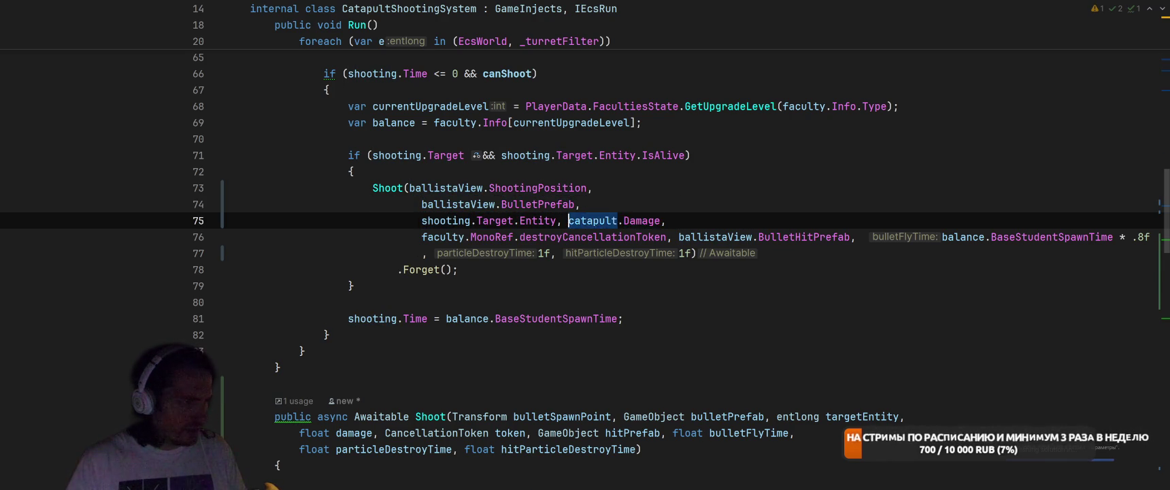
key("Return")
key("ctrl+Right")
key("ctrl+Right")
key("ctrl+Right")
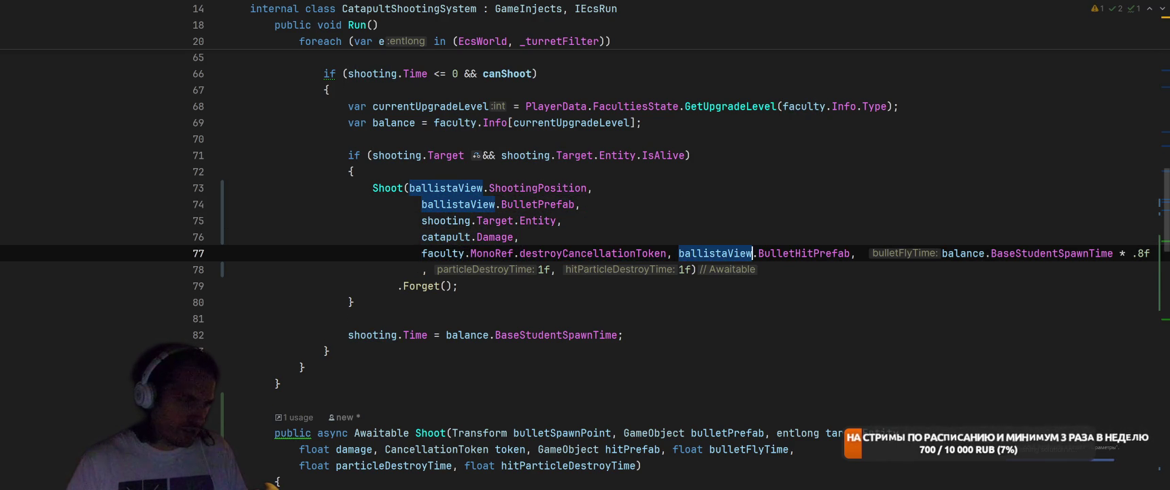
key("Return")
key("ctrl+Right")
key("ctrl+Right")
key("ctrl+Right")
key("ctrl+Left")
key("ctrl+Left")
key("Return")
Pass catapult.AoeRadius as a new argument after catapult.Damage
key("Up")
key("Up")
key("Up")
key("End")
key("Return")
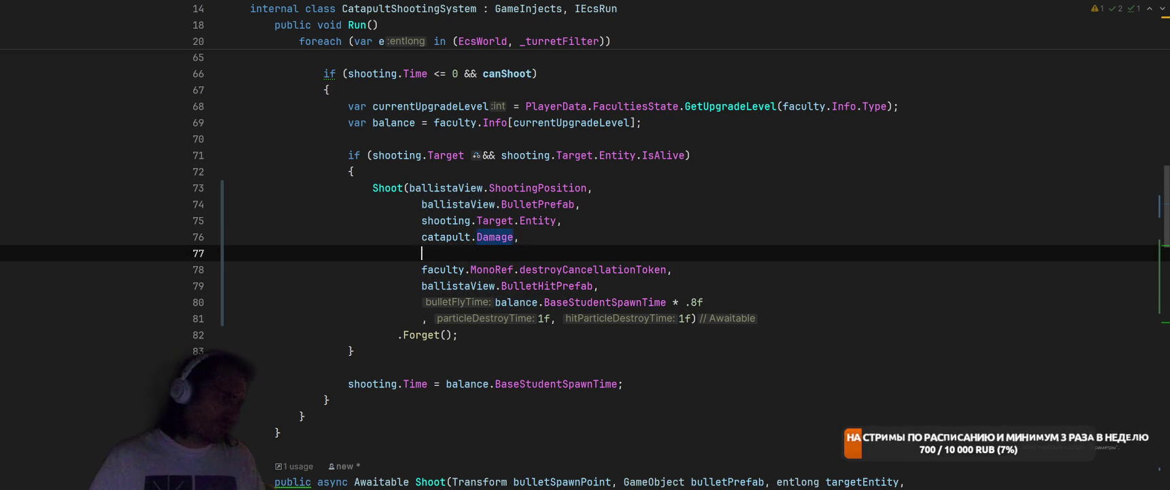
type("сфе")
key("BackSpace")
key("BackSpace")
key("BackSpace")
type("cat")
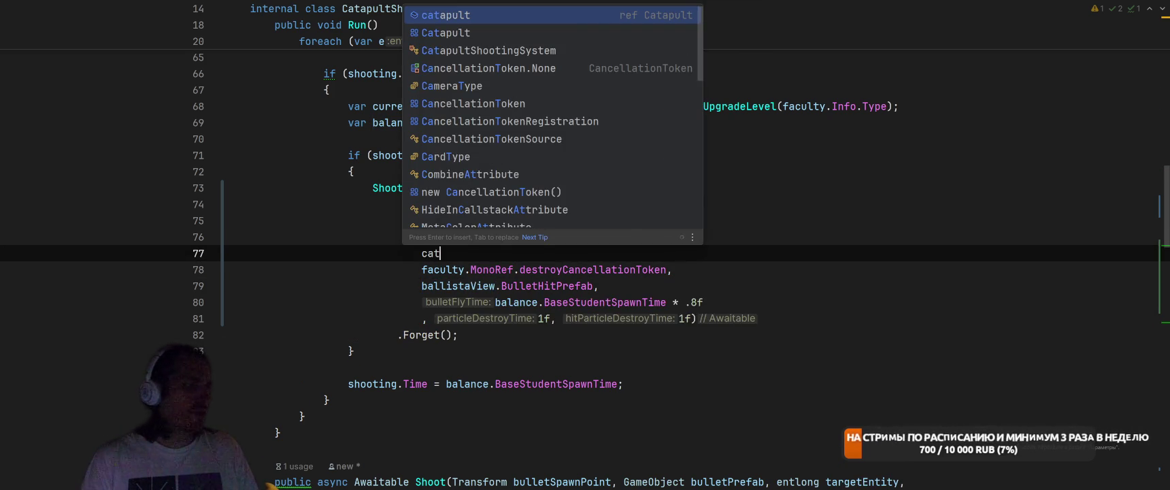
key("Return")
type(".aoe")
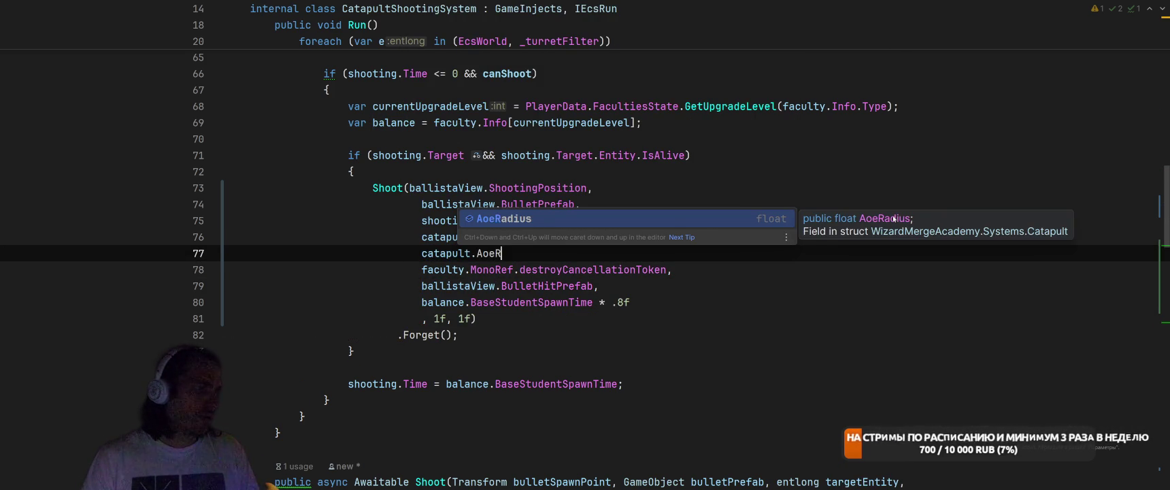
key("Return")
type(",")
Add a float aoeRadius parameter after the damage parameter
scroll(648, 158, "down", 5)
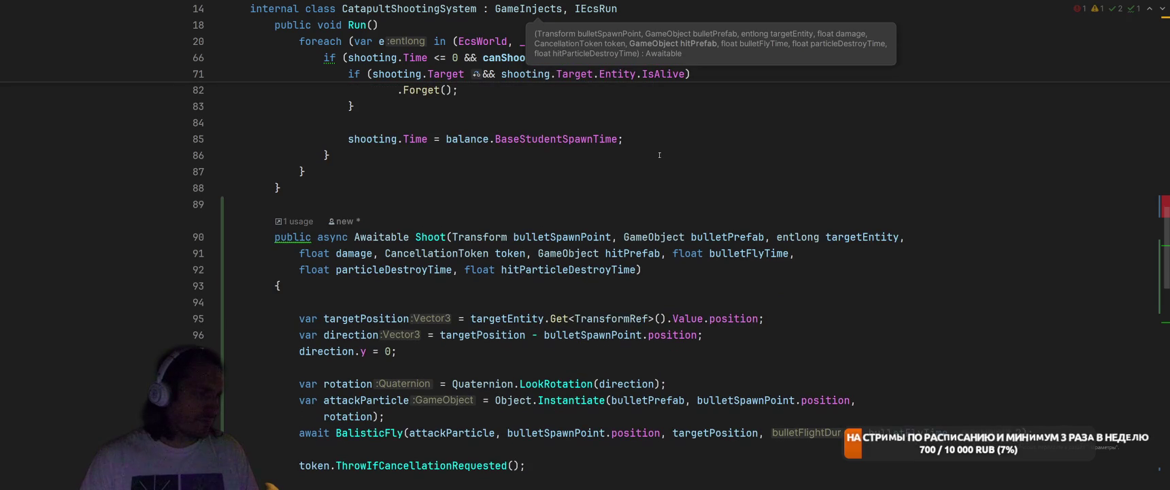
double_click(354, 253)
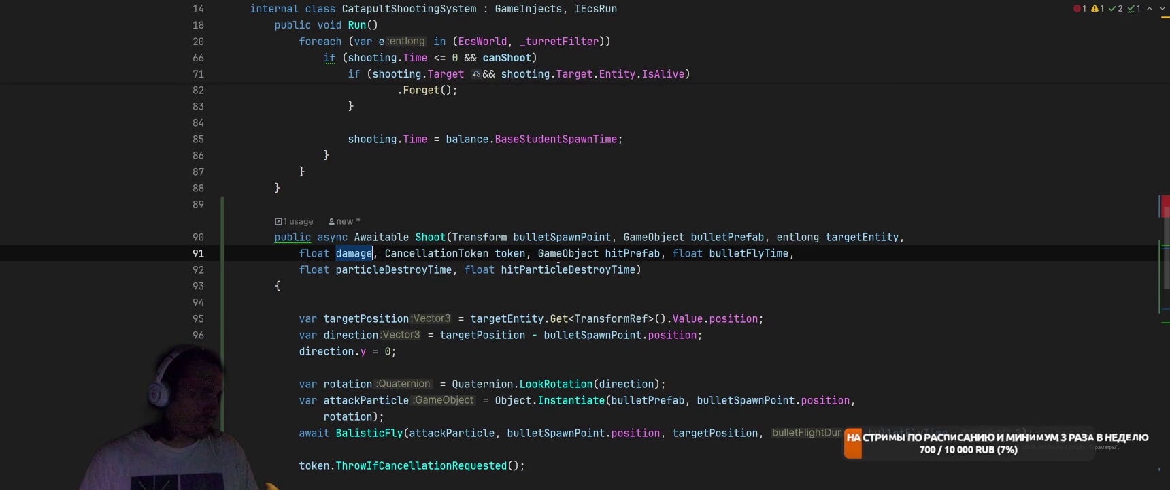
key("Right")
key("Right")
type("float ao")
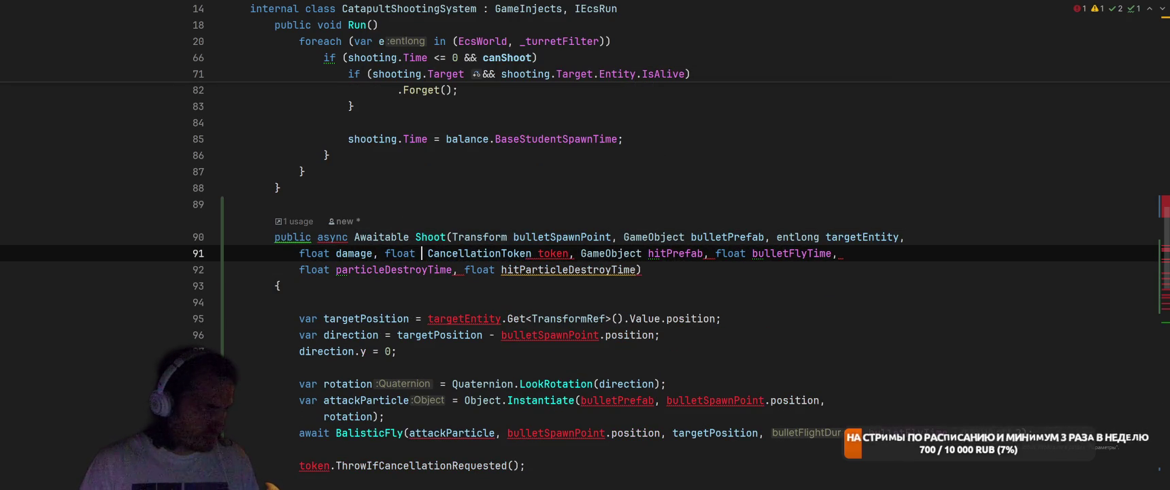
type("eRadius,")
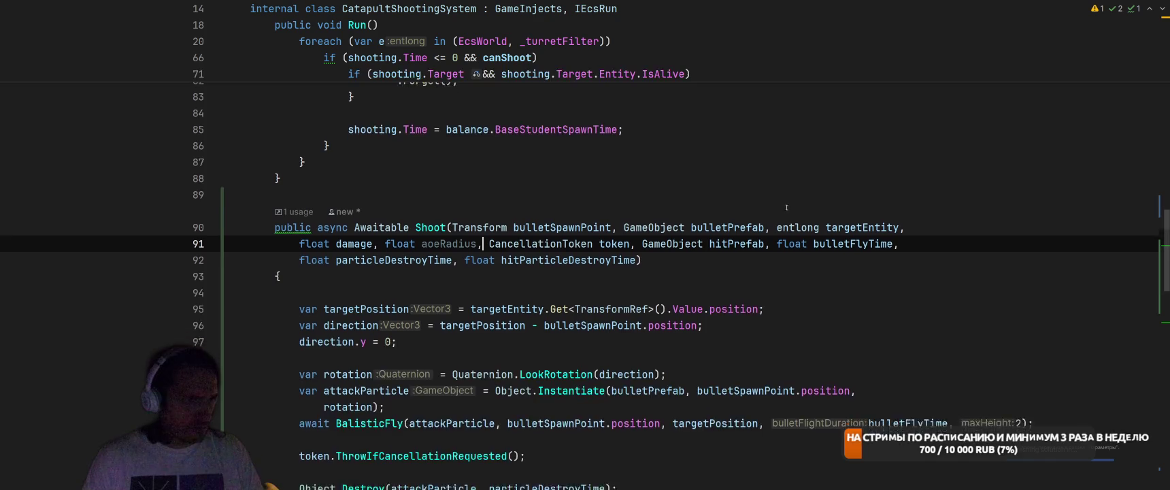
Join rotation onto the attackParticle Instantiate line and surround it with blank lines
scroll(727, 204, "down", 1)
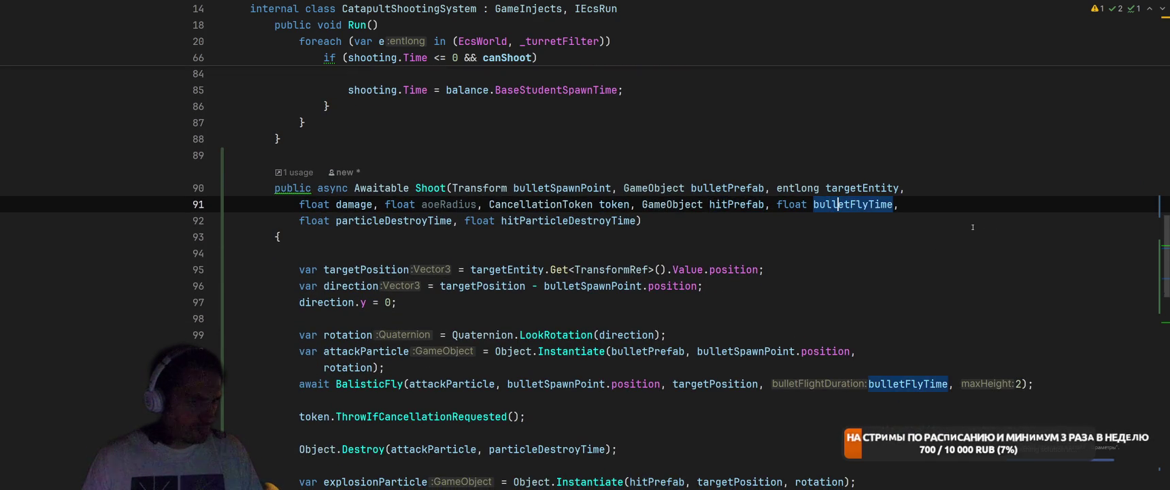
scroll(969, 229, "down", 1)
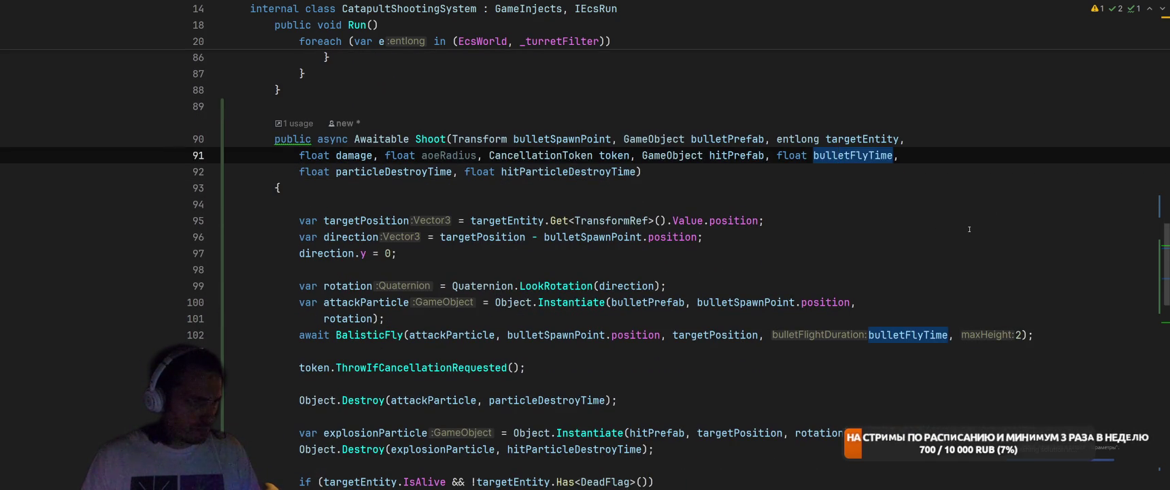
scroll(969, 229, "down", 2)
left_click(577, 221)
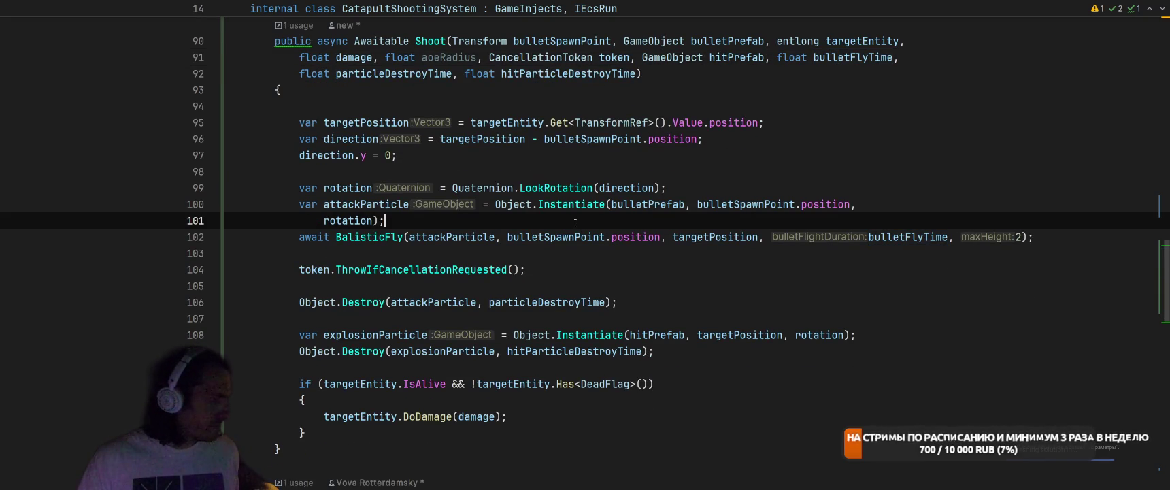
key("Return")
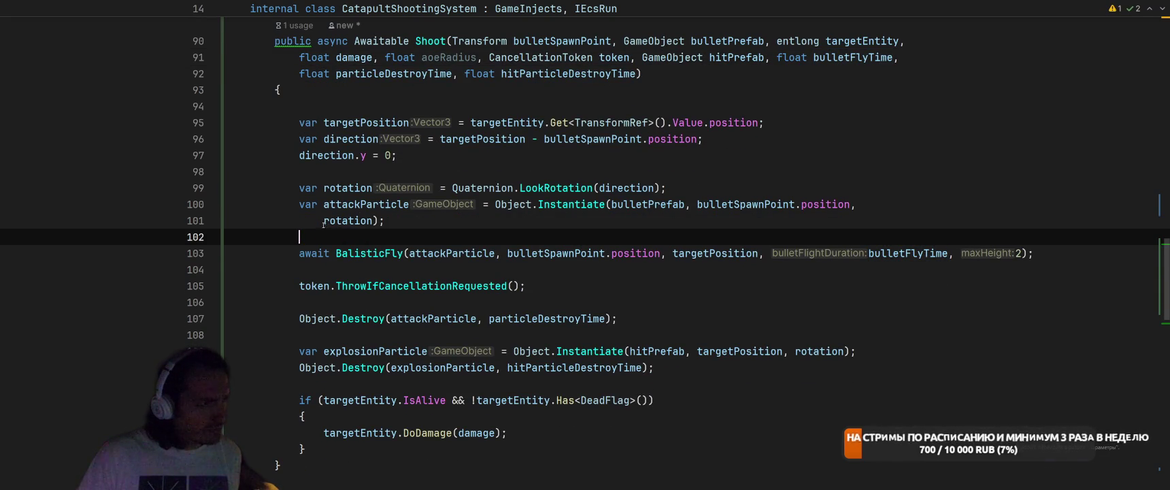
left_click(326, 223)
key("BackSpace")
key("Up")
key("Return")
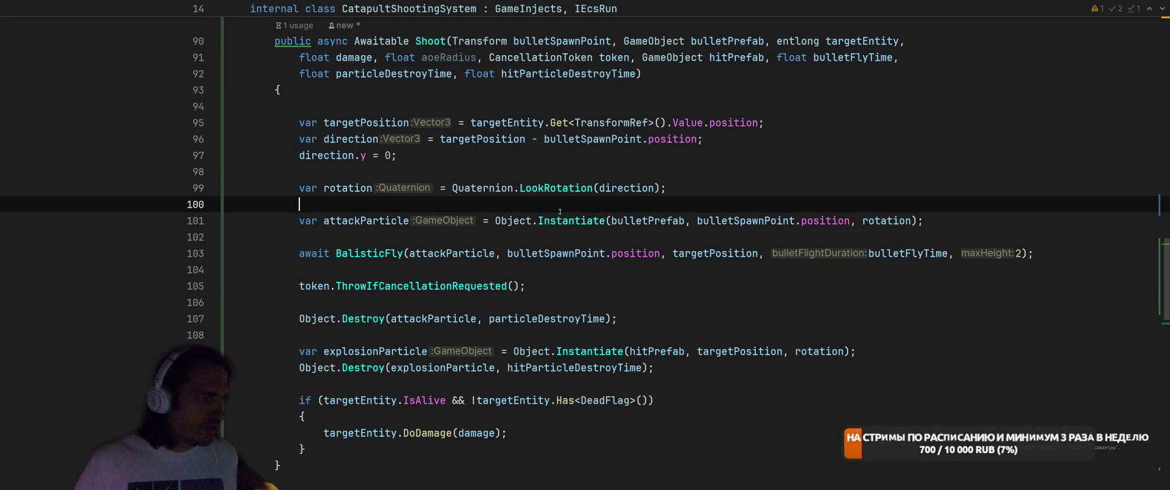
Check where direction is used and go to the BalisticFly method definition
left_click(617, 187)
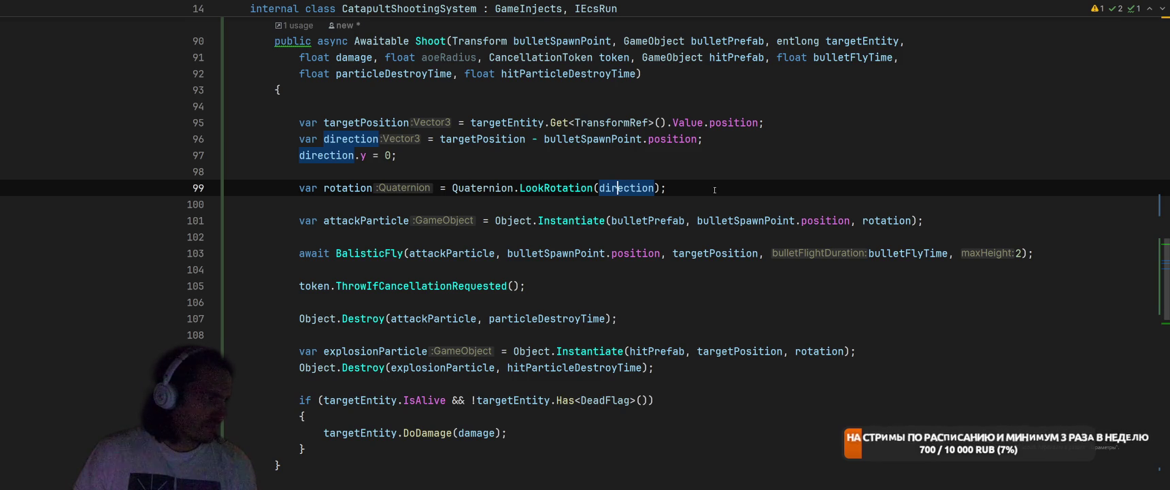
scroll(782, 144, "down", 3)
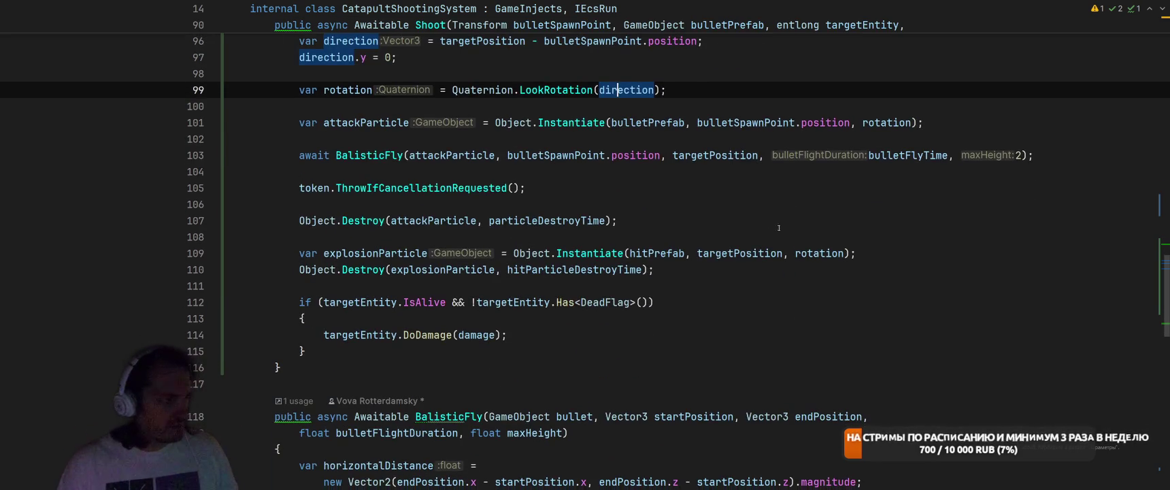
left_click(371, 155, "ctrl")
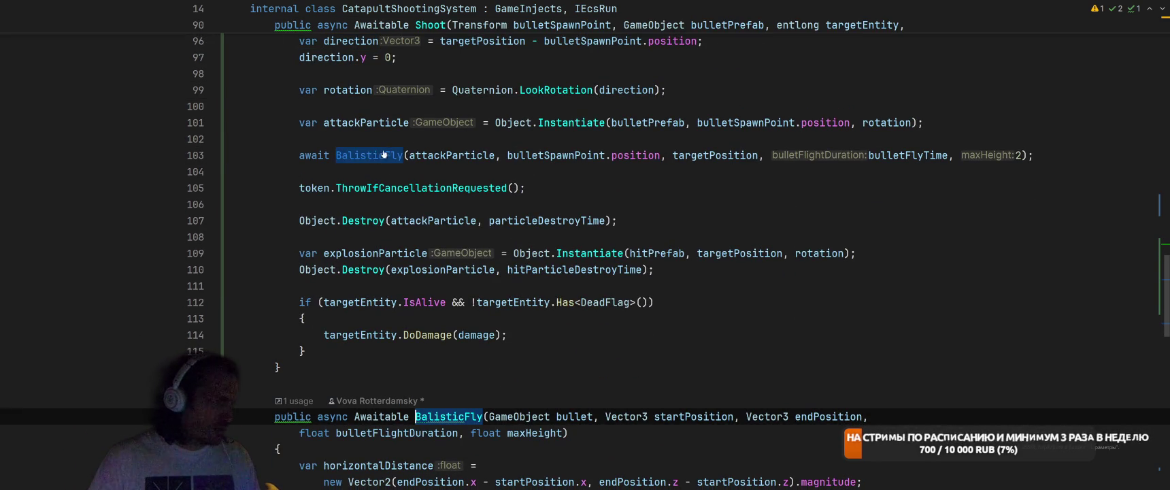
Remove the redundant parentheses around 2 * maxHeight throughout the file
scroll(740, 177, "down", 5)
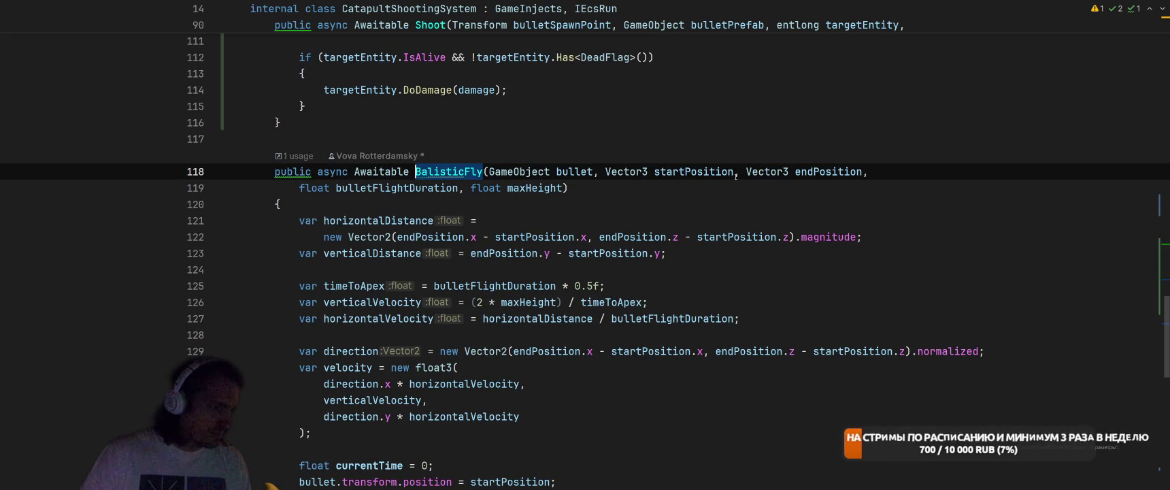
left_click(492, 304)
key("alt+Return")
key("Down")
key("Return")
Replace new float3(endPosition) with a target-typed new across the file
scroll(730, 306, "down", 4)
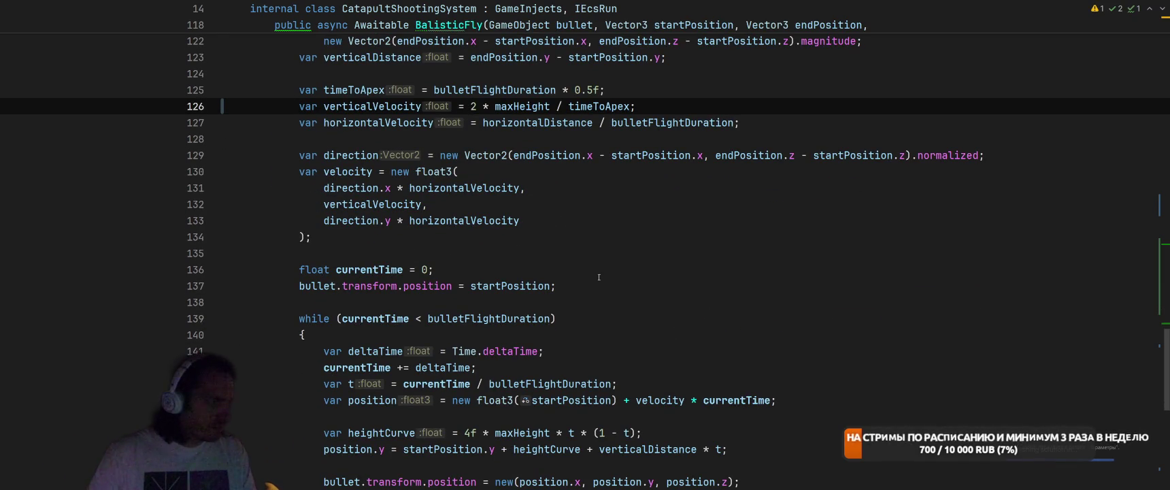
scroll(599, 277, "down", 7)
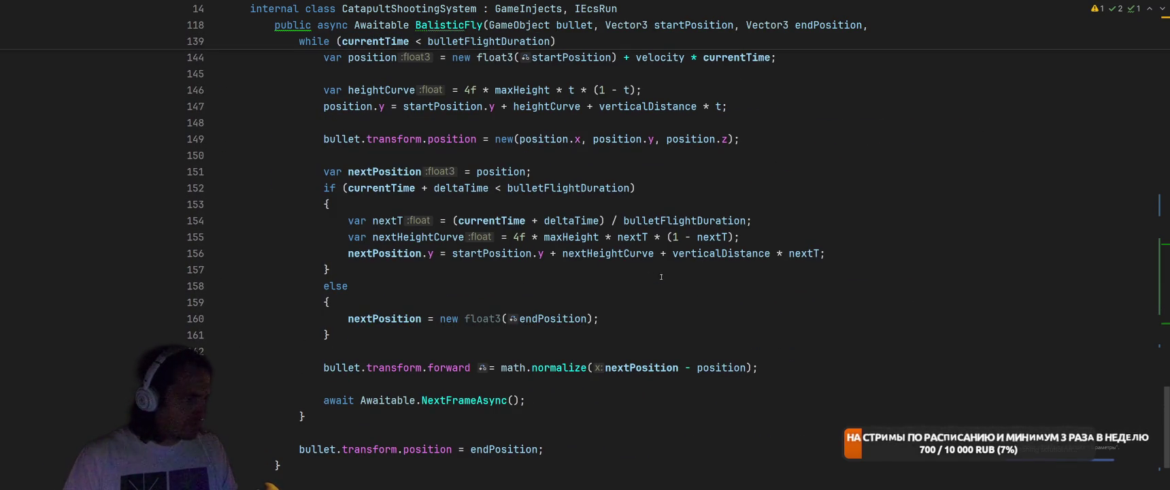
left_click(497, 318)
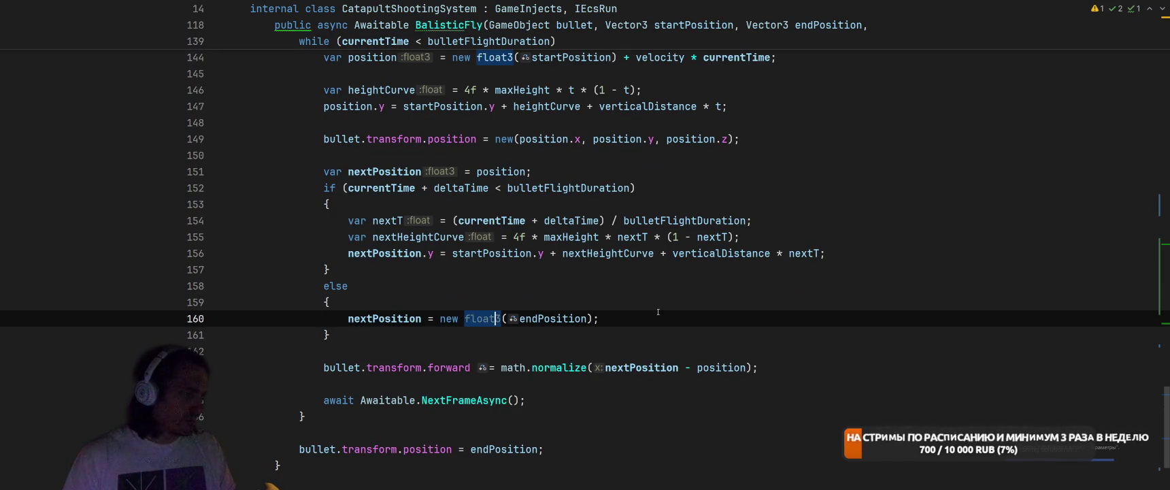
key("alt+Return")
key("Down")
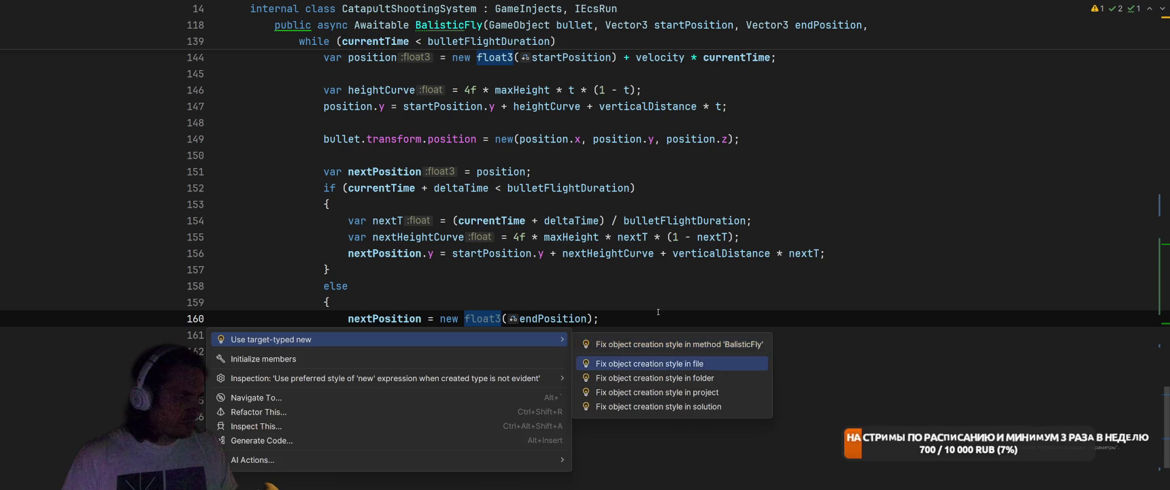
key("Return")
Insert a blank line above the damage if-statement in Shoot
scroll(762, 286, "up", 10)
scroll(762, 286, "up", 5)
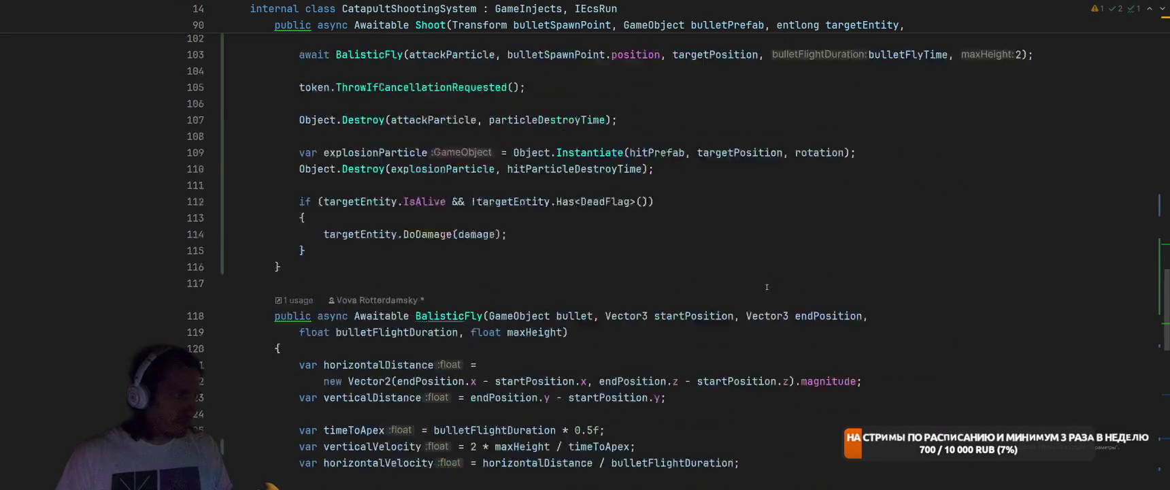
left_click(304, 351)
key("Return")
key("Return")
key("Up")
key("Up")
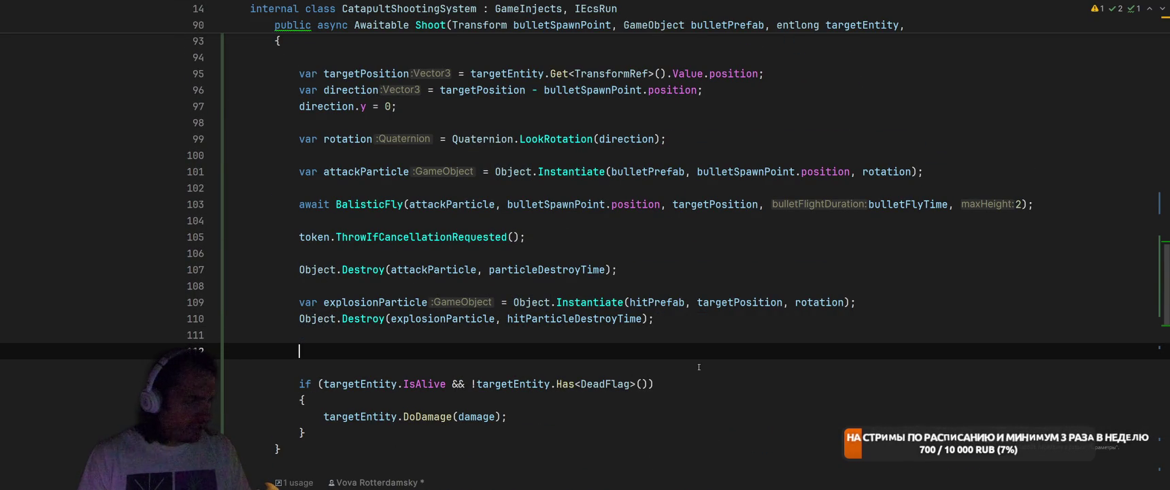
Store GetEnemiesInSphere(targetPosition, aoeRadius) in enemiesInSphere and loop over it with enemyActor
type("cs")
key("Return")
type(".Get")
key("Down")
key("Down")
key("Down")
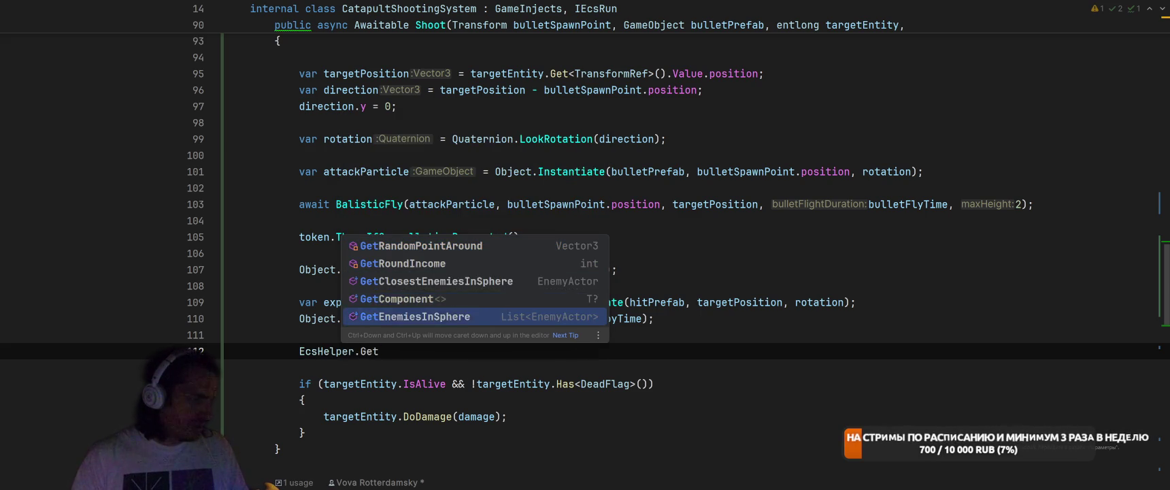
key("Return")
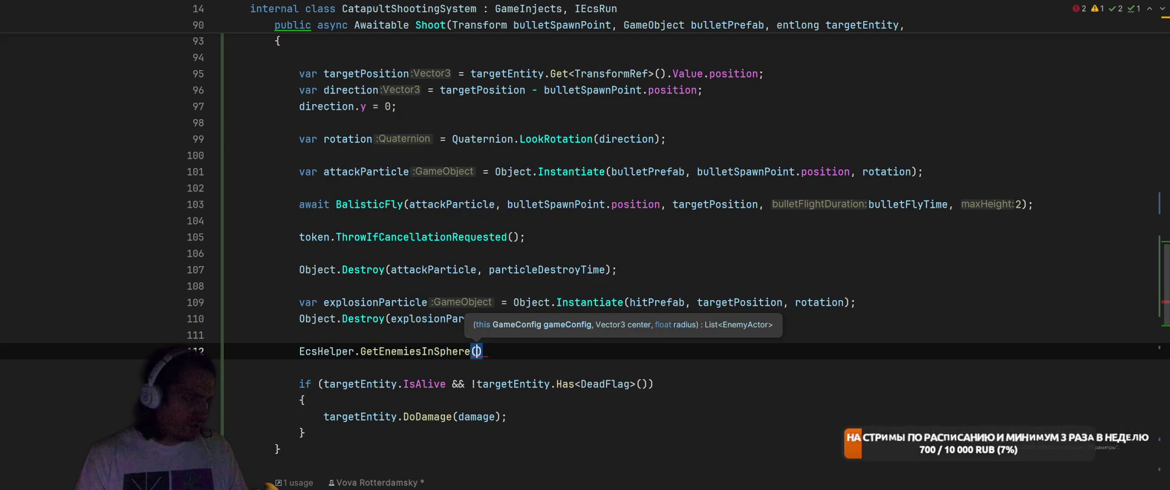
scroll(418, 180, "up", 6)
scroll(418, 180, "down", 2)
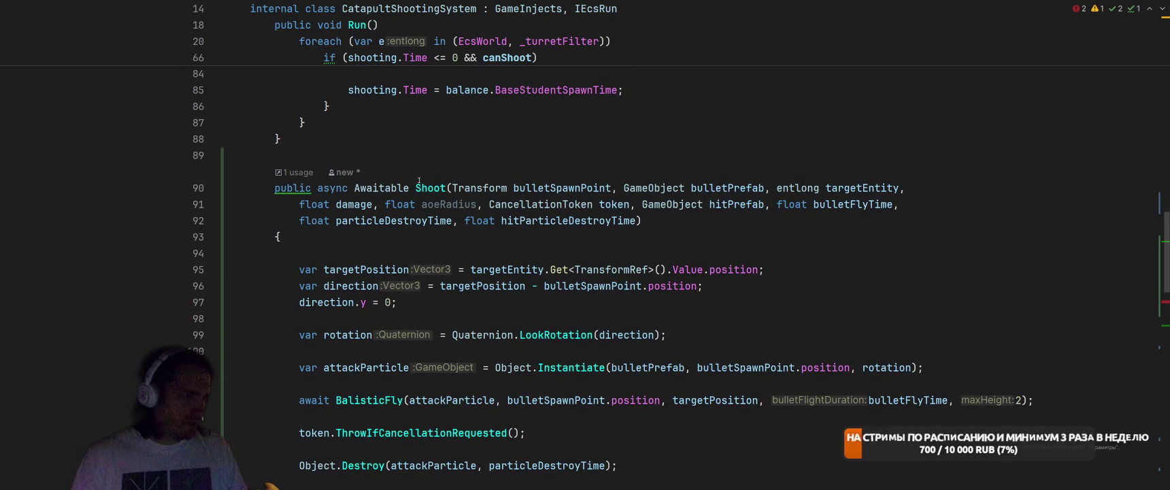
scroll(418, 180, "down", 3)
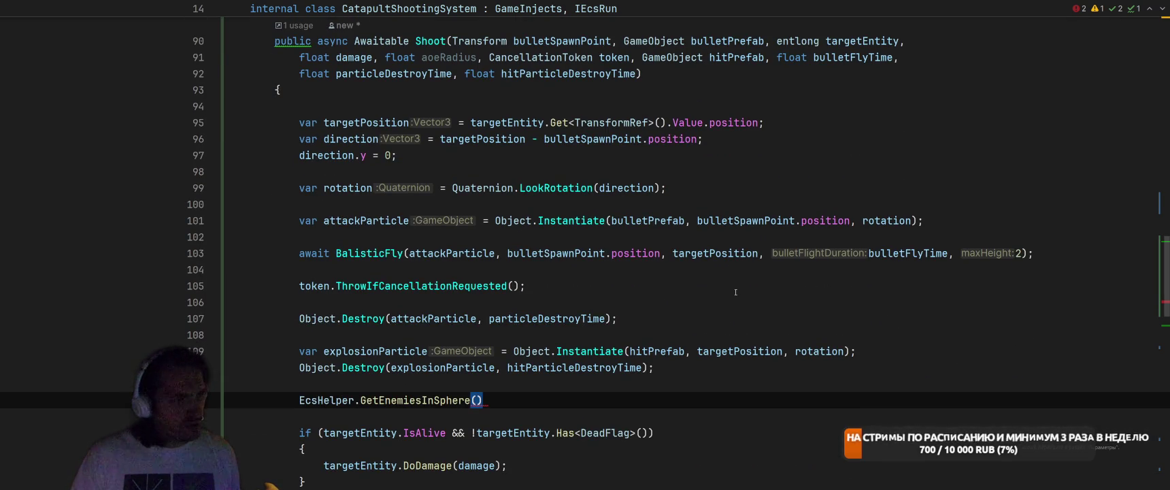
key("Tab")
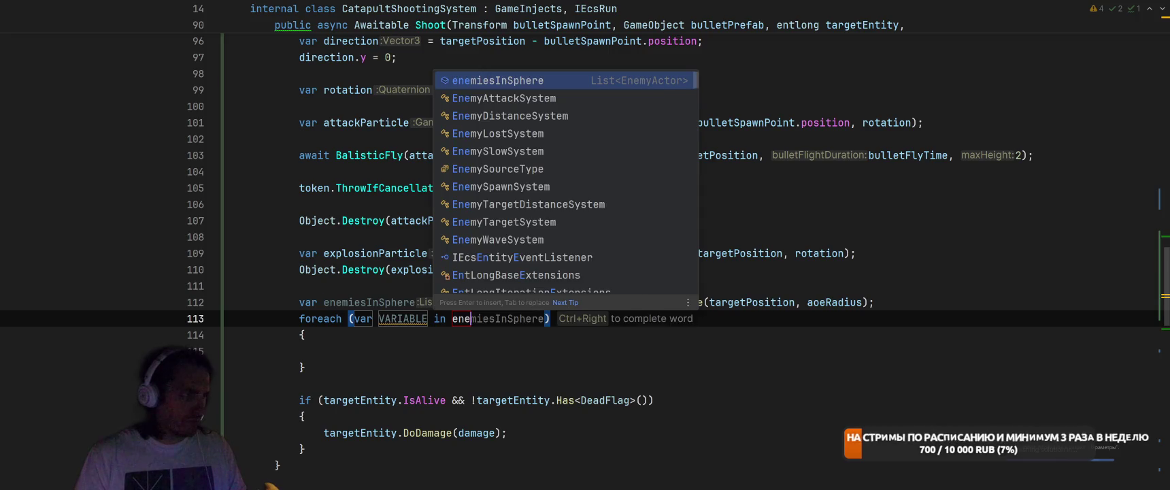
key("Return")
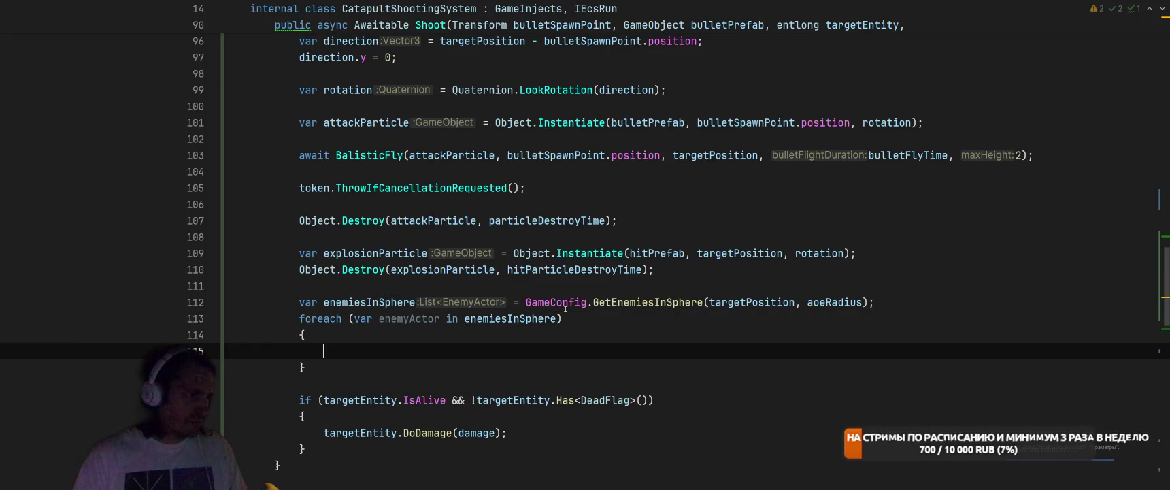
Move the damage if-block into the foreach loop body
left_click_drag(297, 400, 308, 450)
key("ctrl+x")
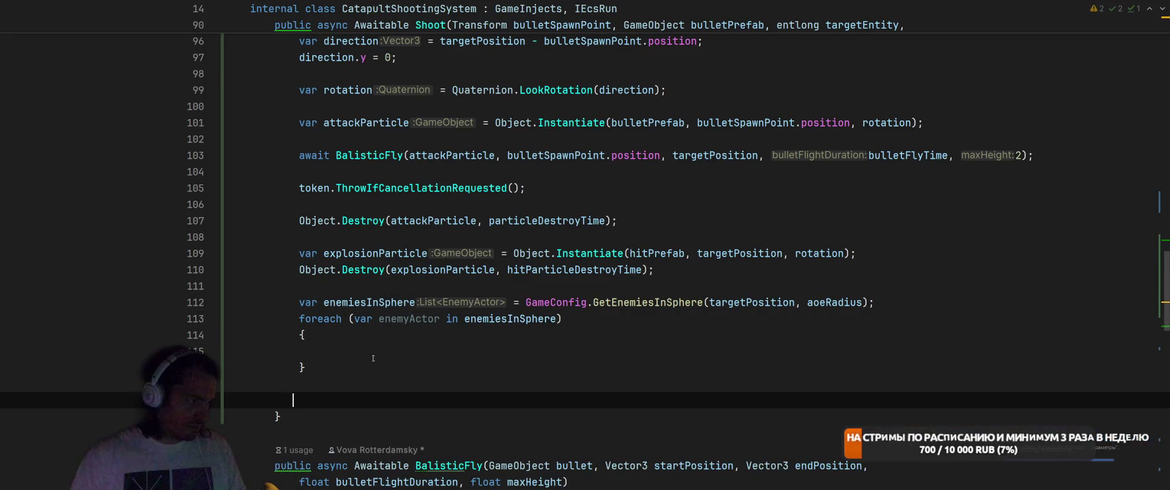
left_click(408, 351)
key("ctrl+v")
Replace targetEntity with enemyActor.Entity in the alive check
double_click(417, 319)
key("ctrl+c")
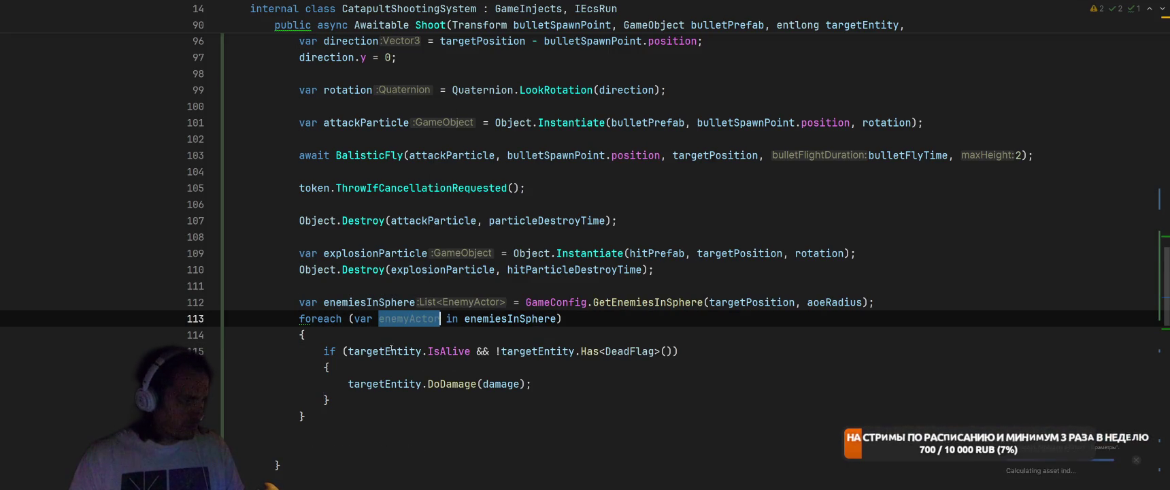
double_click(385, 351)
key("ctrl+v")
left_click(379, 384)
double_click(379, 384)
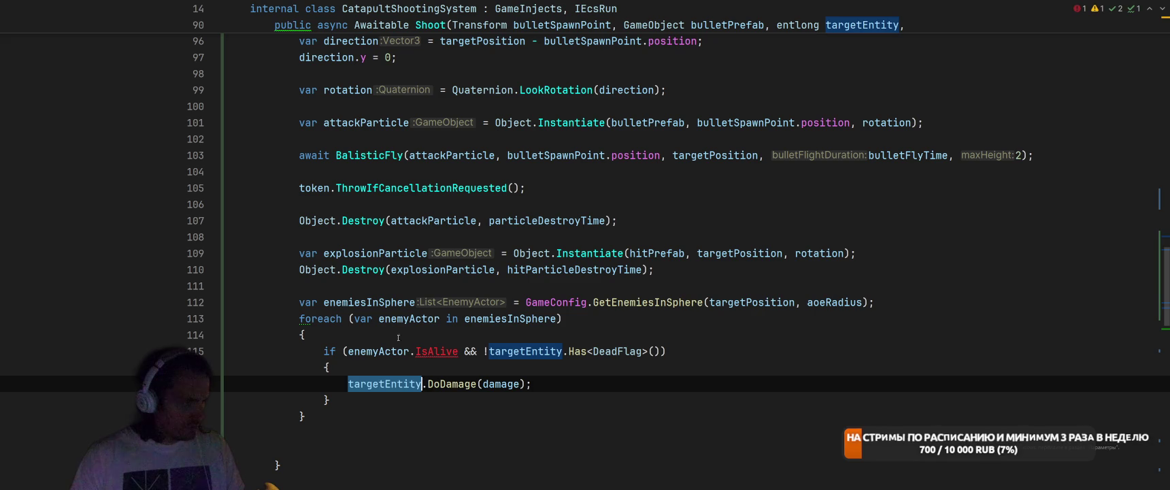
left_click(413, 350)
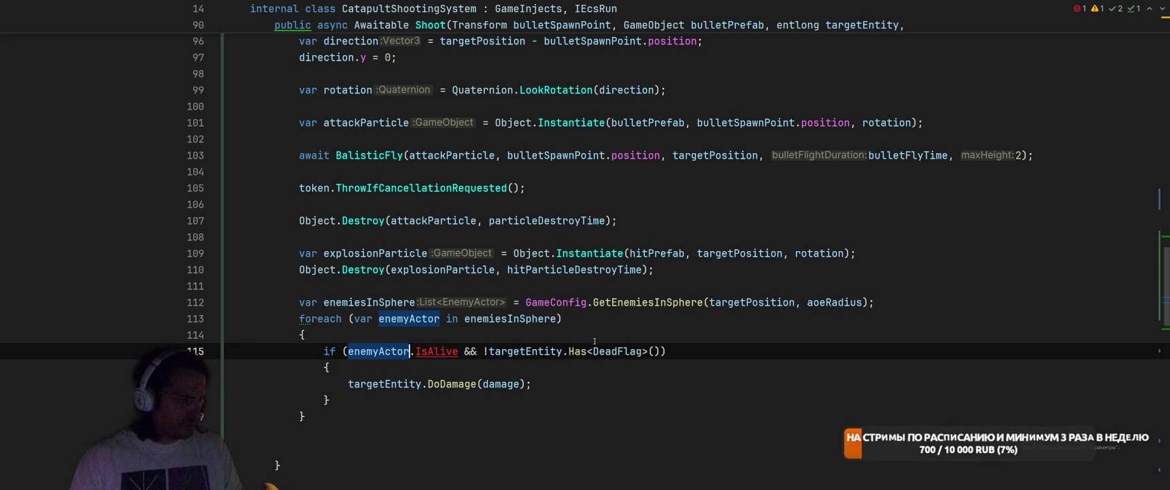
type("En")
key("Return")
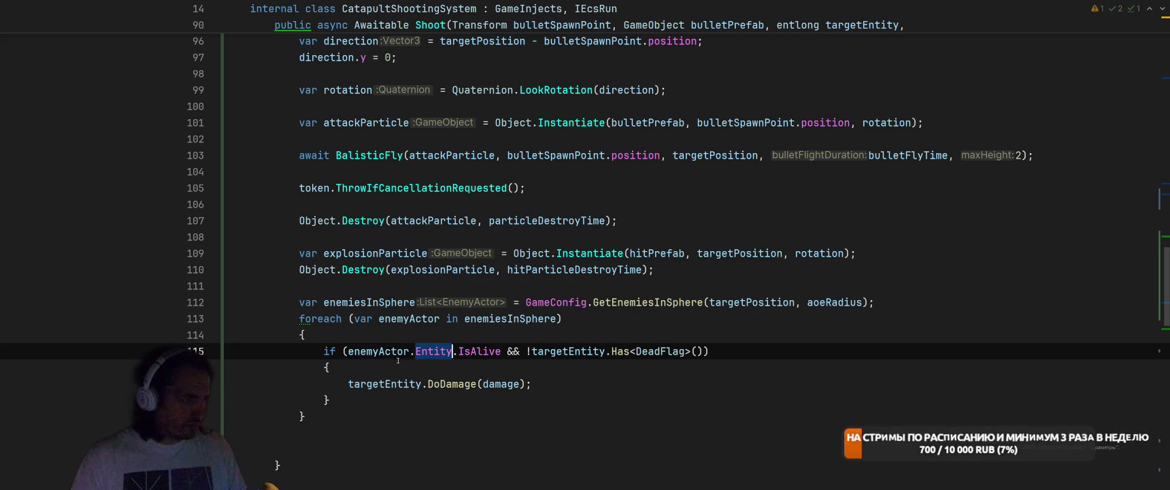
Use enemyActor.Entity in place of targetEntity in the DeadFlag check and DoDamage call
left_click_drag(350, 351, 447, 351)
left_click(377, 347, "ctrl")
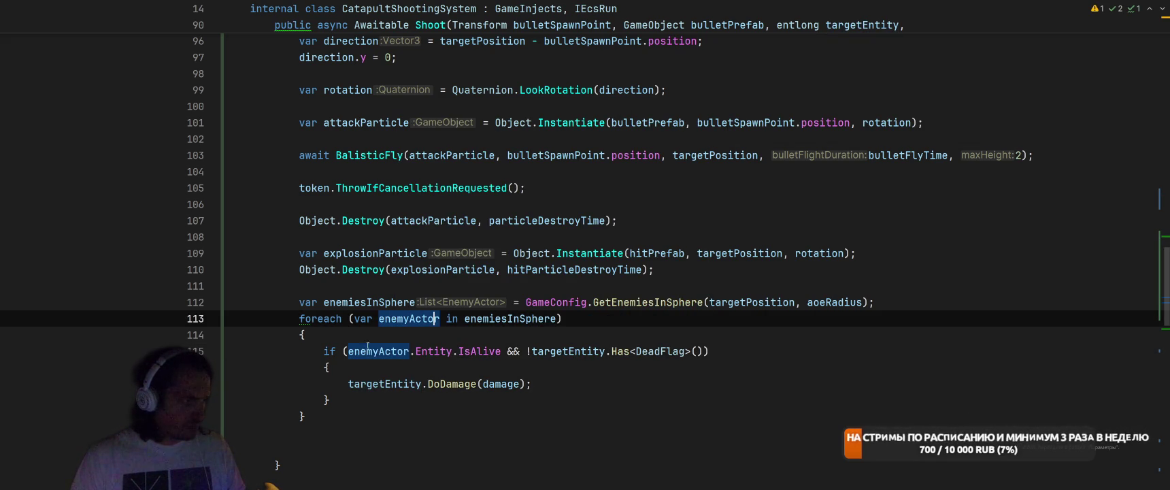
left_click_drag(346, 351, 453, 351)
key("ctrl+c")
double_click(564, 351)
key("ctrl+v")
double_click(377, 381)
key("ctrl+v")
Remove the extra blank line after the foreach loop
left_click(393, 447)
key("BackSpace")
key("BackSpace")
scroll(393, 445, "up", 6)
left_click(845, 237)
scroll(862, 275, "down", 1)
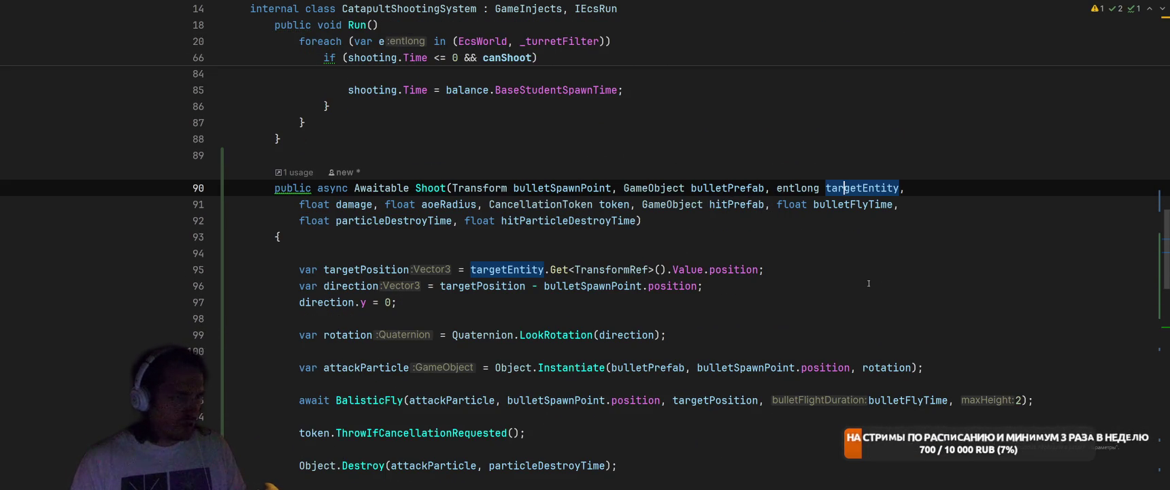
Change the Shoot parameter from entlong targetEntity to Vector3 targetPosition
key("ctrl+shift+Right")
key("ctrl+shift+Right")
type("Vector3 ")
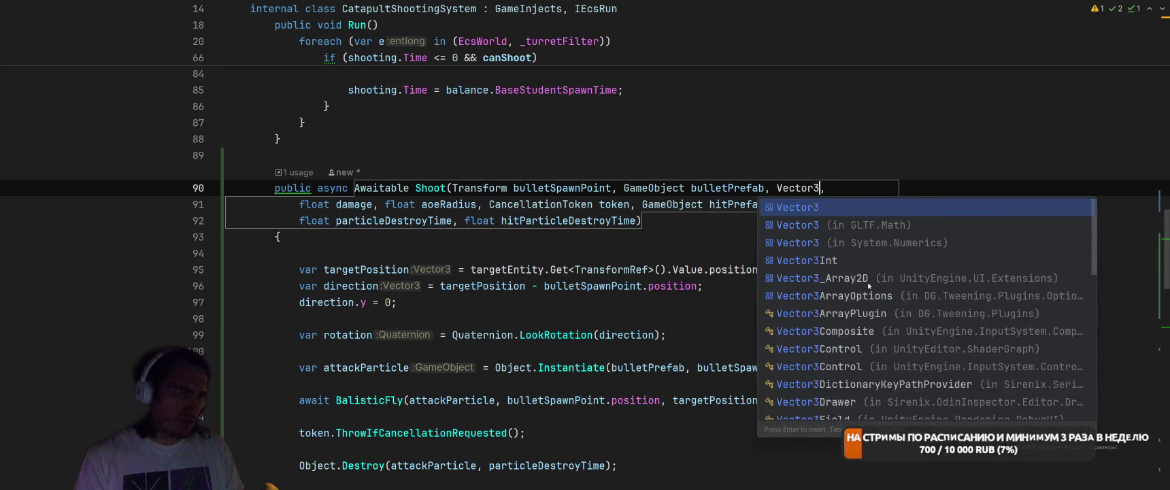
type("endPosiio")
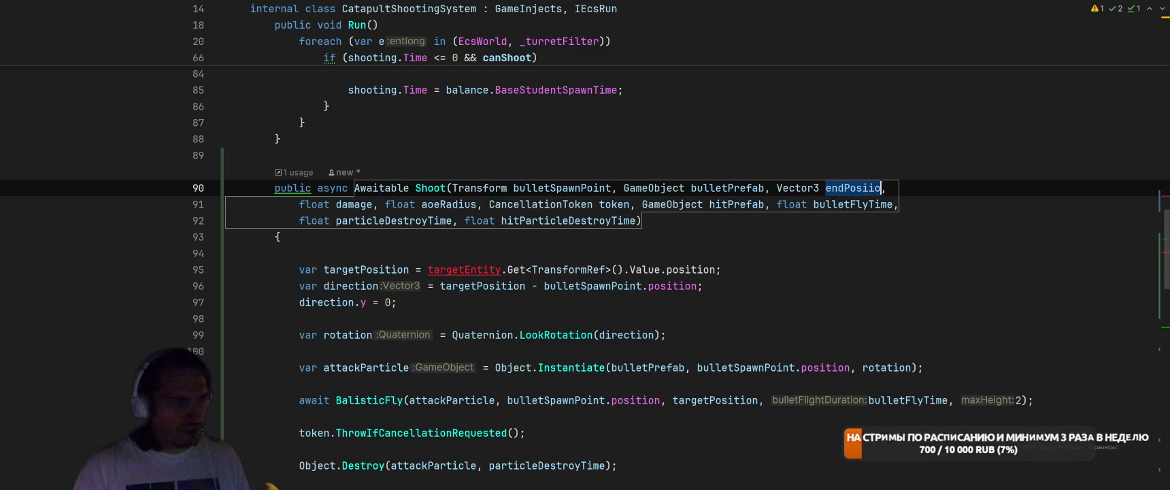
key("BackSpace")
key("BackSpace")
key("BackSpace")
type("taerfe")
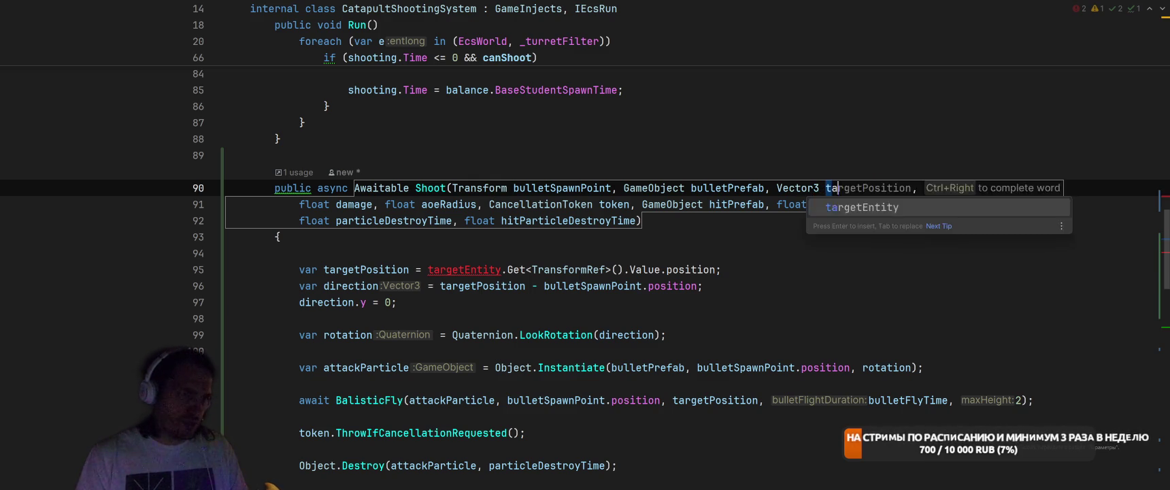
key("BackSpace")
key("BackSpace")
key("BackSpace")
type("rget")
key("Return")
key("Escape")
Delete the stale targetPosition line and the blank line before ThrowIfCancellationRequested
triple_click(301, 270)
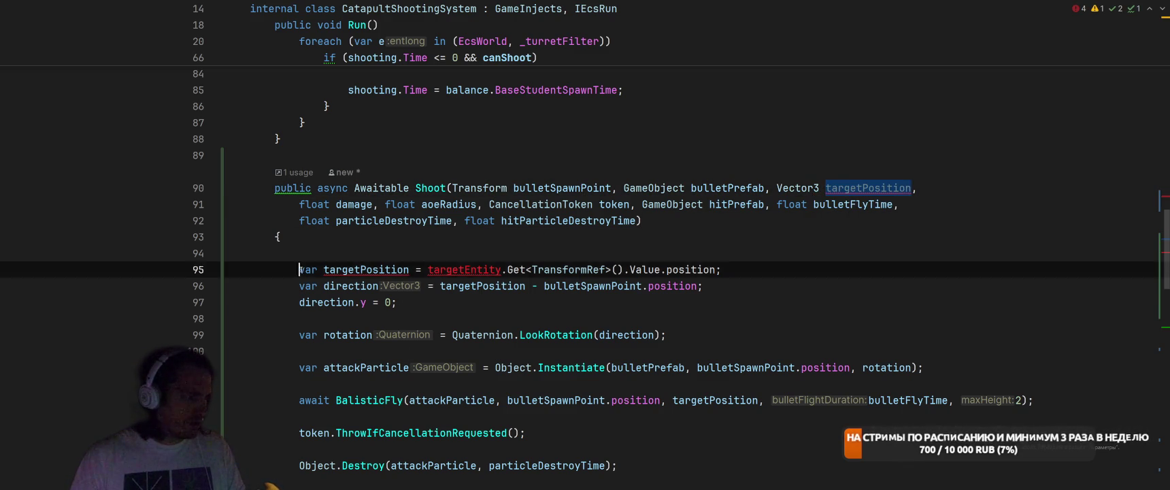
key("Delete")
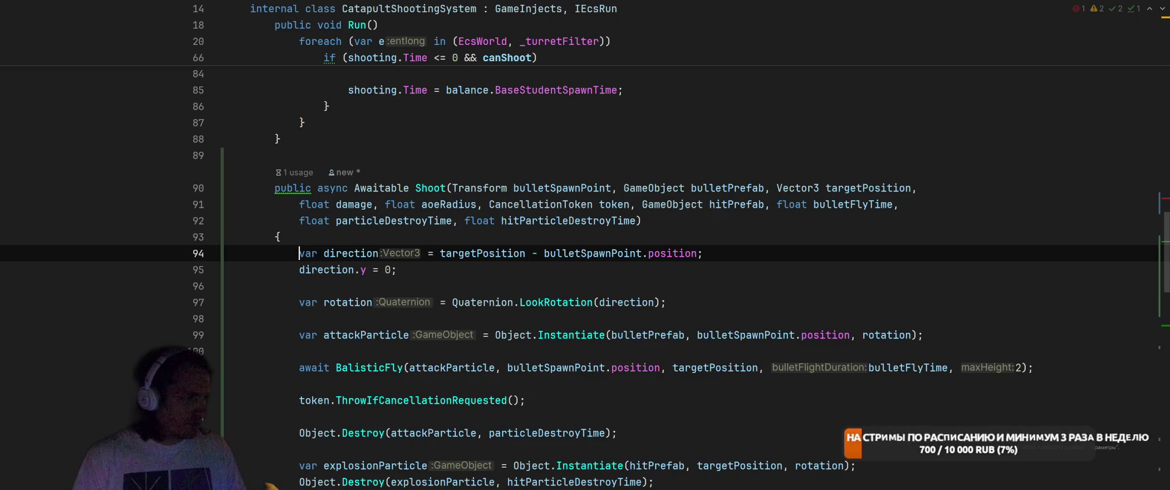
key("Down")
key("End")
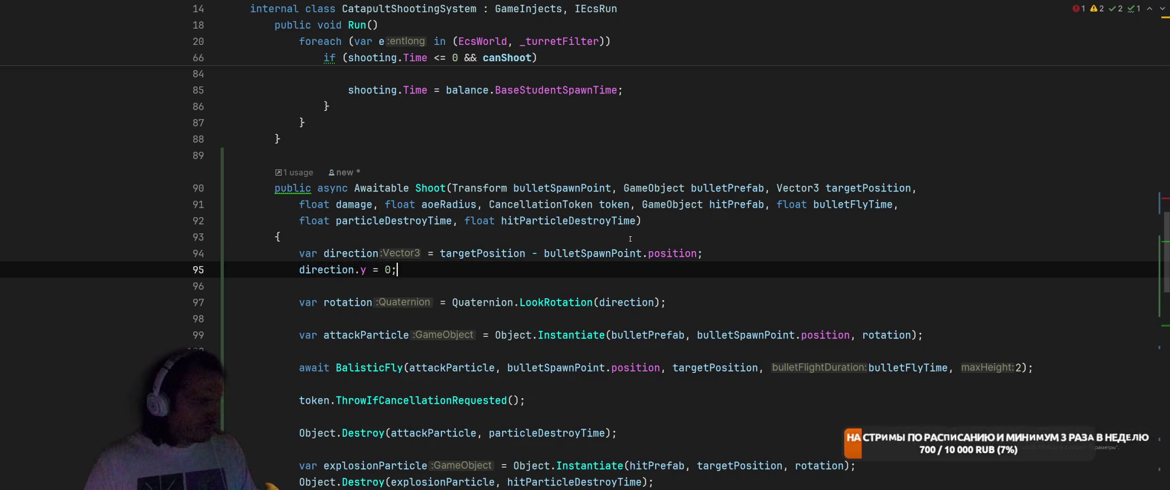
left_click(337, 253)
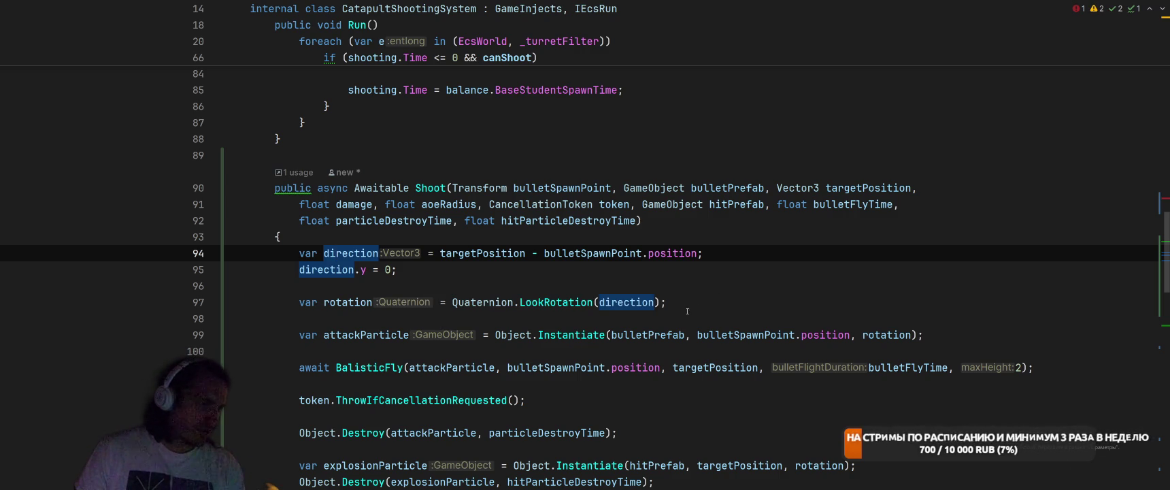
left_click(639, 320)
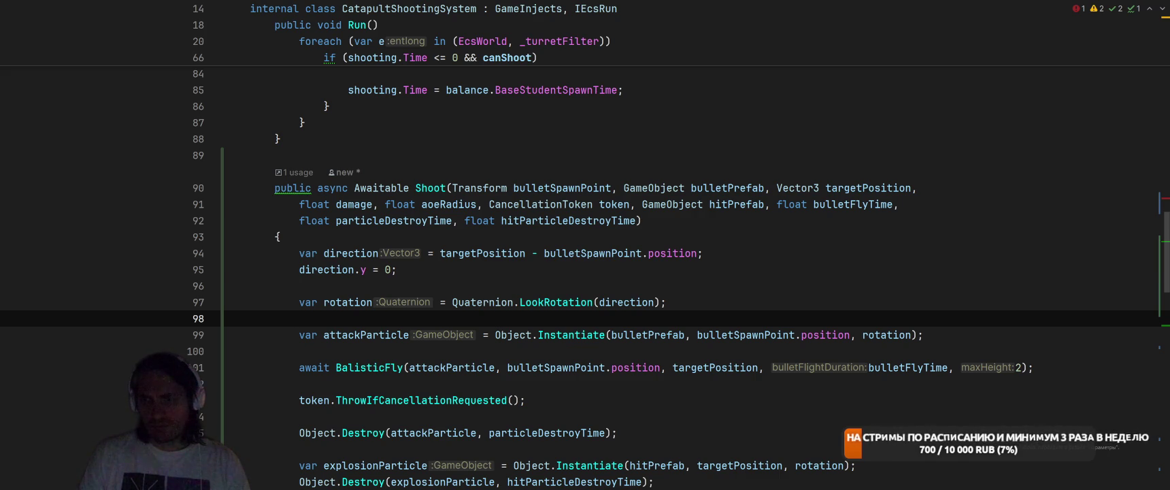
scroll(698, 244, "down", 3)
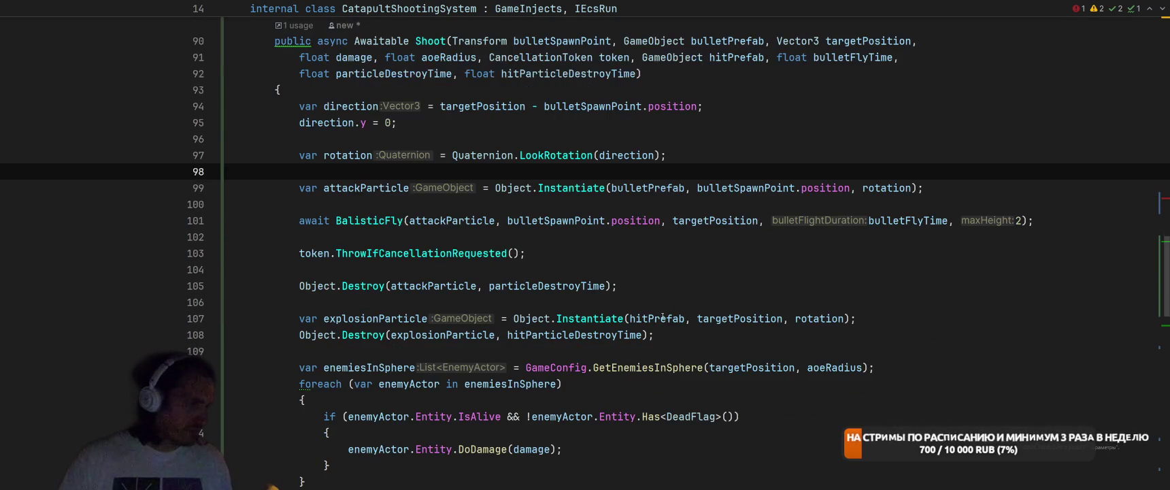
left_click(698, 239)
key("BackSpace")
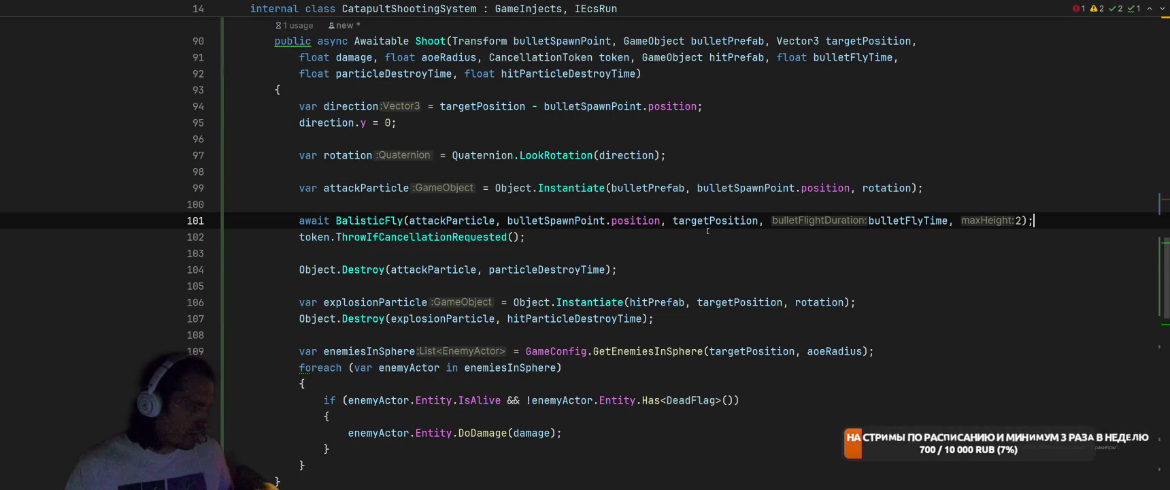
key("ctrl+alt+Left")
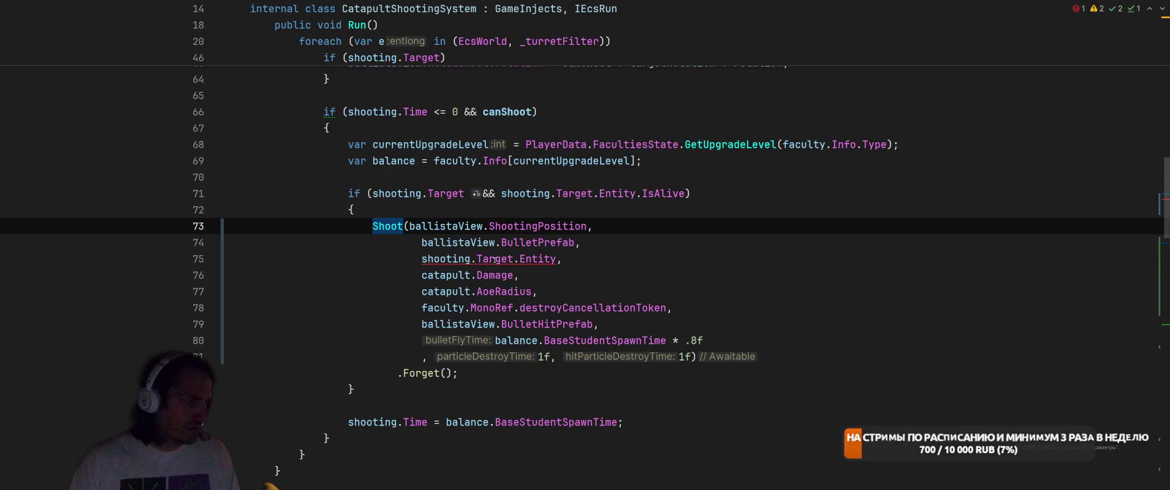
Append .Get<TransformRef>().Value.position to the target argument of the Shoot call
scroll(477, 258, "up", 8)
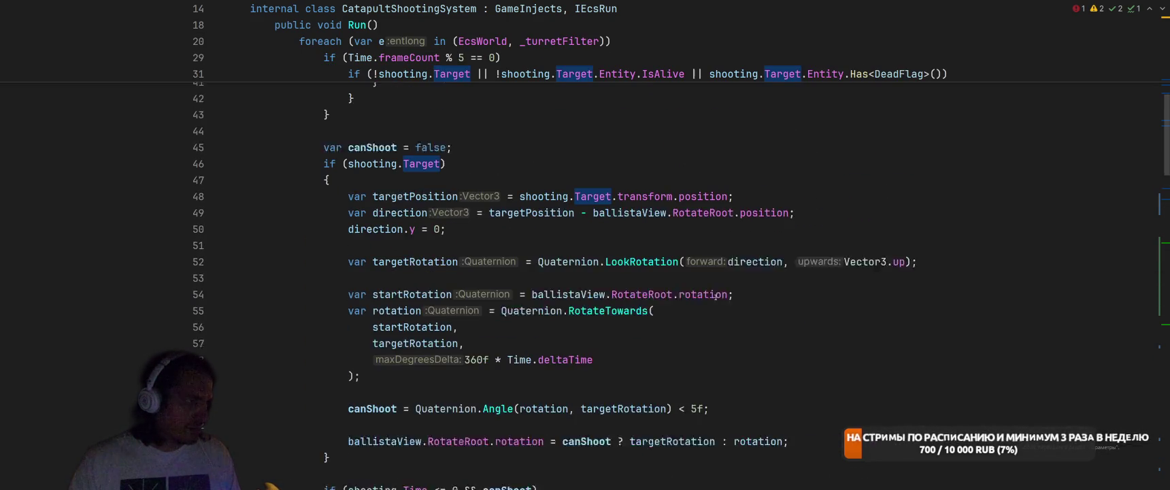
left_click(364, 178)
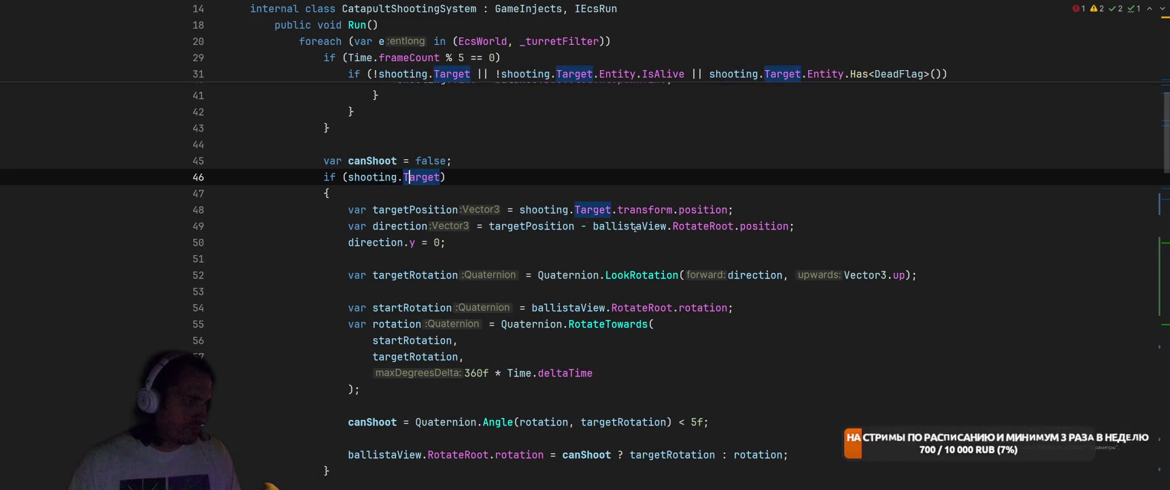
scroll(662, 243, "down", 3)
scroll(662, 243, "down", 4)
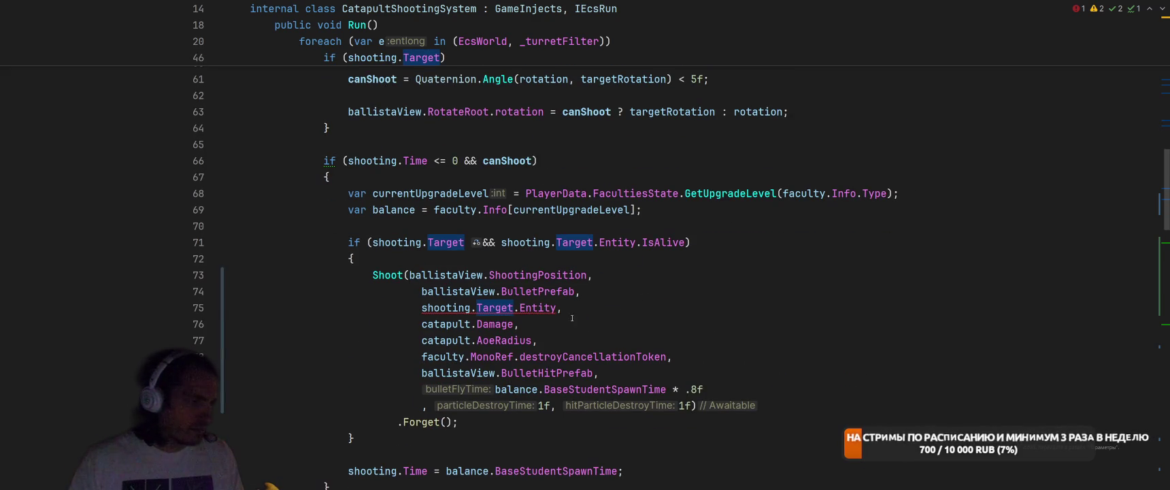
left_click(555, 306)
type(".Get")
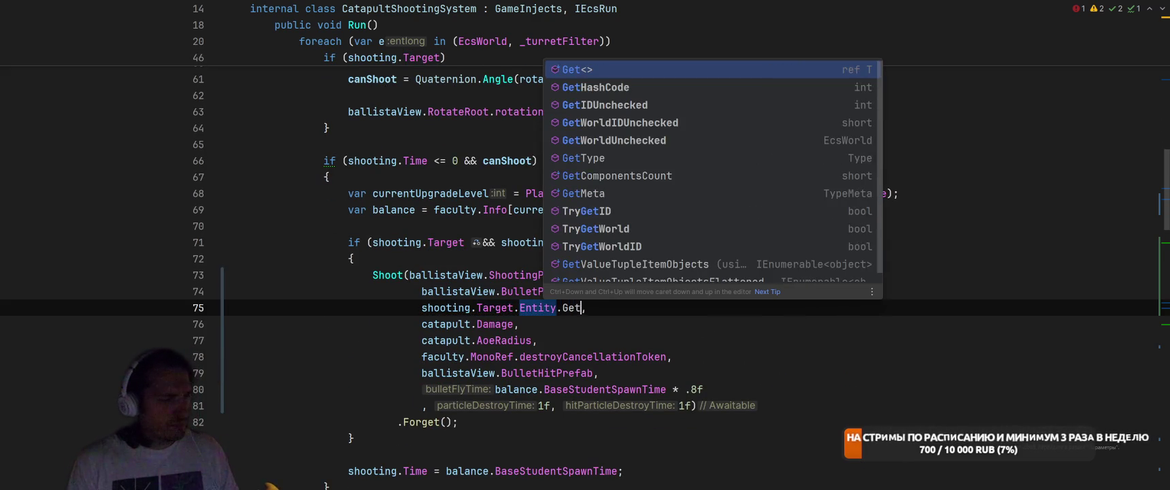
key("Return")
type("Tra")
key("Down")
key("Down")
key("Down")
key("Return")
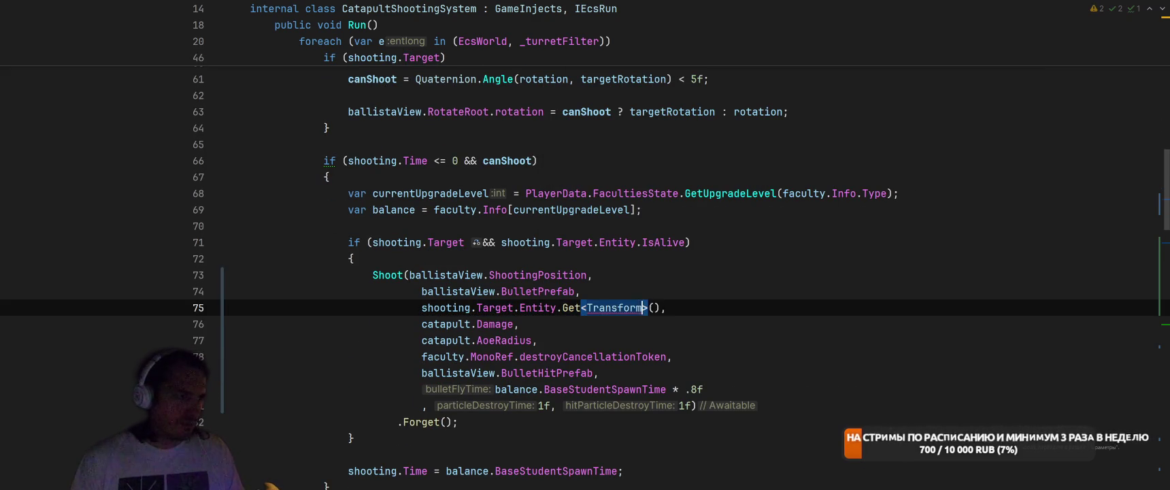
type(".")
key("Return")
type(".pos")
key("Return")
Make the Shoot method private via the accessibility quick-fix
left_click(809, 361)
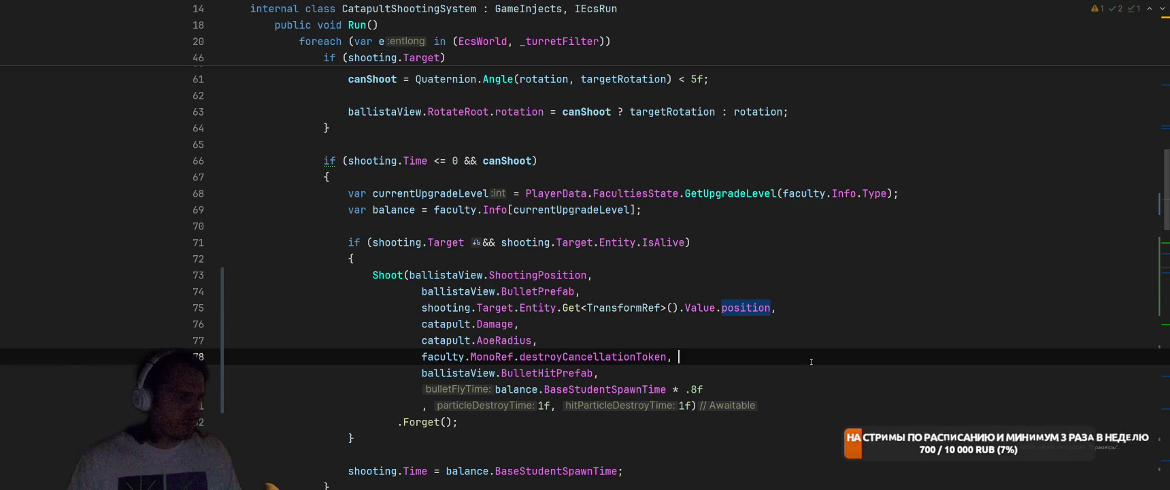
scroll(808, 361, "down", 10)
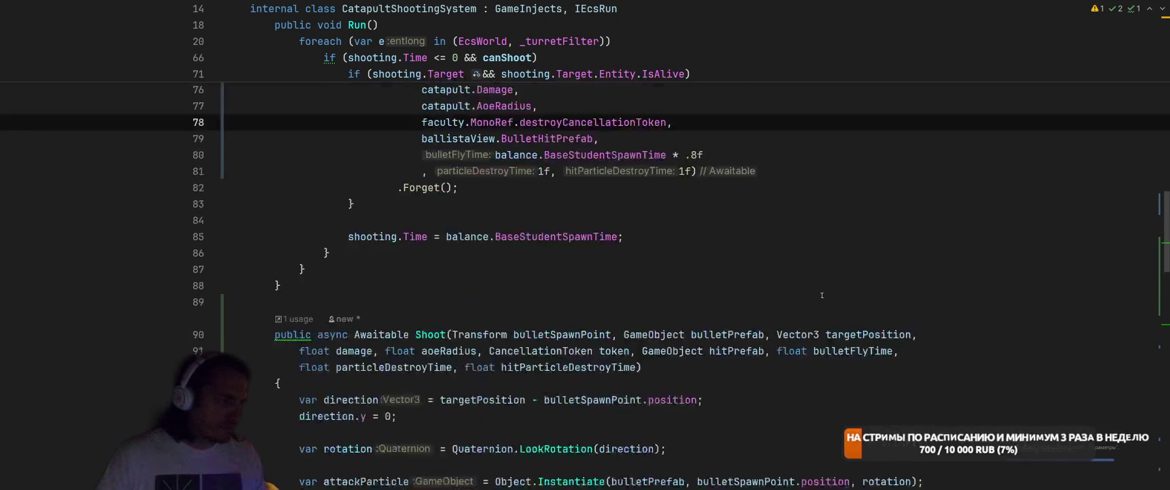
scroll(816, 293, "down", 3)
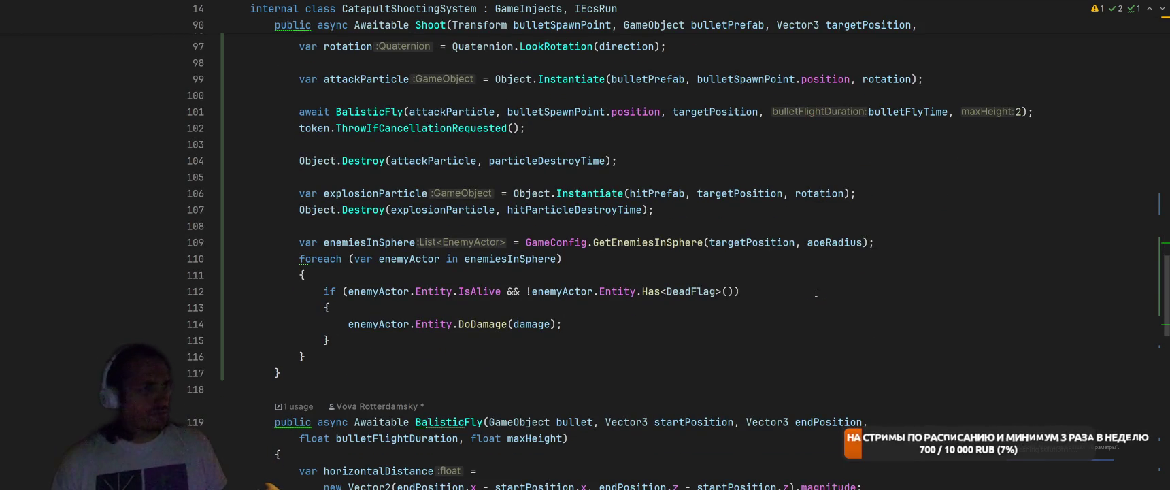
scroll(813, 294, "up", 10)
scroll(813, 294, "down", 7)
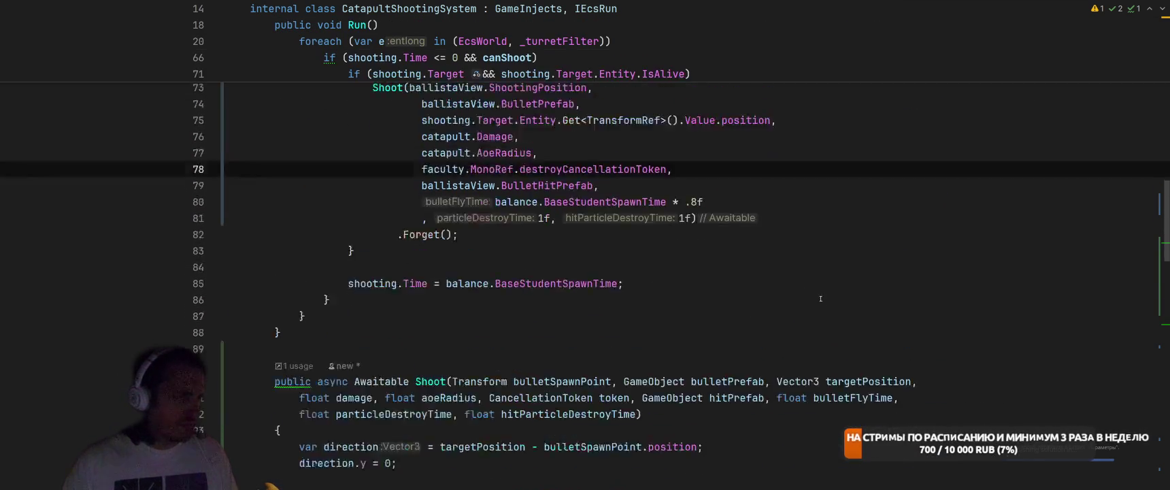
scroll(825, 307, "up", 2)
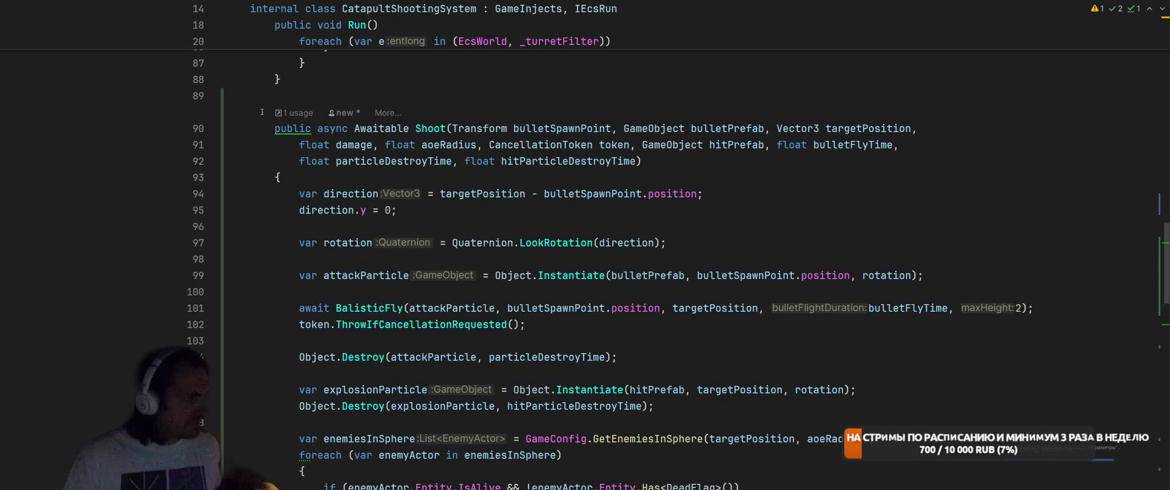
left_click(286, 128)
key("alt+Return")
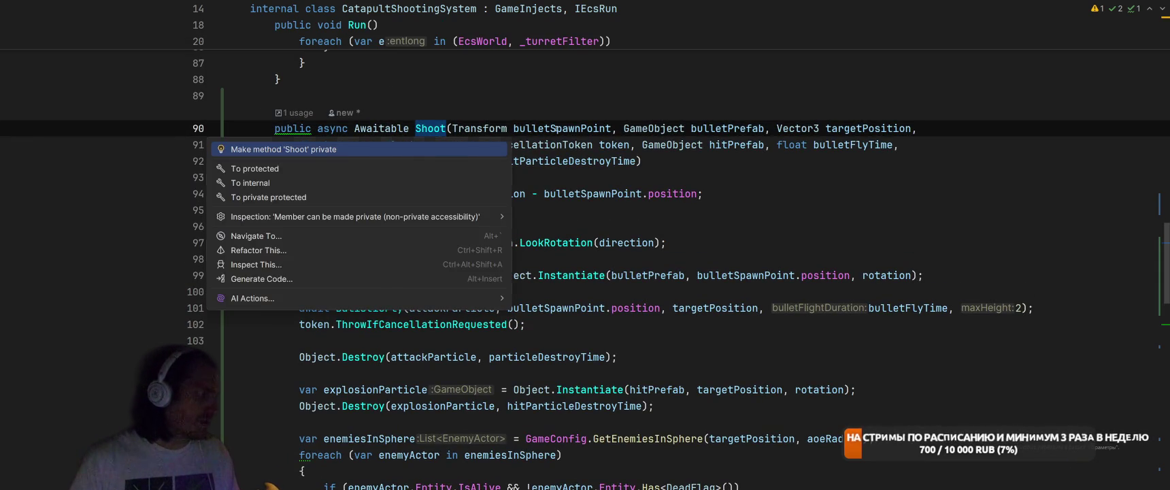
key("Return")
Select the explosion spawn and destroy lines, then place the cursor on line 107
left_click(790, 221)
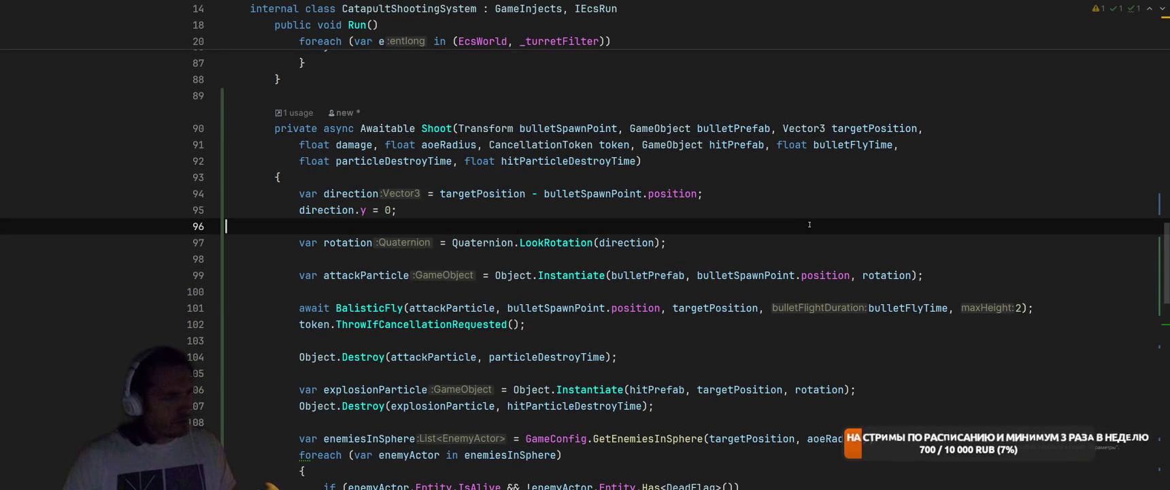
scroll(809, 224, "down", 4)
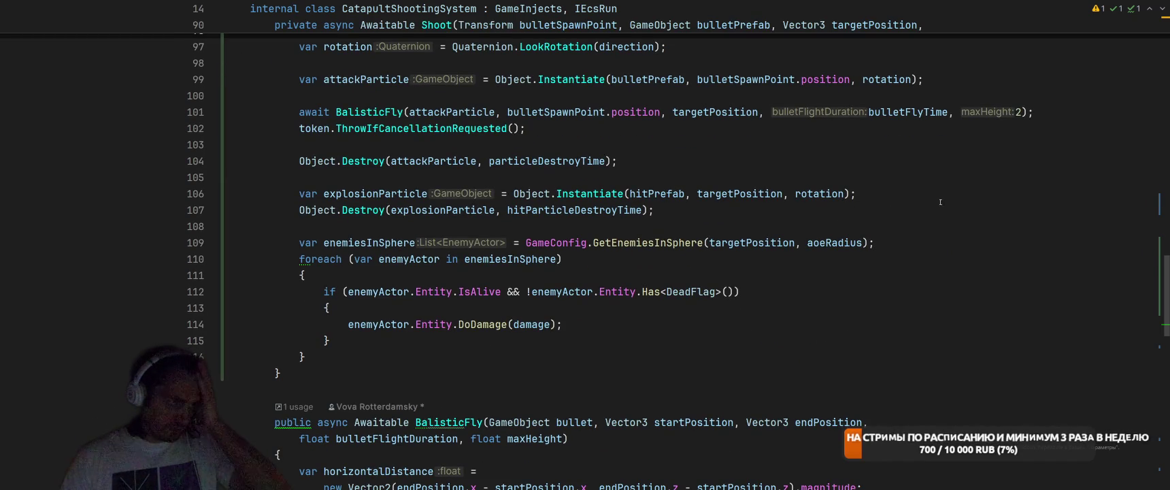
scroll(928, 238, "up", 1)
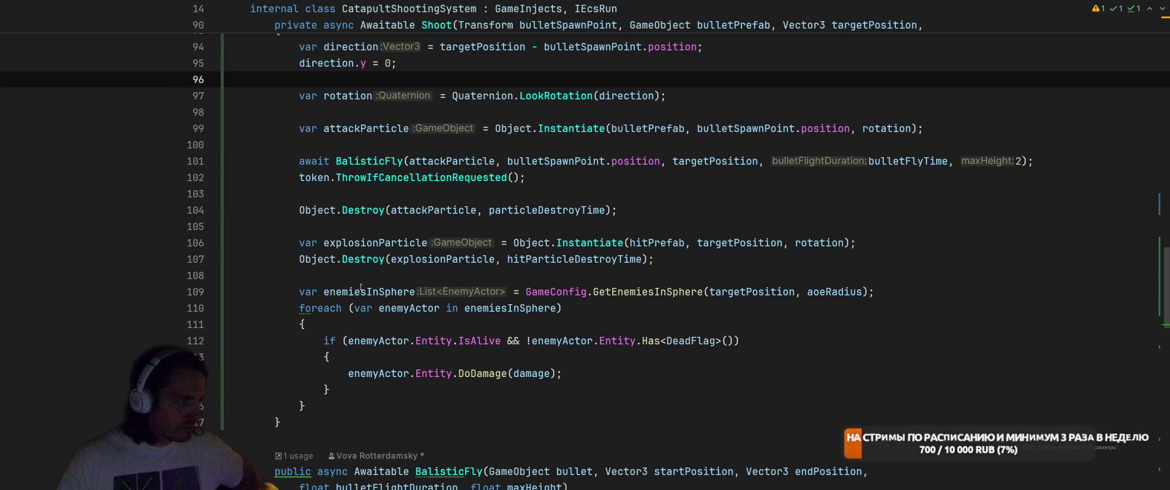
left_click(308, 242)
left_click_drag(308, 242, 717, 272)
left_click(717, 261)
left_click(388, 259)
Above the explosion Destroy line, set explosionParticle.transform.localScale to a new vector filled with aoeRadius
left_click(345, 259)
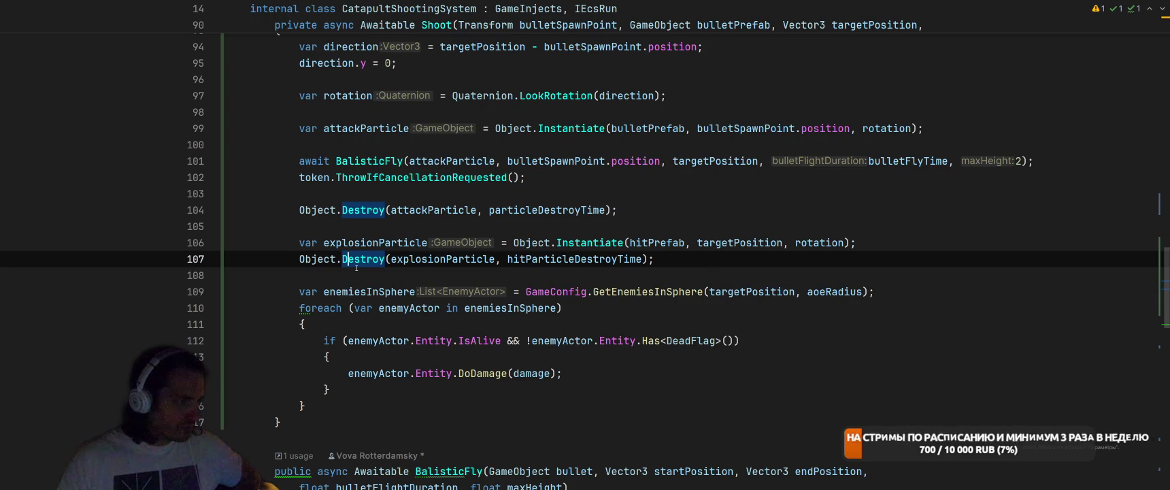
key("ctrl+alt+Return")
type("expl")
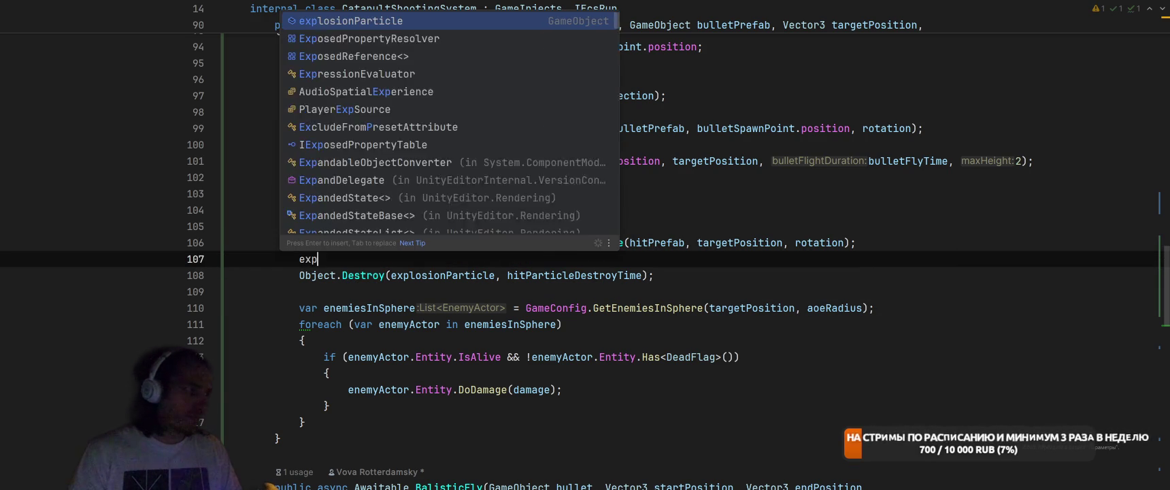
key("Return")
type(".t")
key("Return")
type(".")
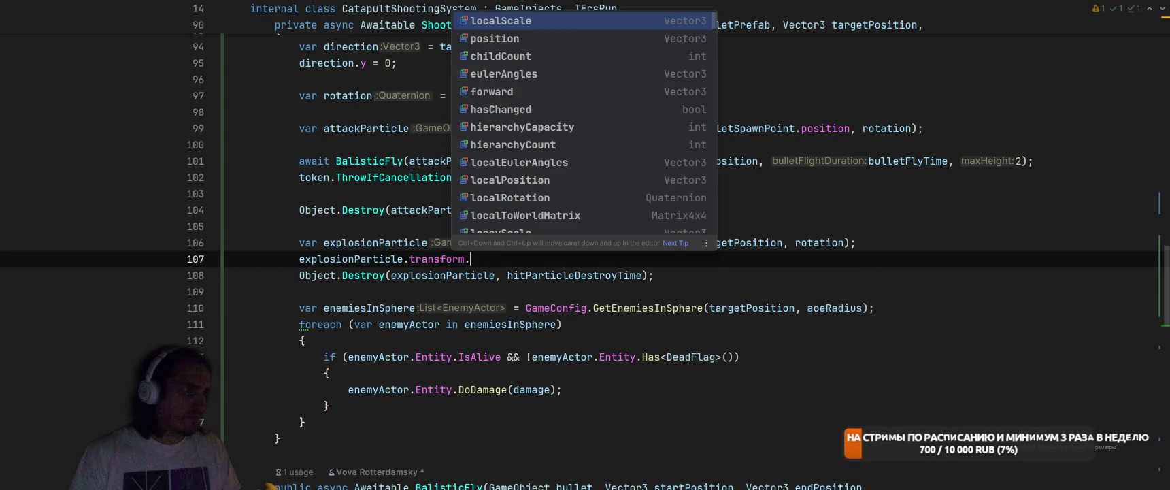
type("loc")
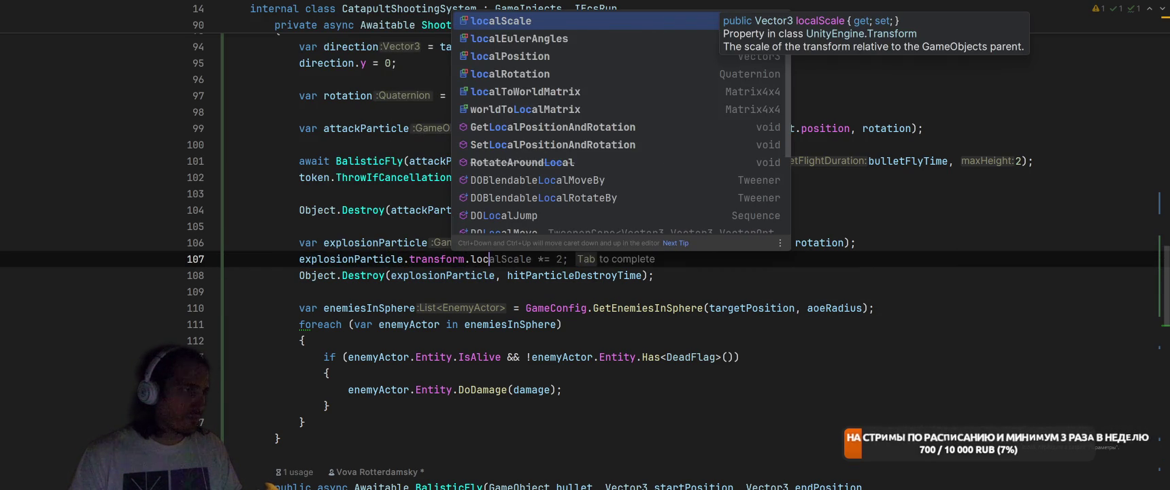
key("Return")
type("= new")
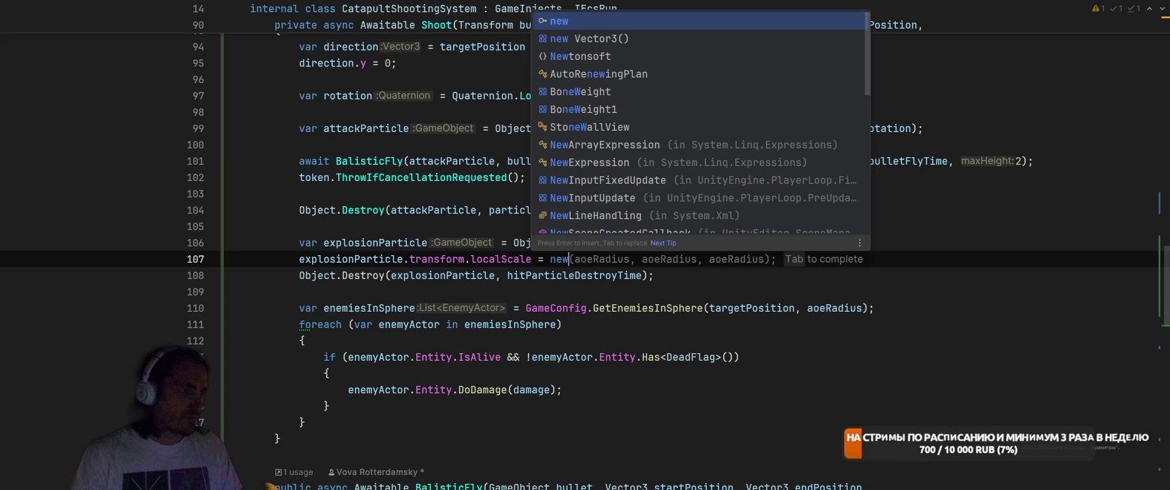
type(" float3")
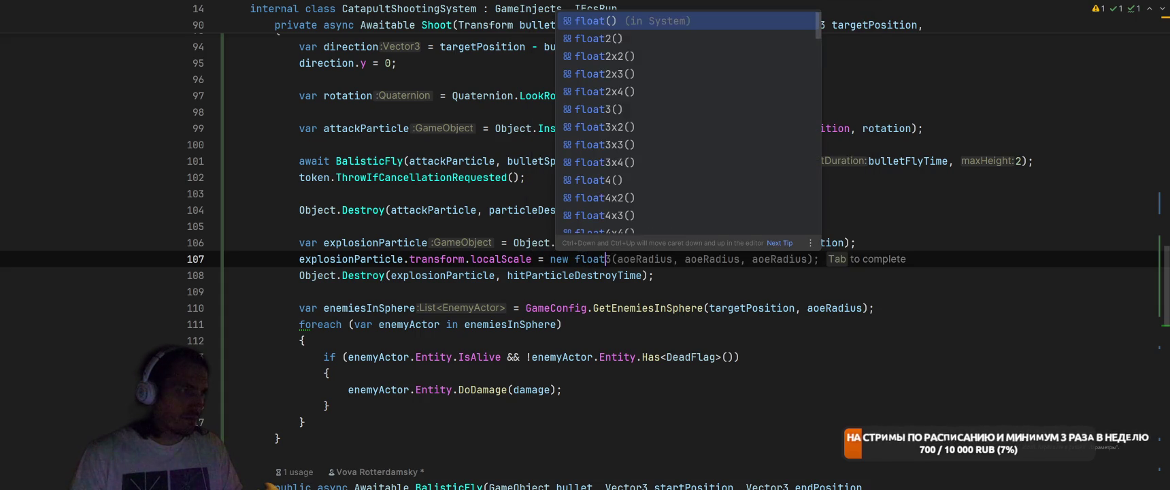
key("Tab")
Replace float3 with a plain 'new' constructor and reformat the code
double_click(604, 259)
key("Delete")
left_click(888, 267)
key("ctrl+alt+l")
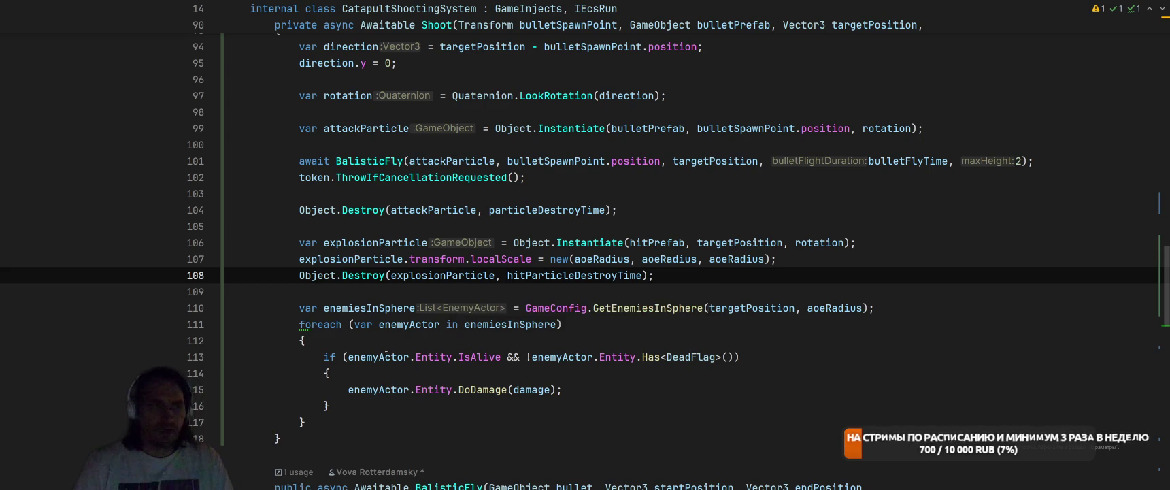
Switch back to the Unity Editor so the scripts recompile
scroll(561, 347, "up", 3)
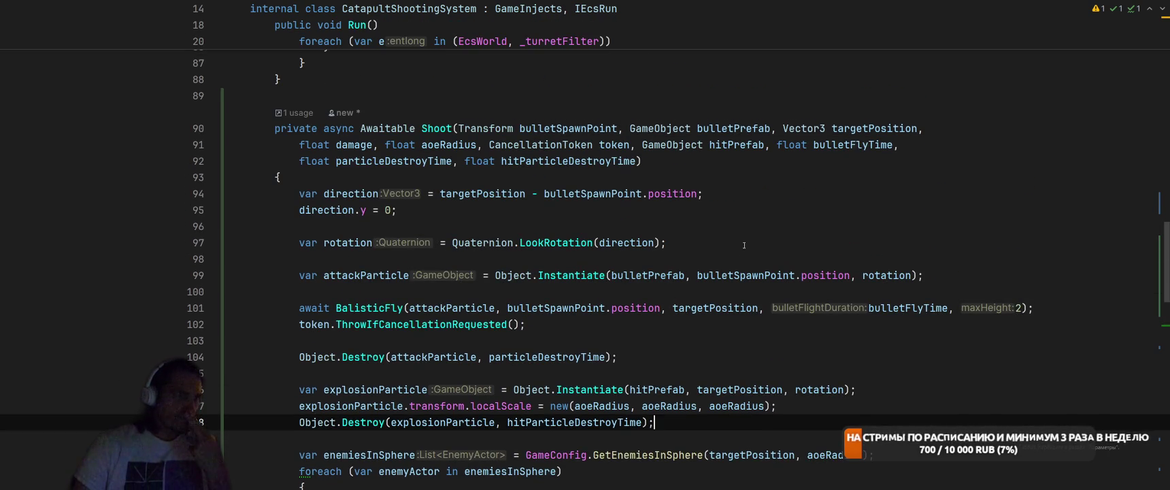
left_click(742, 229)
key("alt+Tab")
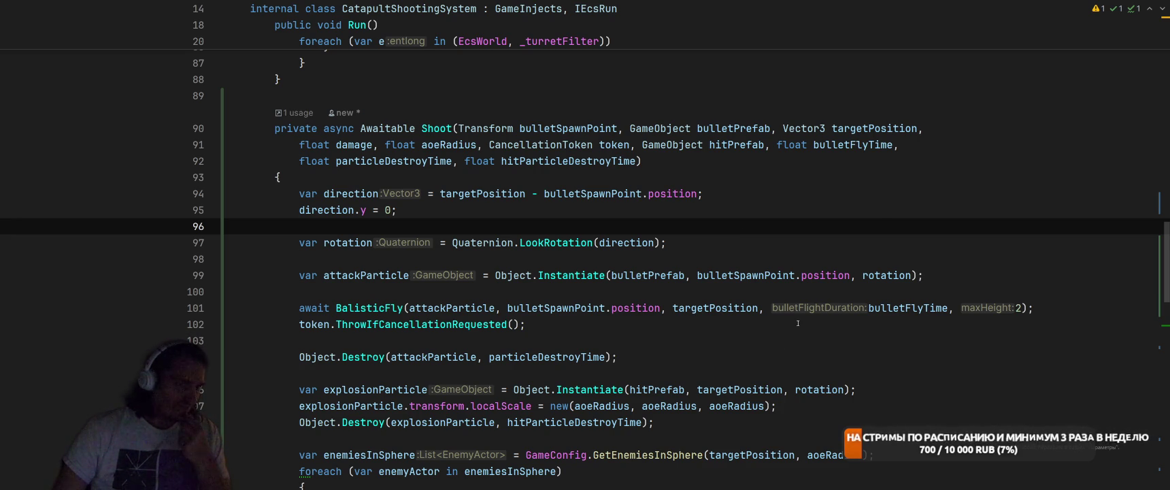
key("alt+Tab")
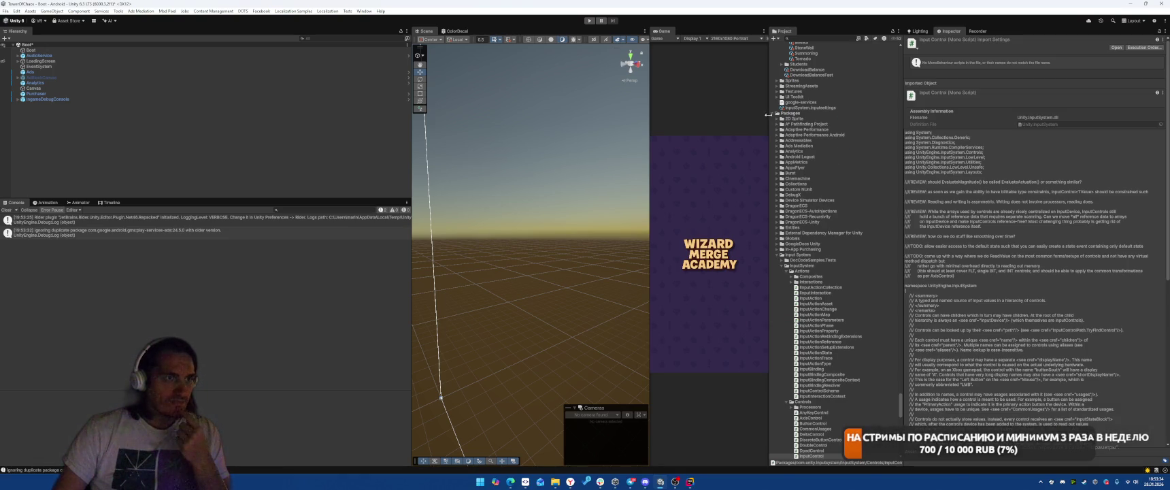
Preview the FlashExplosion, ExplosionNovaSoftFire and ExplosionFireballSoftBlue prefabs from the Explosion search results
left_click(773, 115)
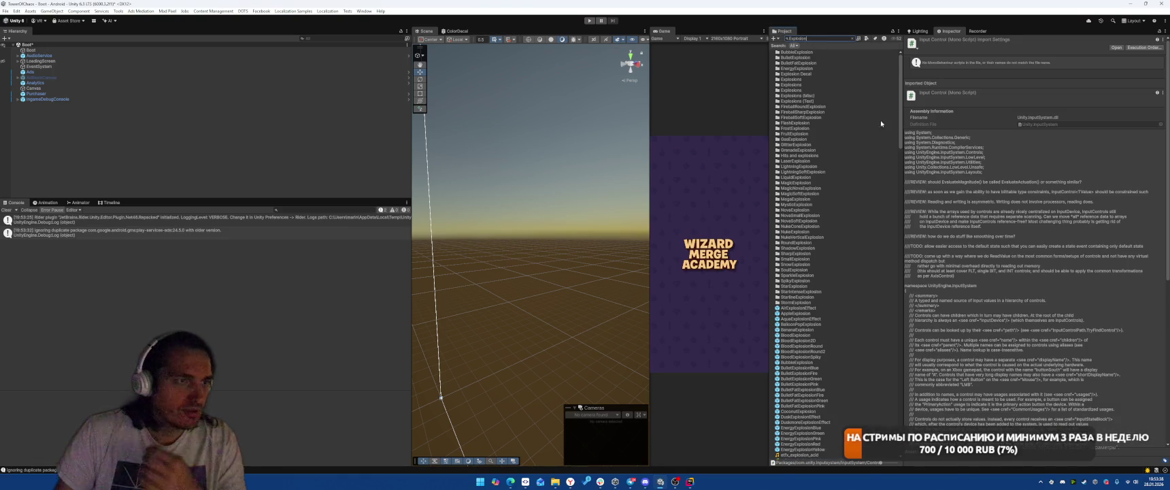
scroll(850, 201, "down", 3)
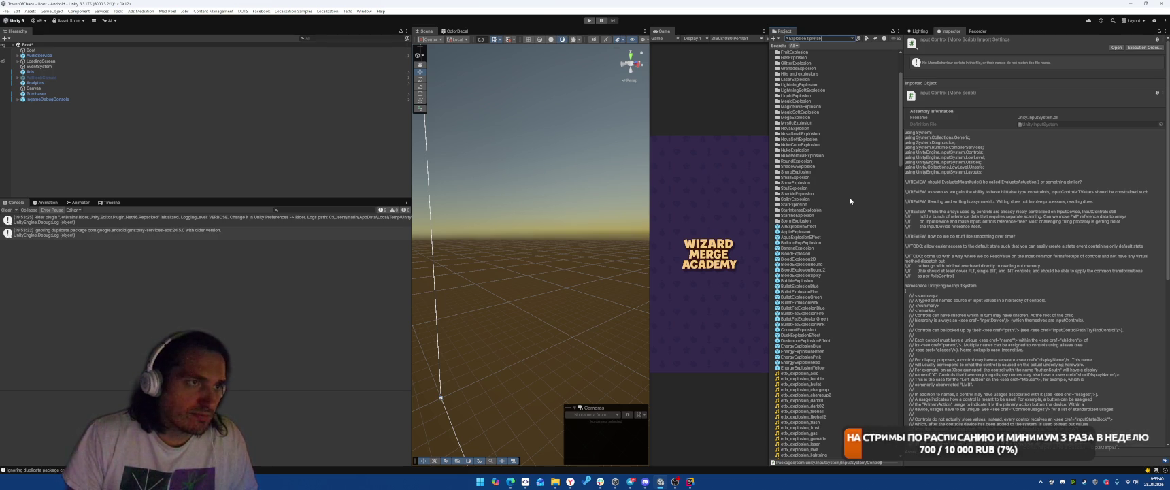
scroll(850, 202, "down", 10)
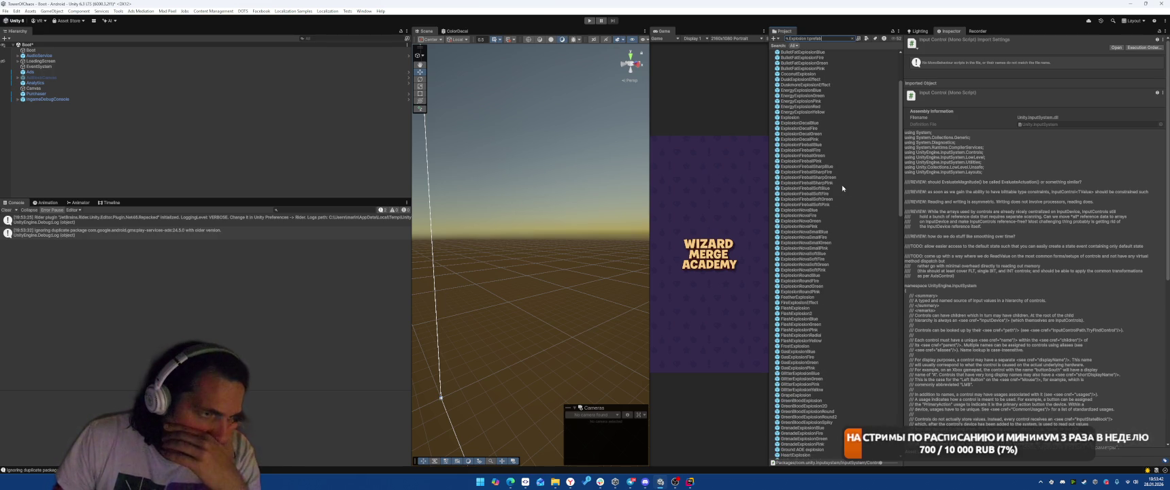
left_click(812, 308)
double_click(812, 308)
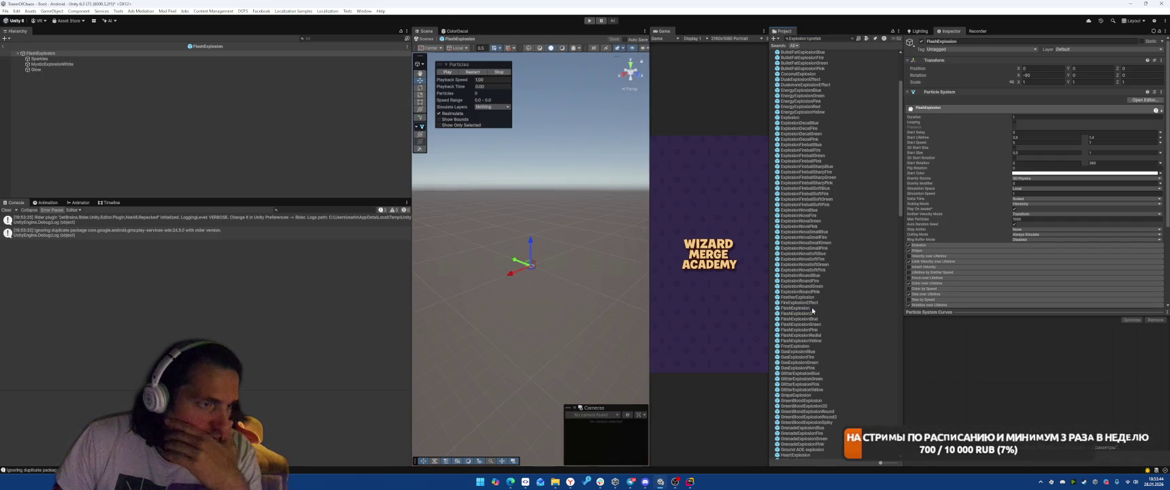
left_click(448, 72)
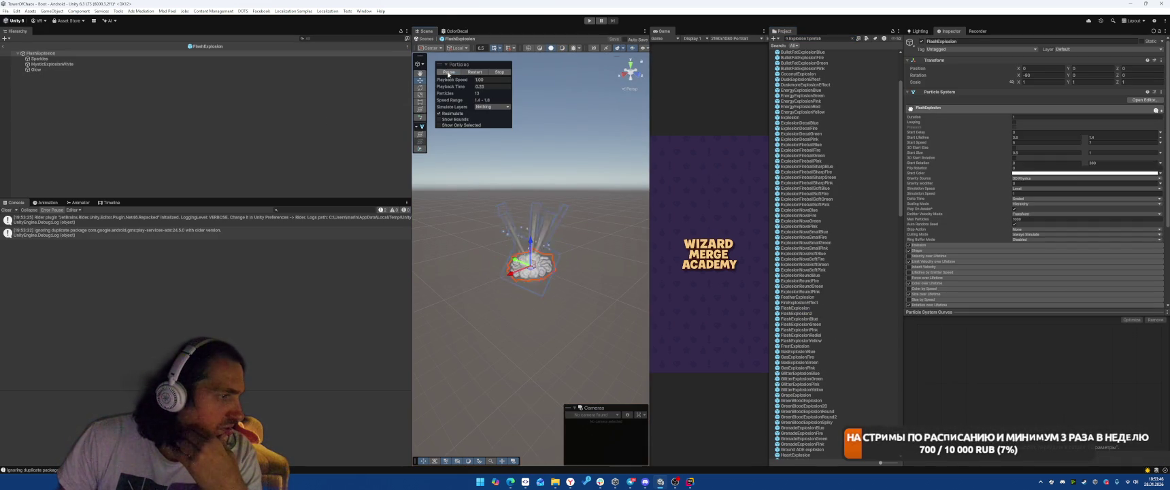
double_click(809, 259)
left_click(447, 72)
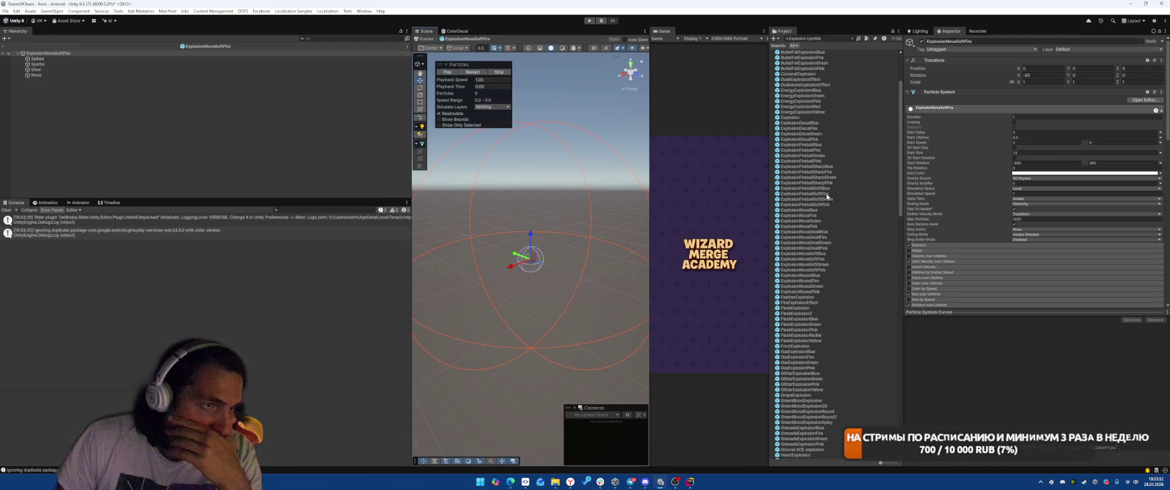
double_click(809, 189)
left_click(447, 72)
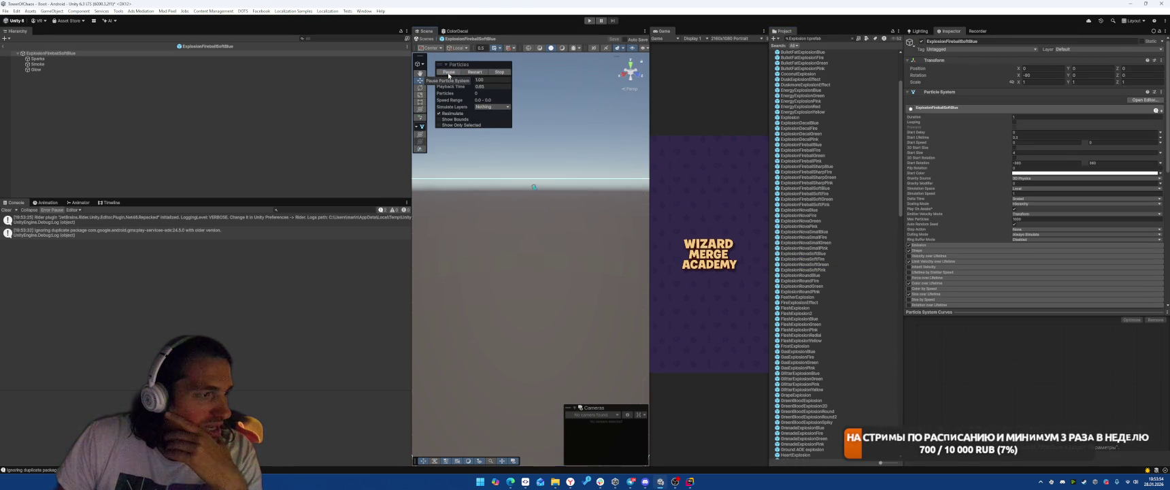
Preview ExplosionFireballPink, ExplosionDecalBlue, EnergyExplosionBlue and BalloonPopExplosion
double_click(806, 161)
key("f")
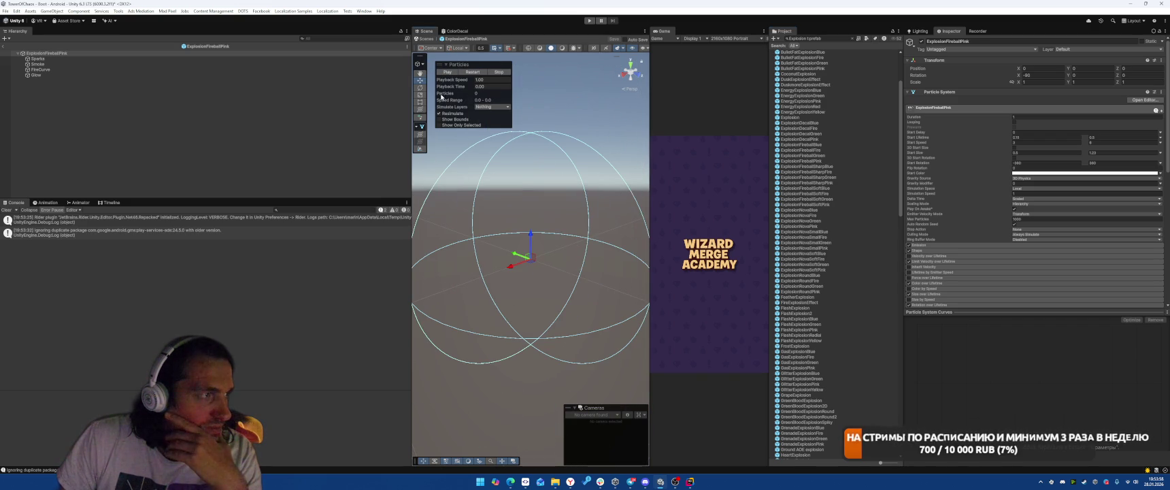
left_click(443, 73)
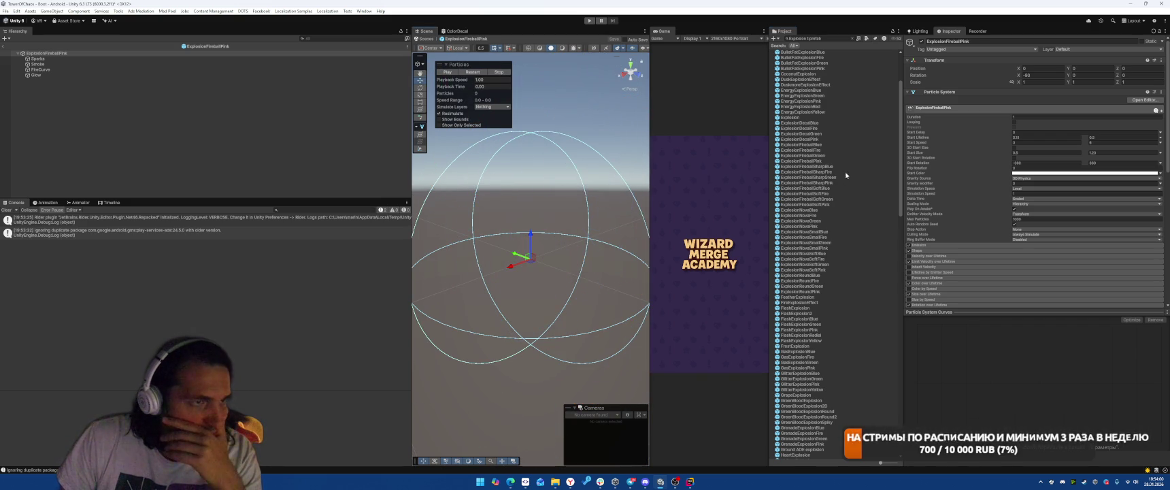
double_click(801, 122)
left_click(446, 72)
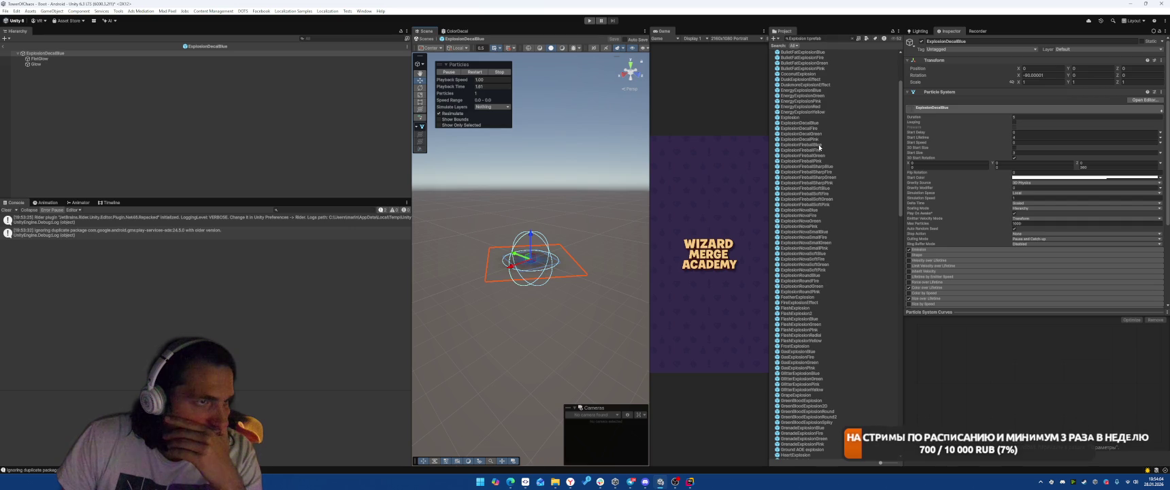
double_click(802, 89)
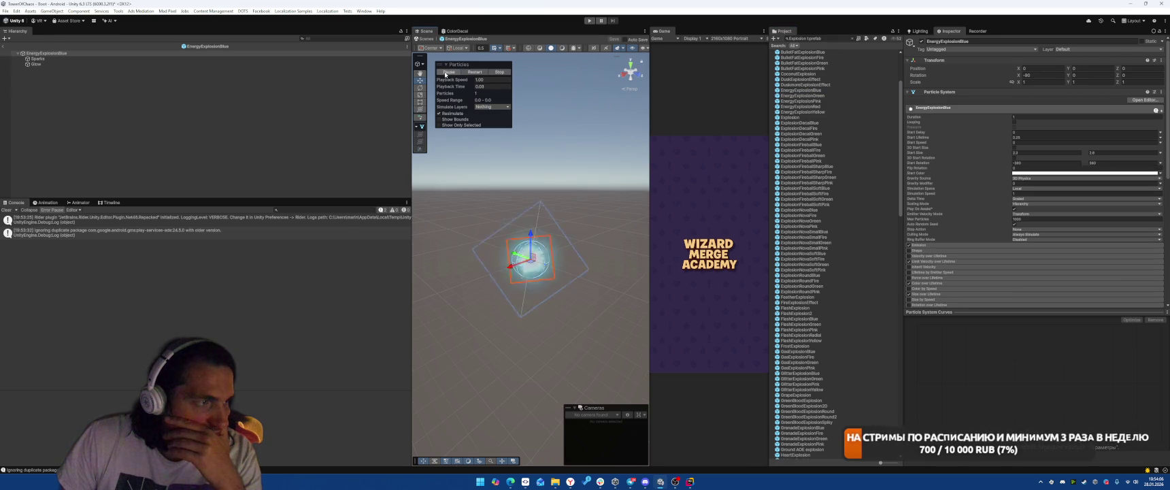
scroll(809, 161, "up", 3)
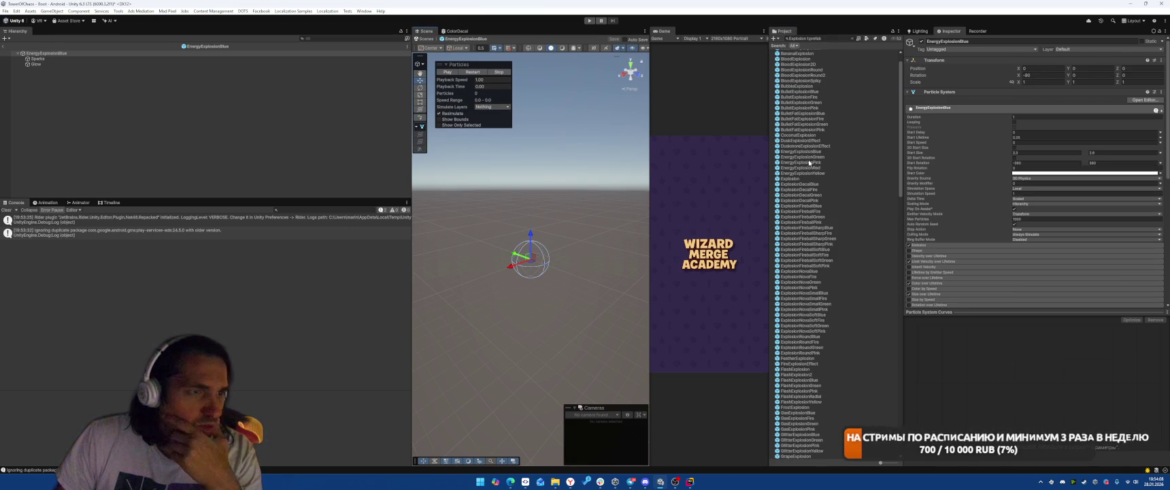
scroll(834, 165, "up", 1)
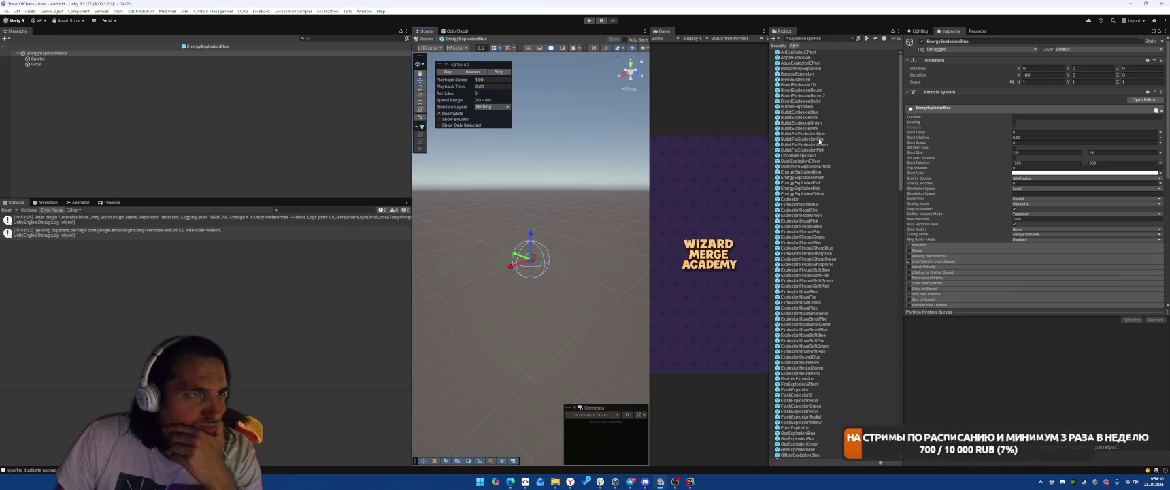
double_click(800, 69)
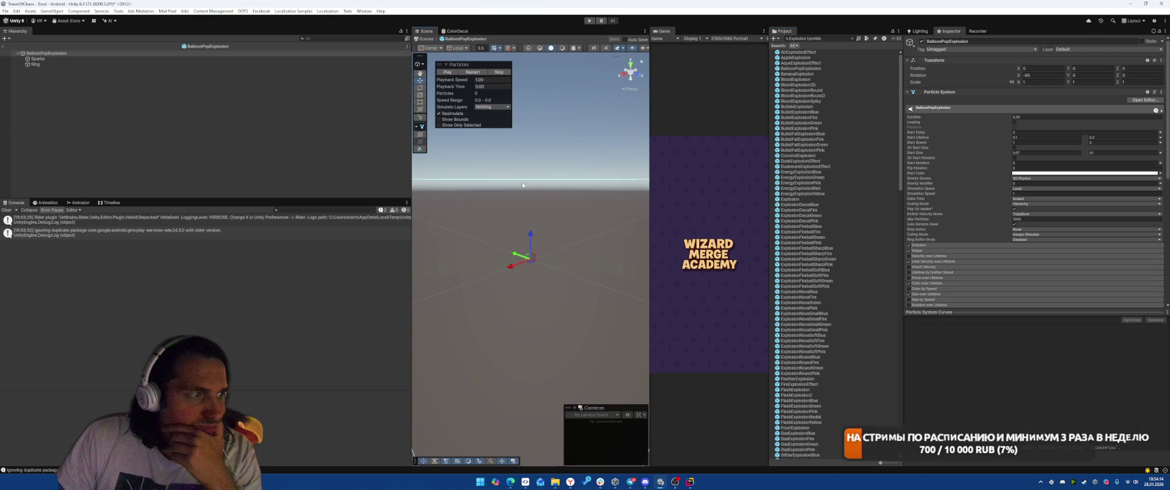
left_click(460, 73)
Preview AppleExplosion, AirExplosionEffect and MagicNovaExplosionFire, replaying the fire nova, then select MelonExplosion
double_click(795, 58)
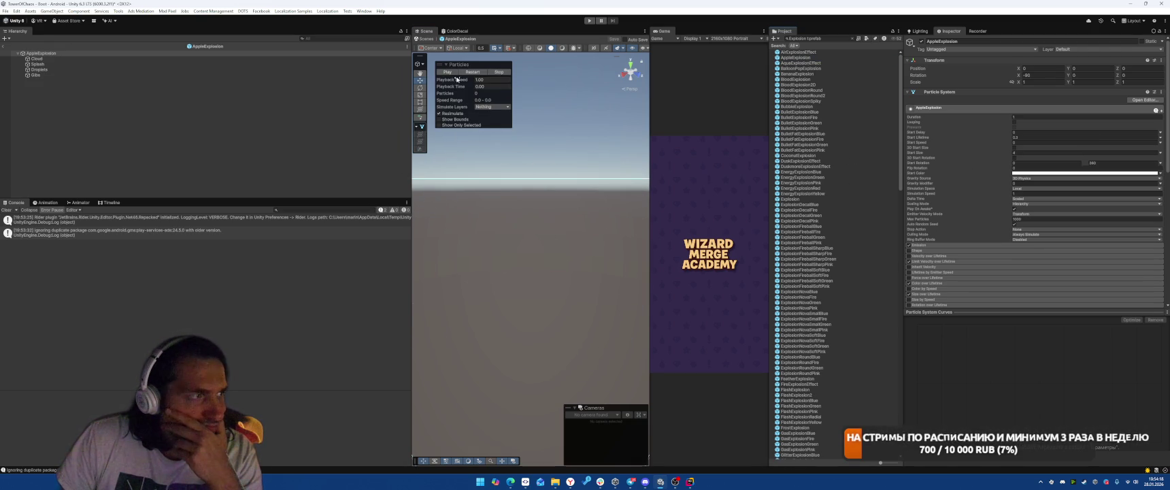
left_click(798, 53)
double_click(799, 53)
left_click(443, 72)
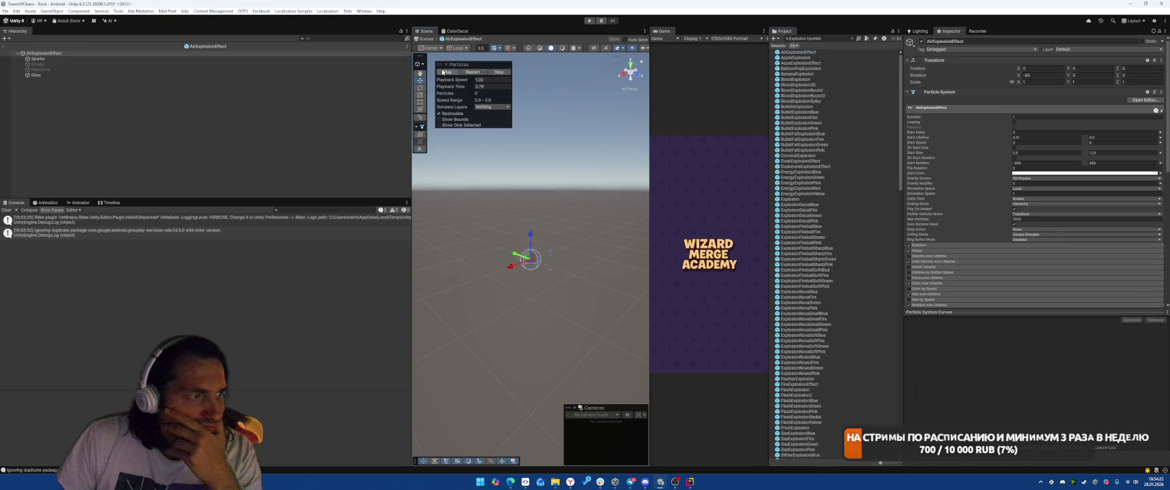
scroll(822, 160, "down", 15)
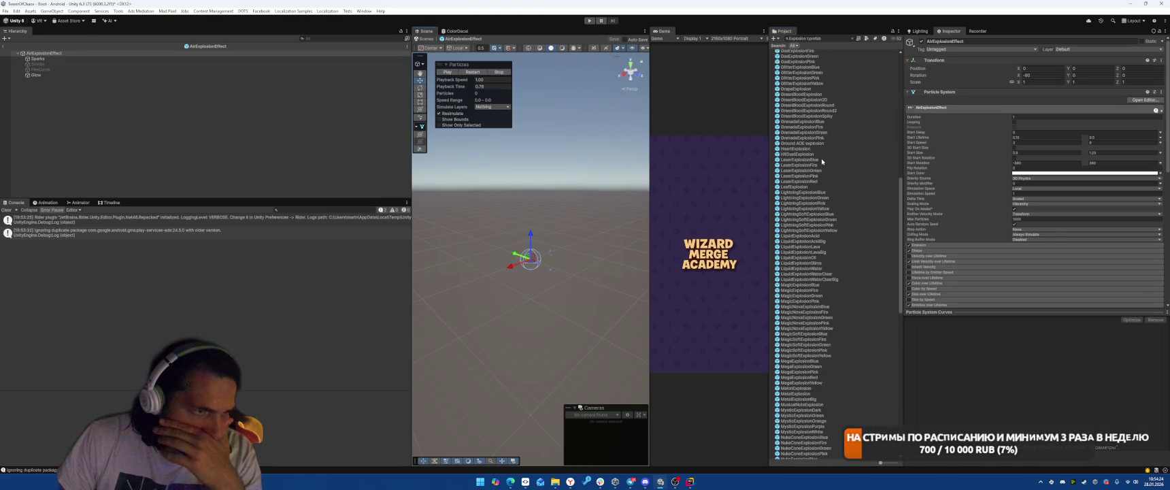
scroll(822, 160, "down", 3)
double_click(806, 169)
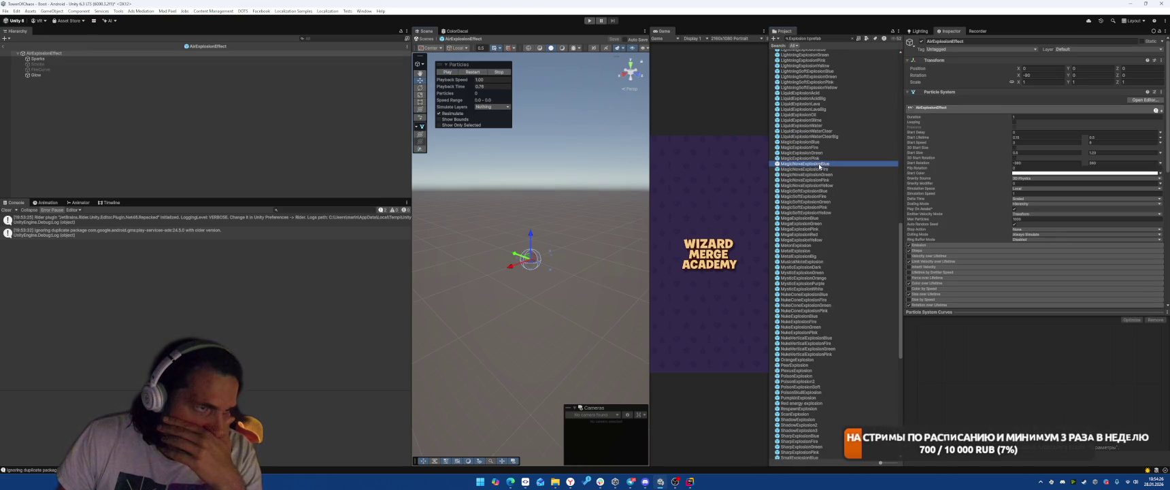
left_click(446, 72)
left_click(477, 74)
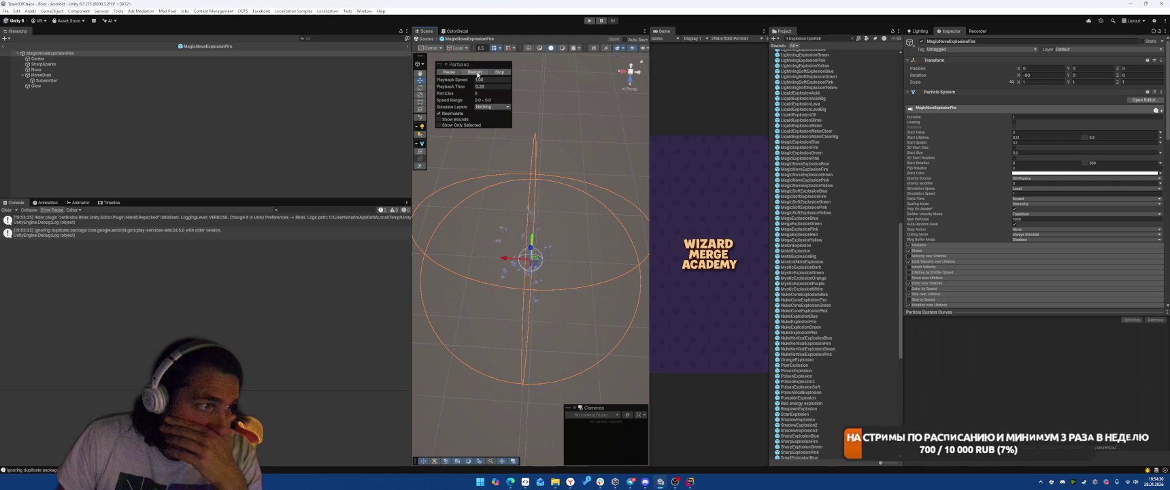
left_click(475, 72)
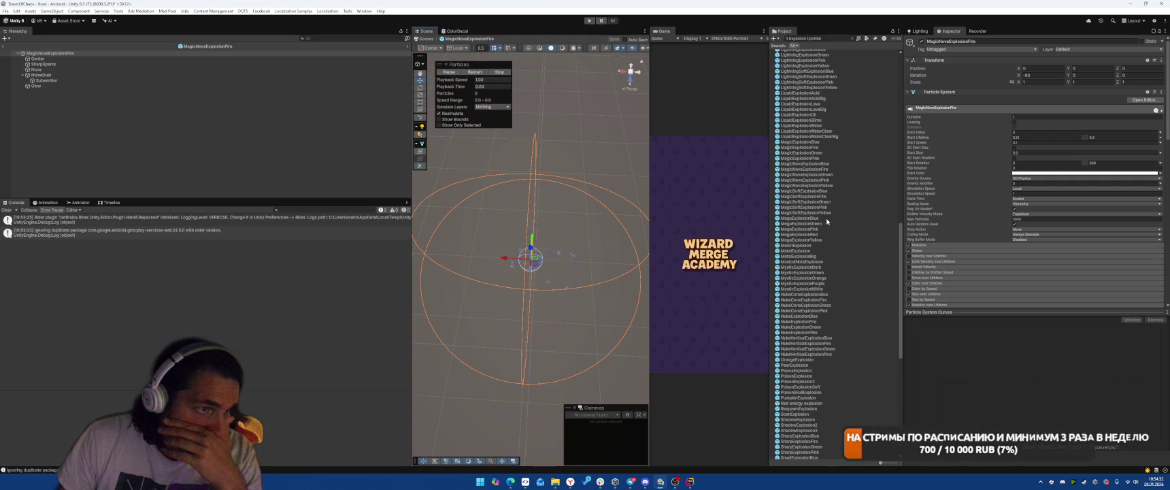
left_click(795, 245)
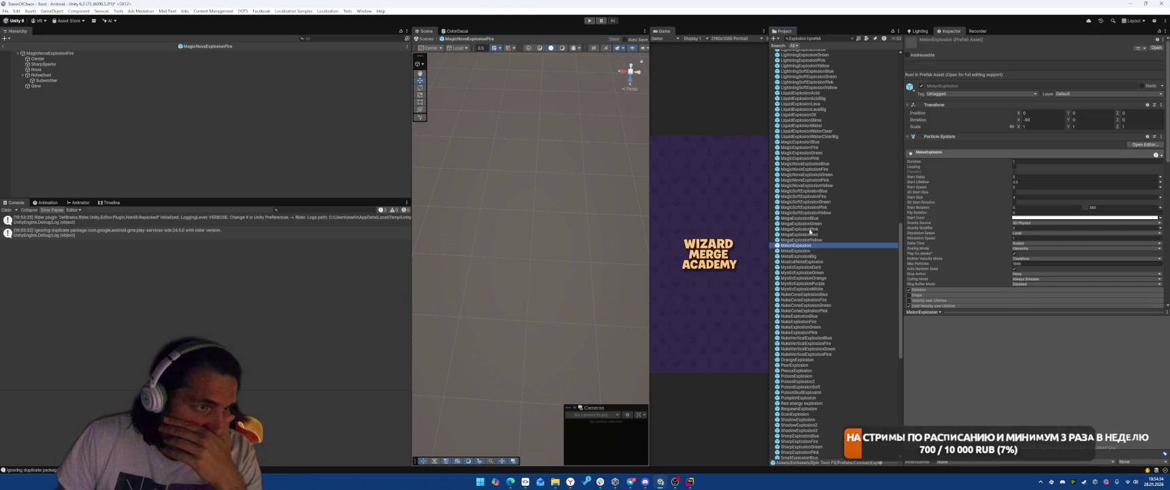
Preview MegaExplosionYellow, NukeVerticalExplosionFire, OrangeExplosion and PlexusExplosion
double_click(805, 239)
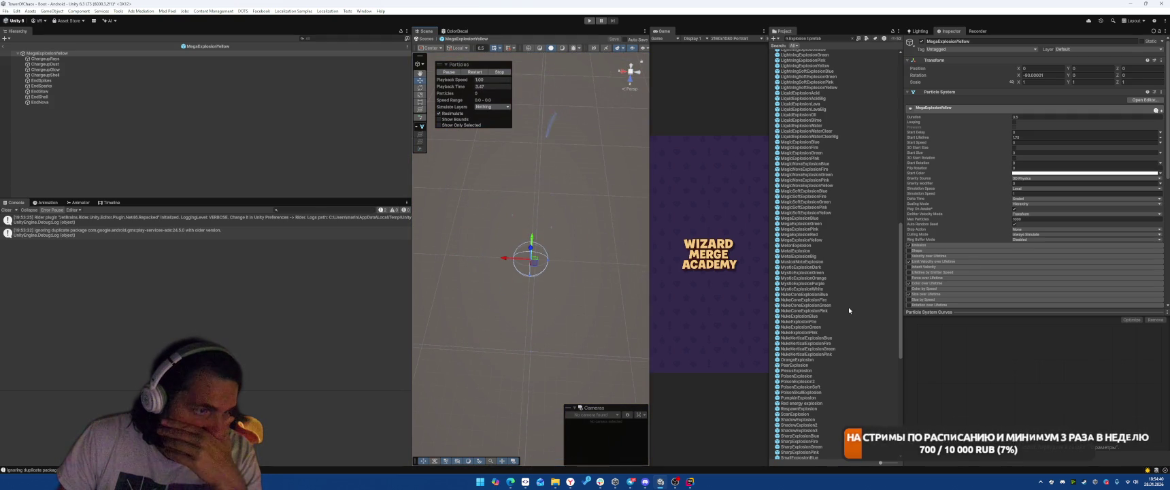
double_click(813, 342)
left_click(448, 73)
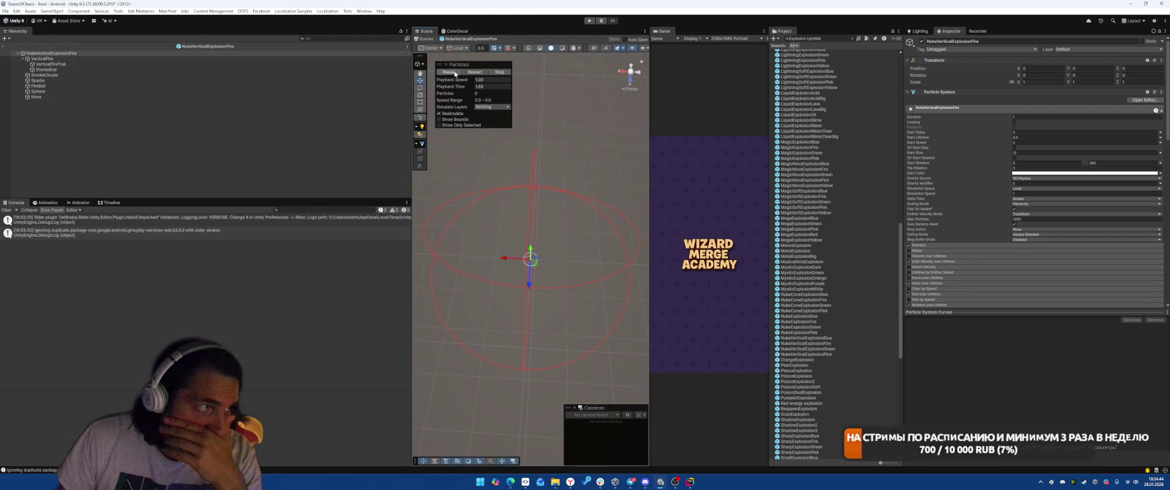
left_click(448, 72)
double_click(806, 360)
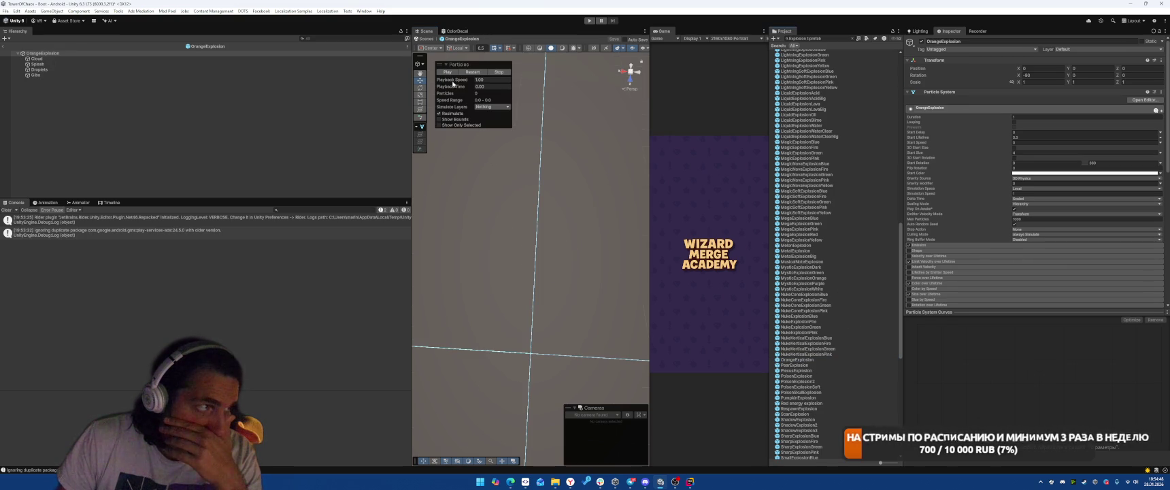
left_click(807, 371)
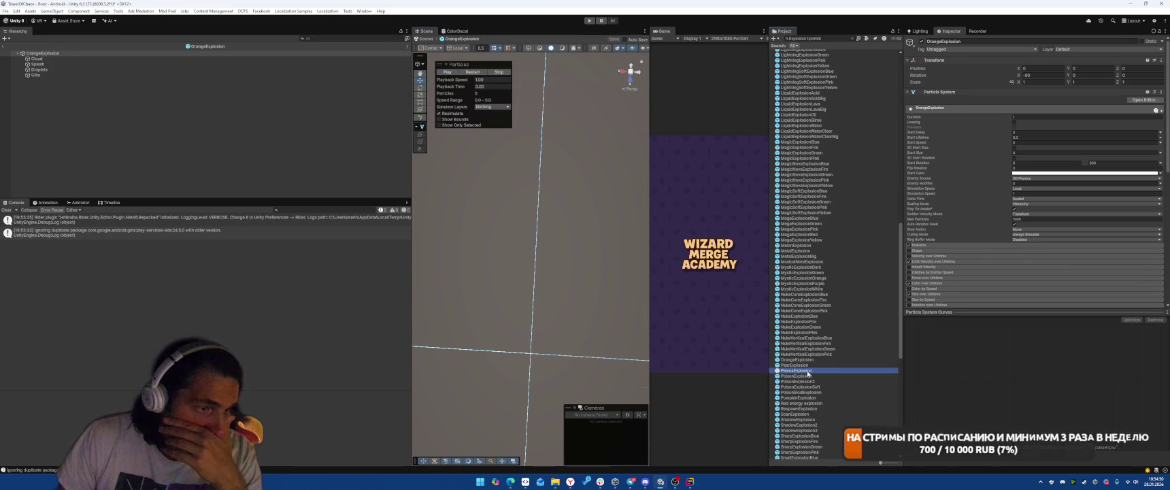
double_click(807, 372)
left_click(448, 72)
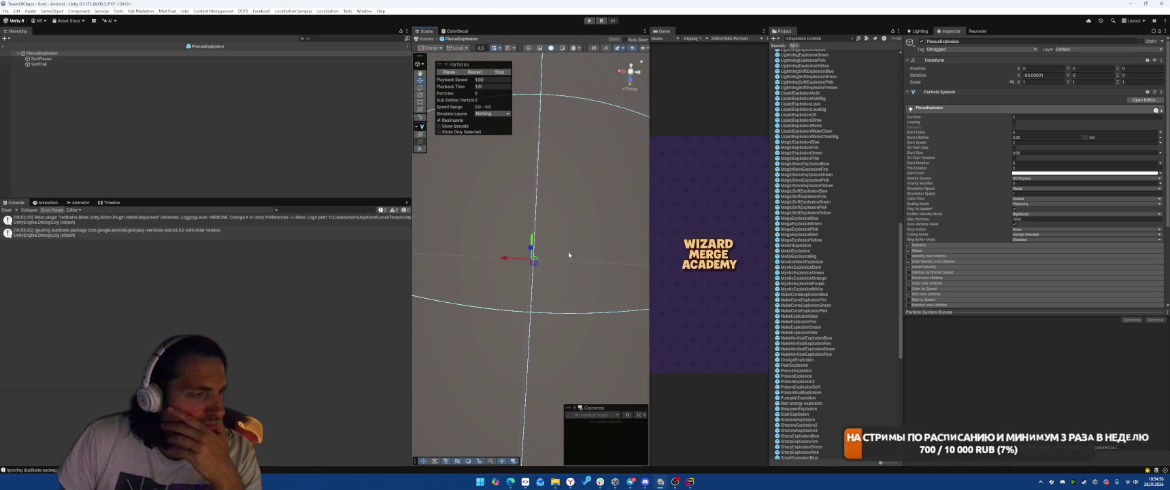
left_click(463, 72)
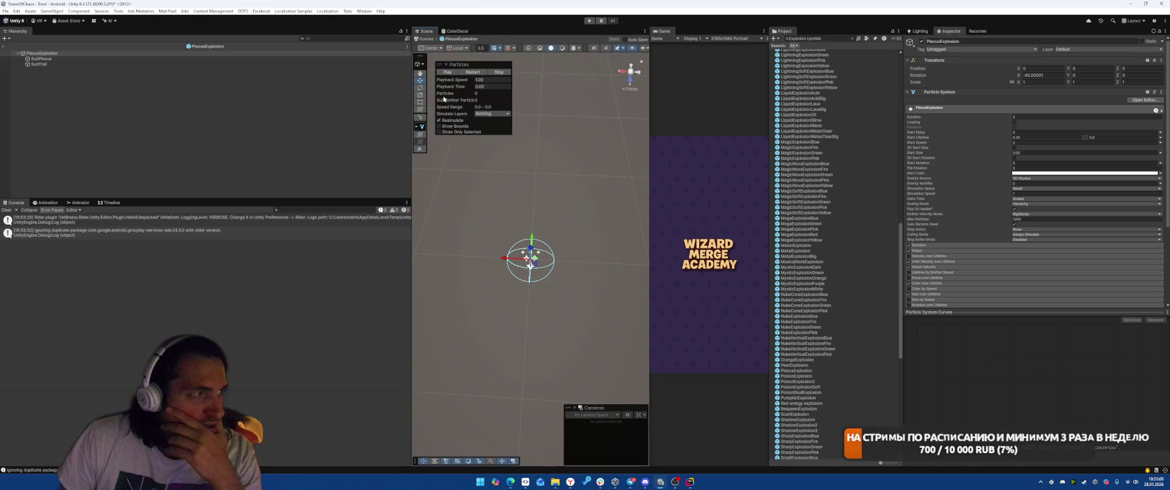
left_click(447, 72)
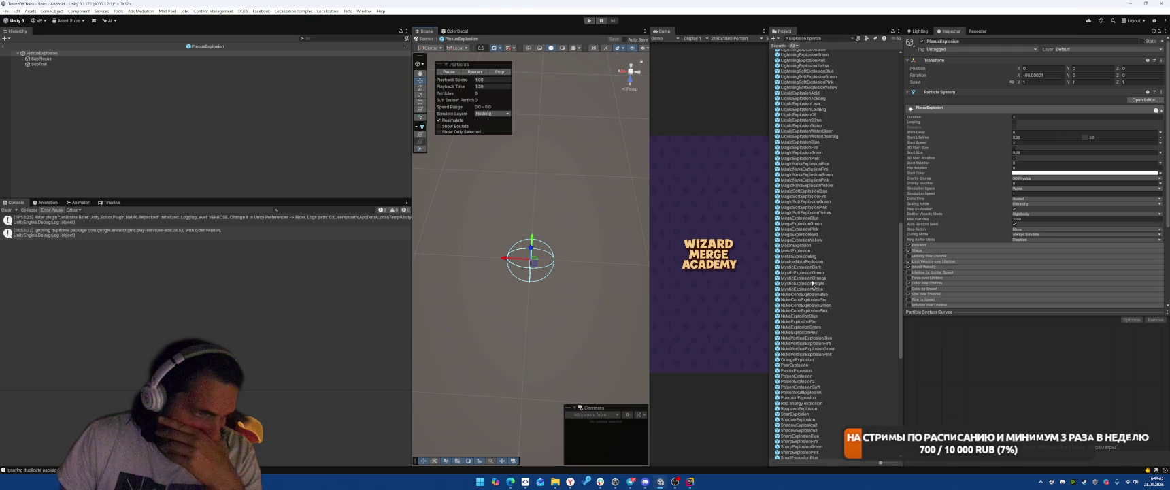
Preview PumpkinExplosion, the Red energy explosion, ScanExplosion, ShadowExplosion2 and SharpExplosionFire
double_click(801, 397)
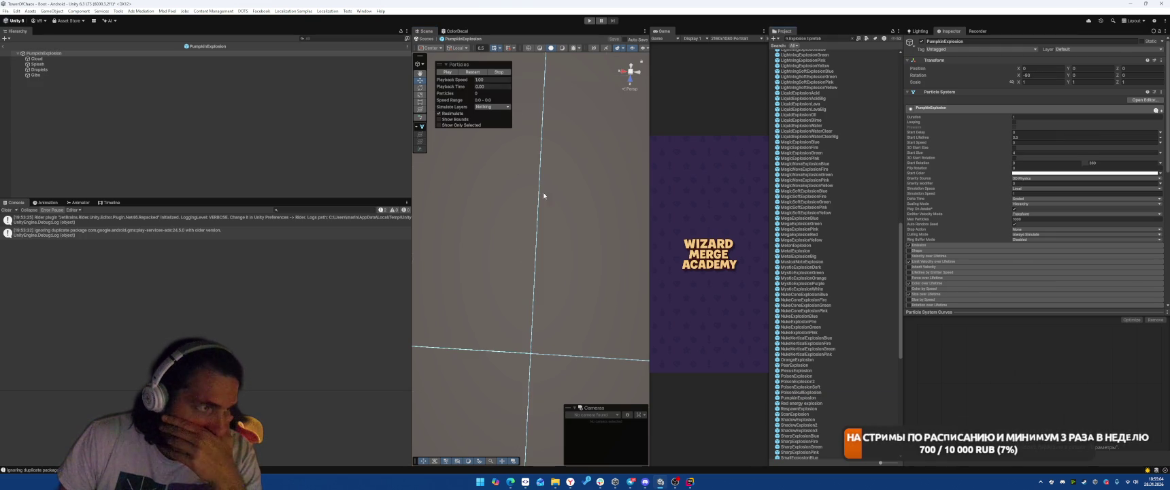
left_click(452, 73)
left_click(807, 403)
double_click(807, 404)
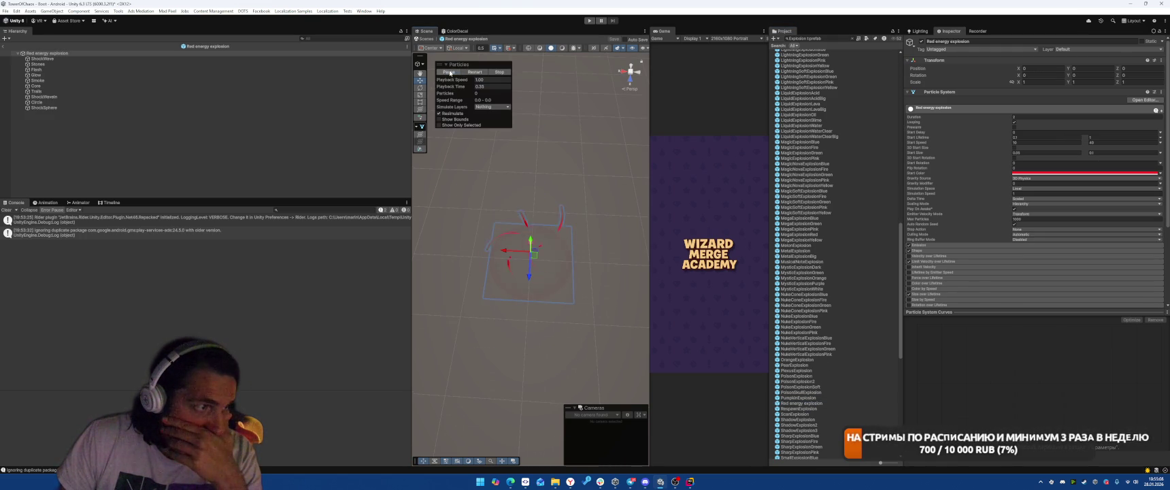
double_click(796, 413)
left_click(448, 73)
double_click(801, 424)
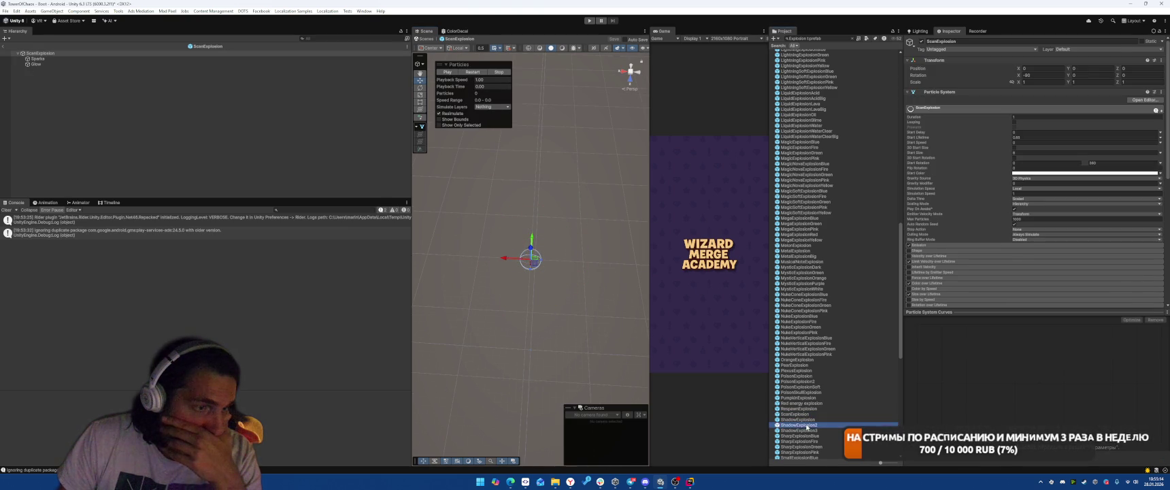
left_click(449, 72)
double_click(819, 440)
left_click(449, 73)
Preview SoulExplosionCrimson, SparkRadialExplosionYellow, SpikyExplosionBlue, StarExplosion and StarIntenseExplosionBlue
scroll(805, 336, "down", 10)
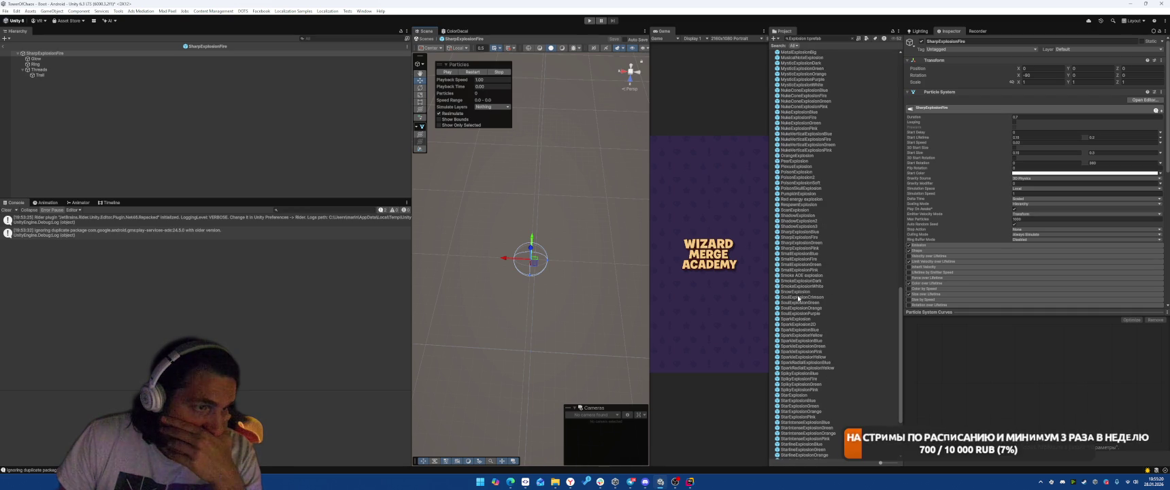
double_click(797, 297)
left_click(445, 73)
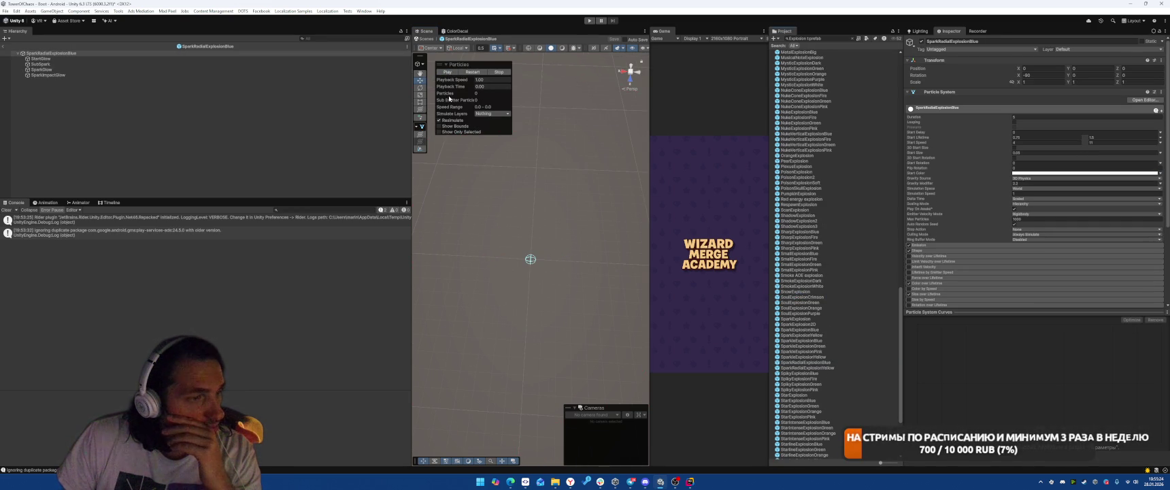
double_click(806, 368)
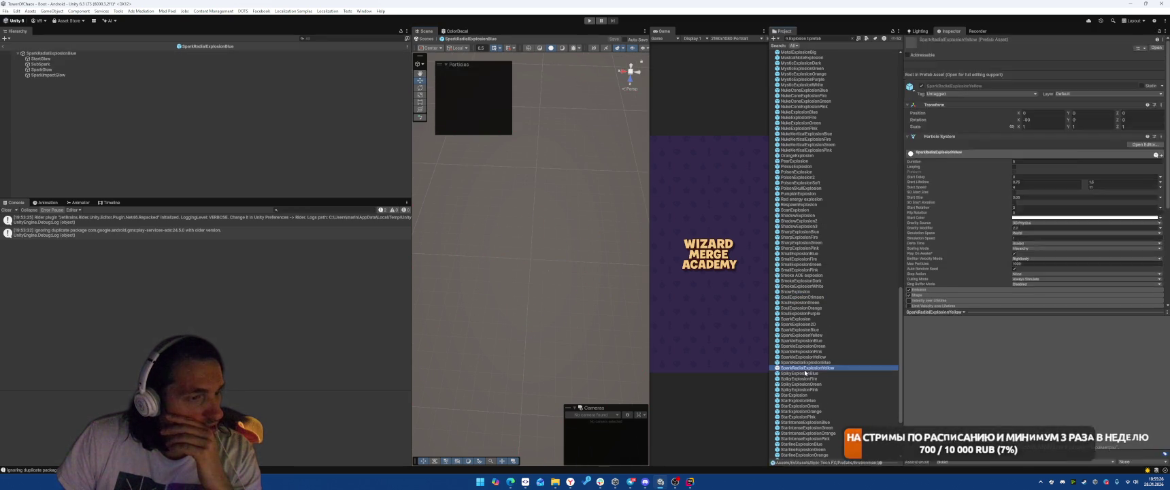
double_click(808, 373)
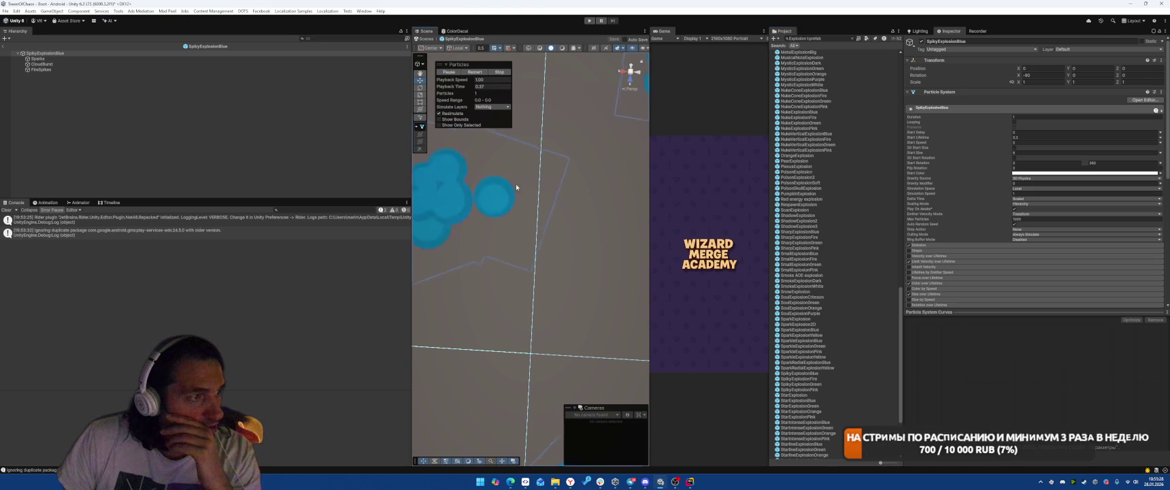
left_click(796, 395)
double_click(797, 395)
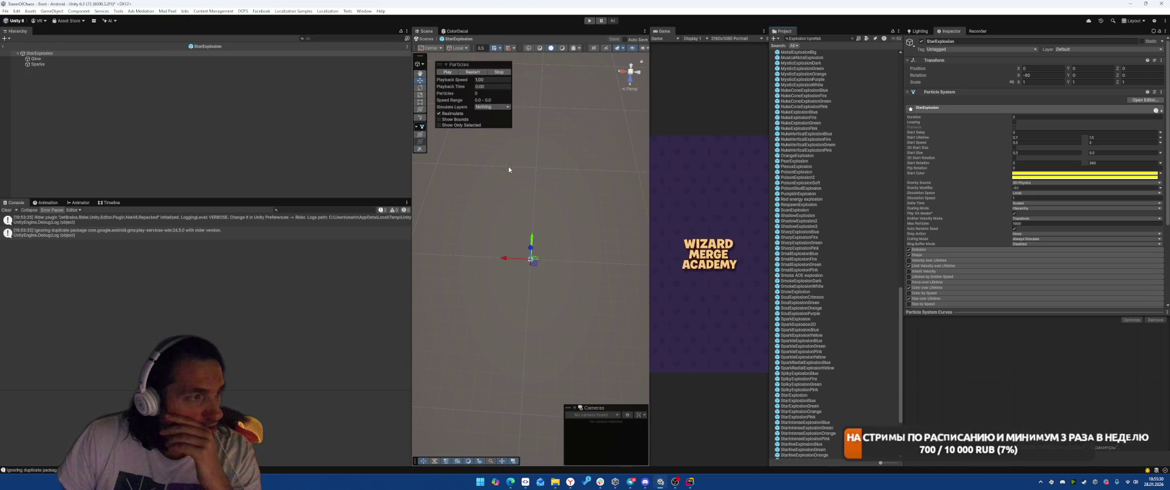
left_click(446, 72)
scroll(817, 382, "down", 5)
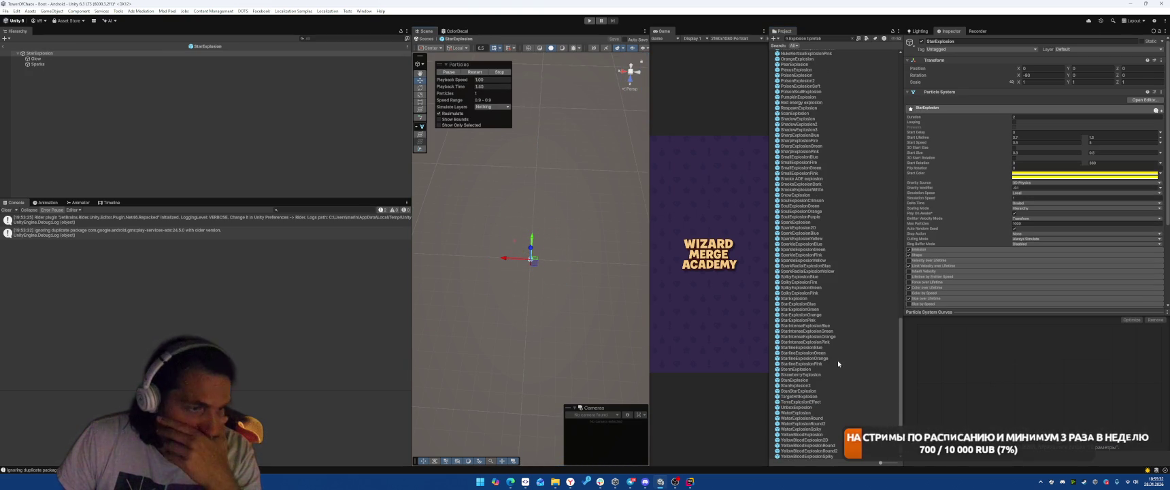
double_click(800, 326)
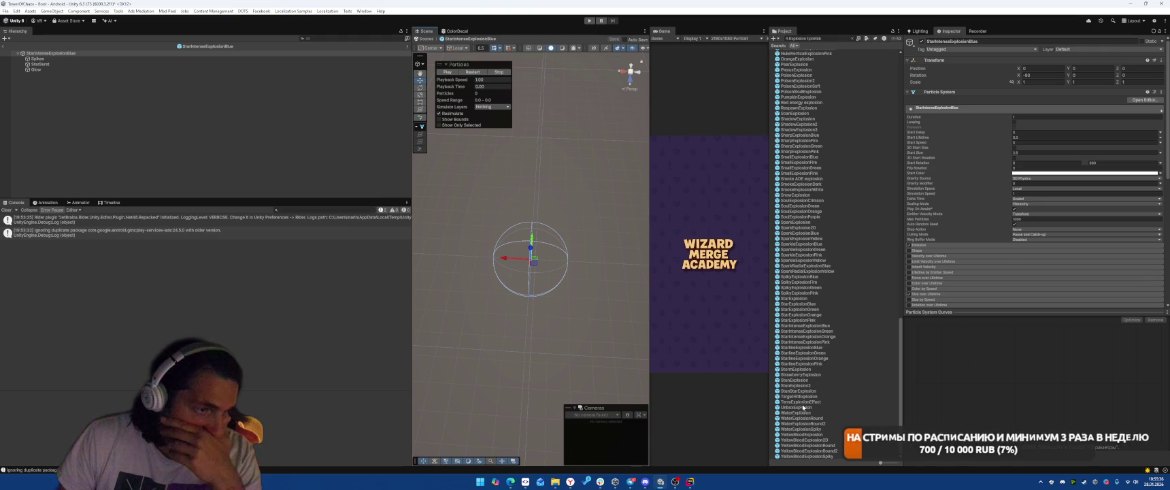
Preview StunExplosion, YellowBloodExplosion2D, YellowBloodExplosion and MetalExplosion
double_click(797, 380)
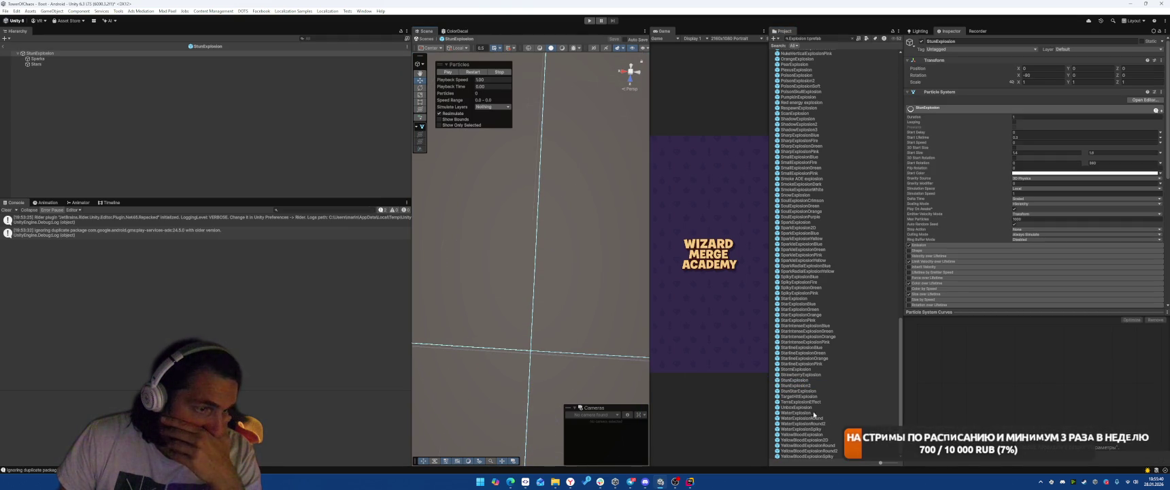
double_click(812, 440)
left_click(446, 72)
key("Up")
key("Return")
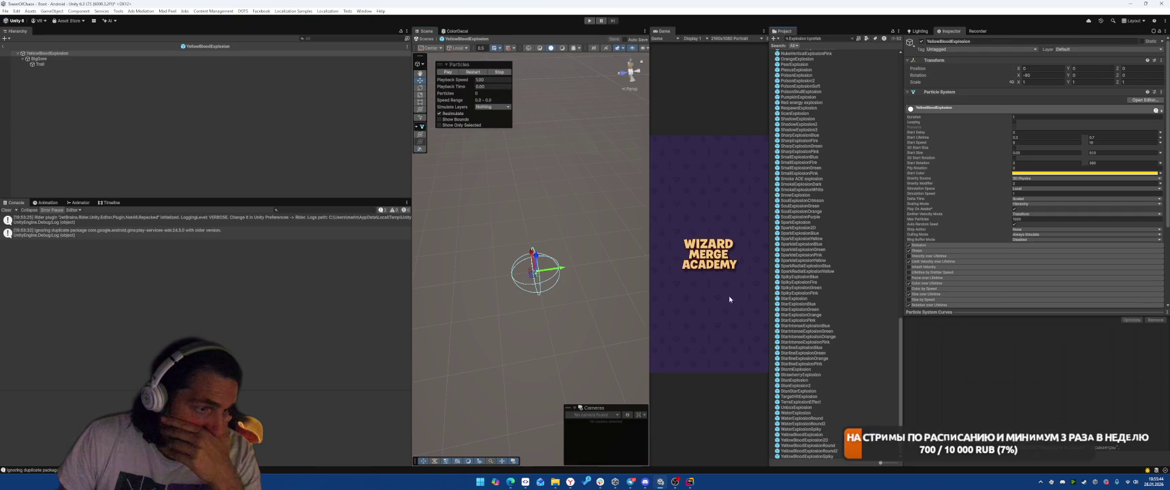
left_click(448, 71)
scroll(833, 339, "up", 6)
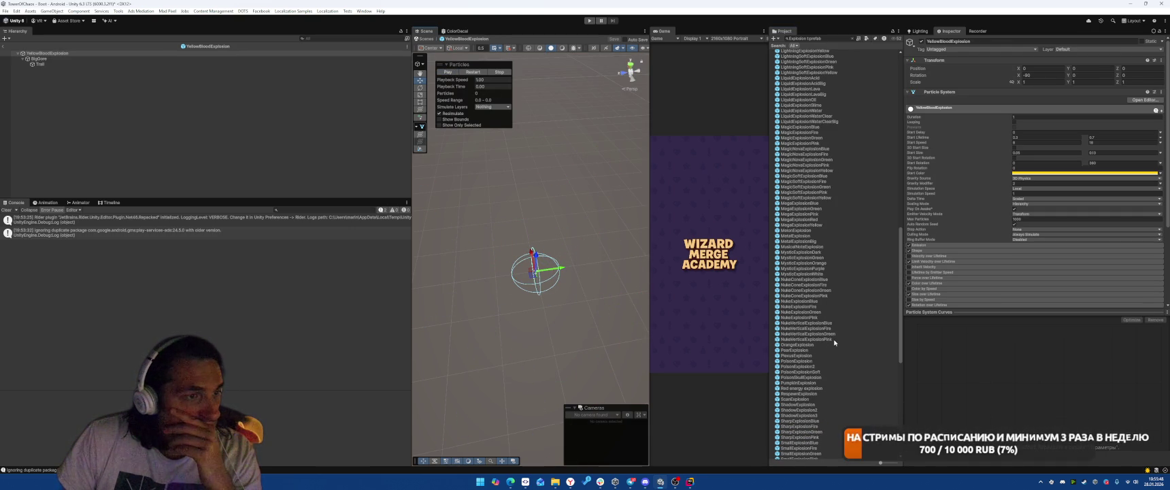
double_click(782, 235)
left_click(452, 72)
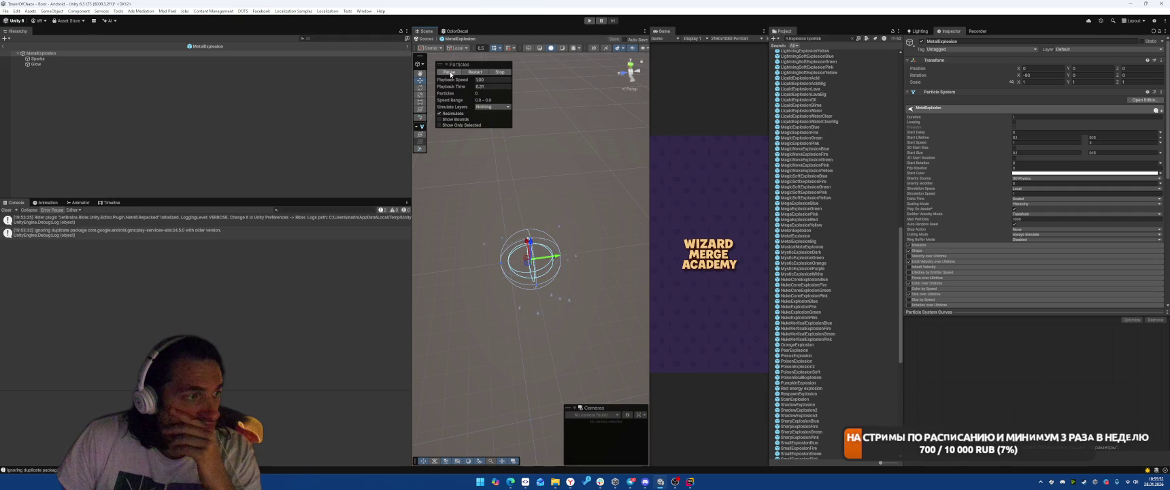
Preview the LiquidExplosionWater and LiquidExplosionLava prefabs
double_click(817, 110)
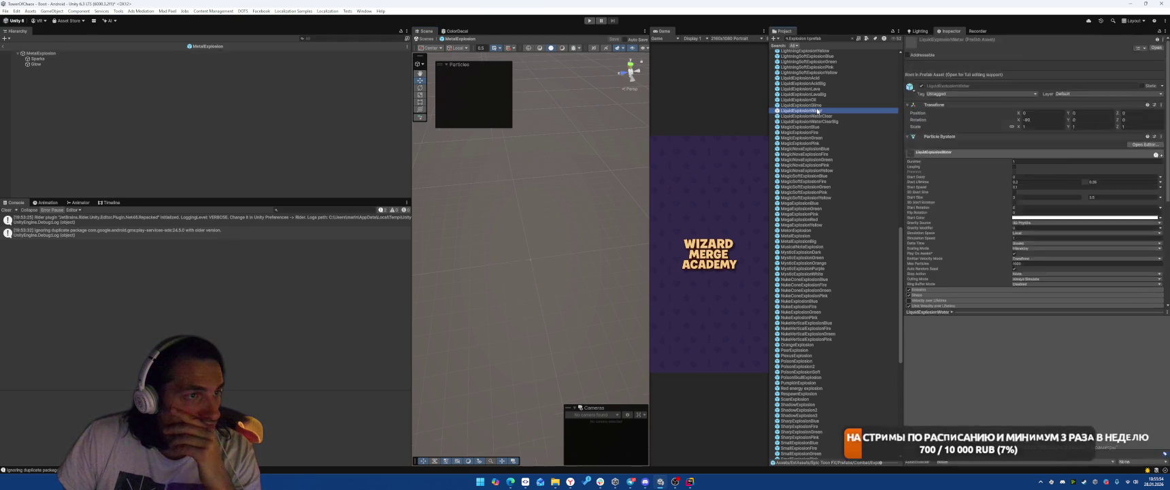
left_click(447, 73)
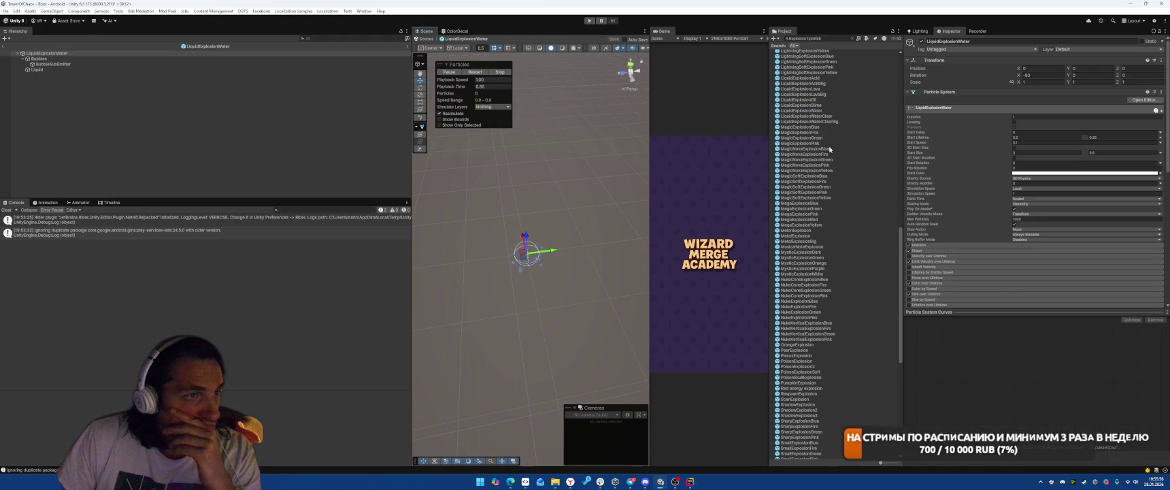
left_click(800, 89)
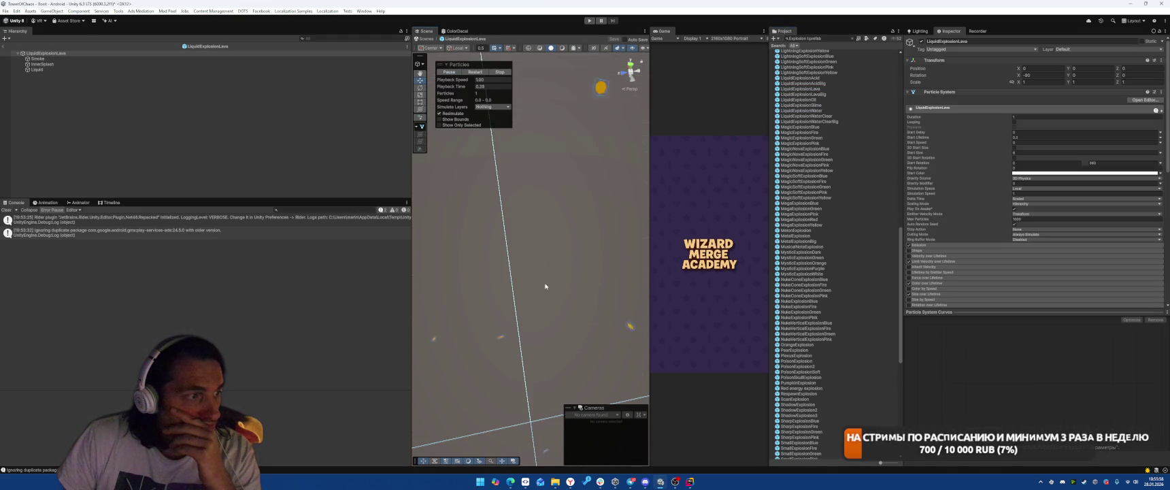
scroll(541, 296, "down", 5)
scroll(578, 293, "down", 2)
left_click(454, 75)
scroll(540, 208, "down", 2)
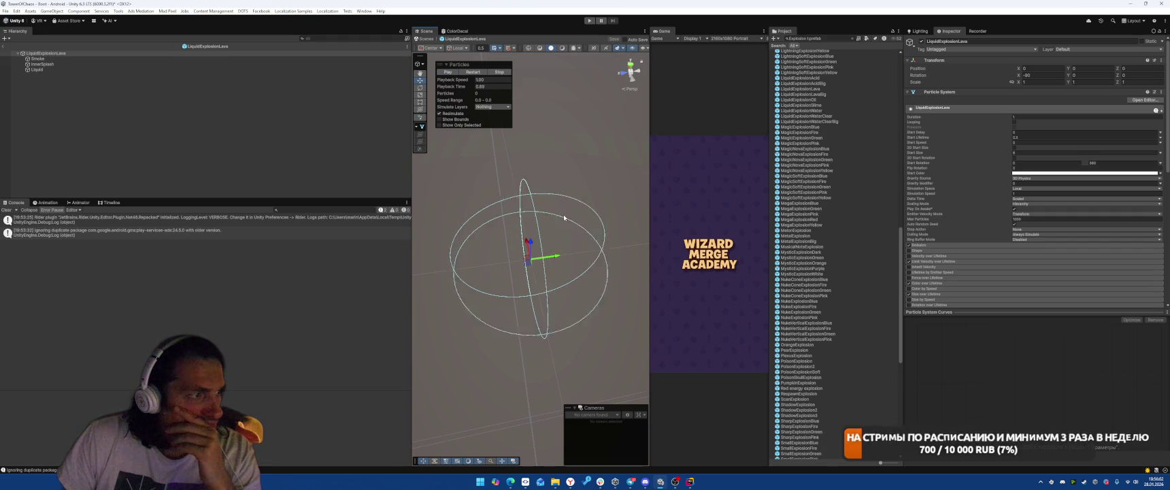
scroll(883, 293, "up", 3)
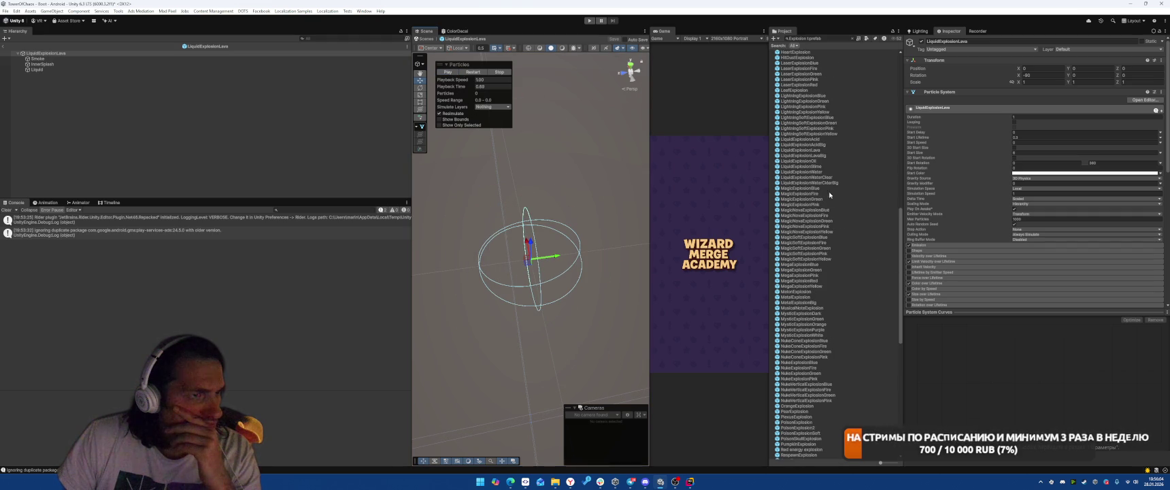
Preview the LightningExplosionBlue, LightningExplosionPink and LightningSoftExplosionBlue prefabs, then open LaserExplosionPink
double_click(810, 97)
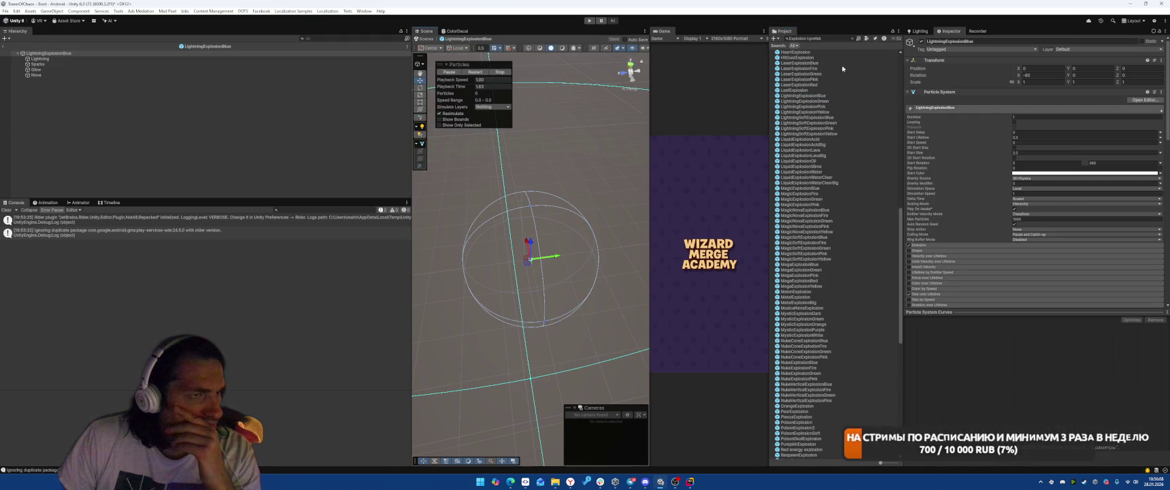
double_click(807, 106)
left_click(446, 72)
double_click(813, 118)
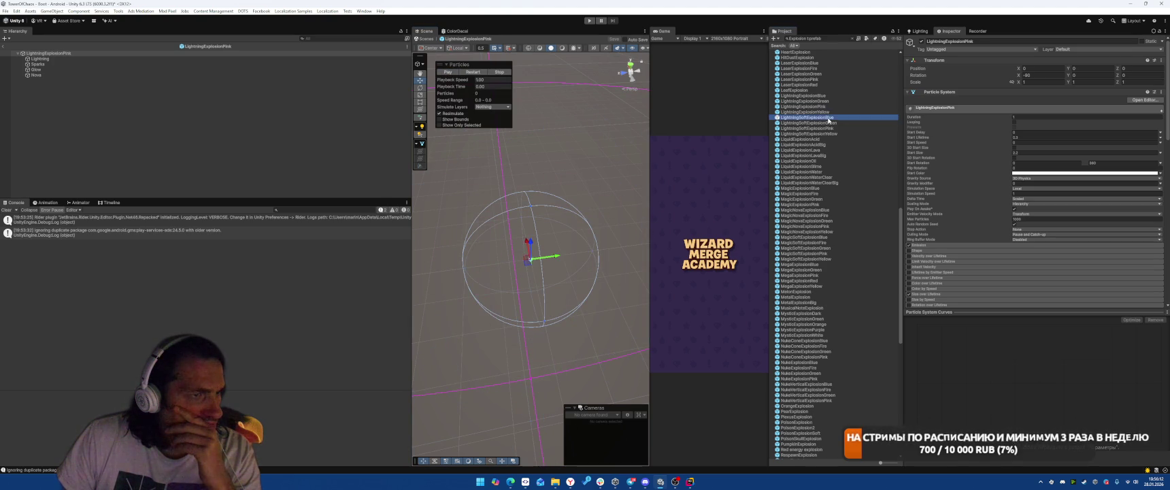
left_click(446, 72)
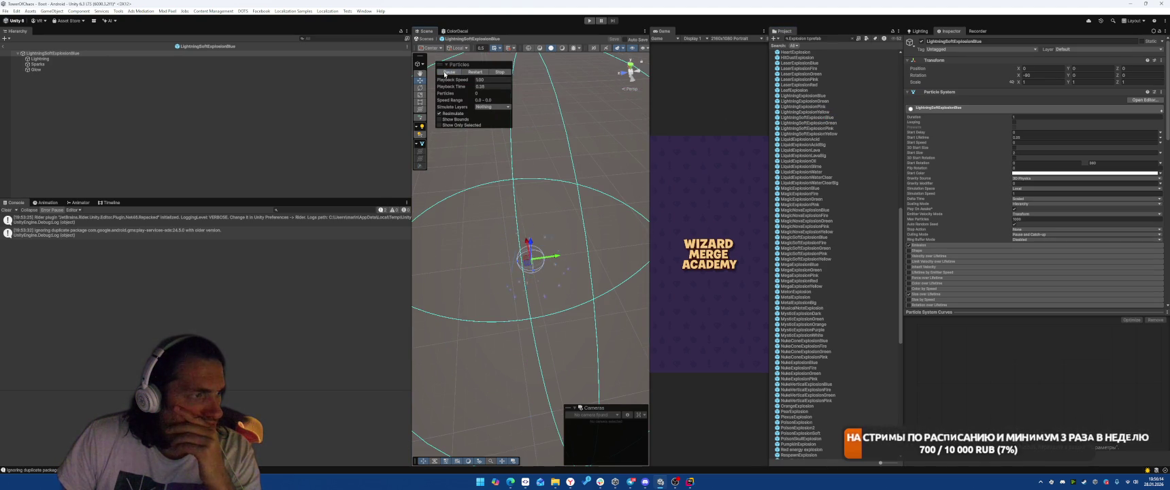
left_click(447, 72)
left_click(446, 72)
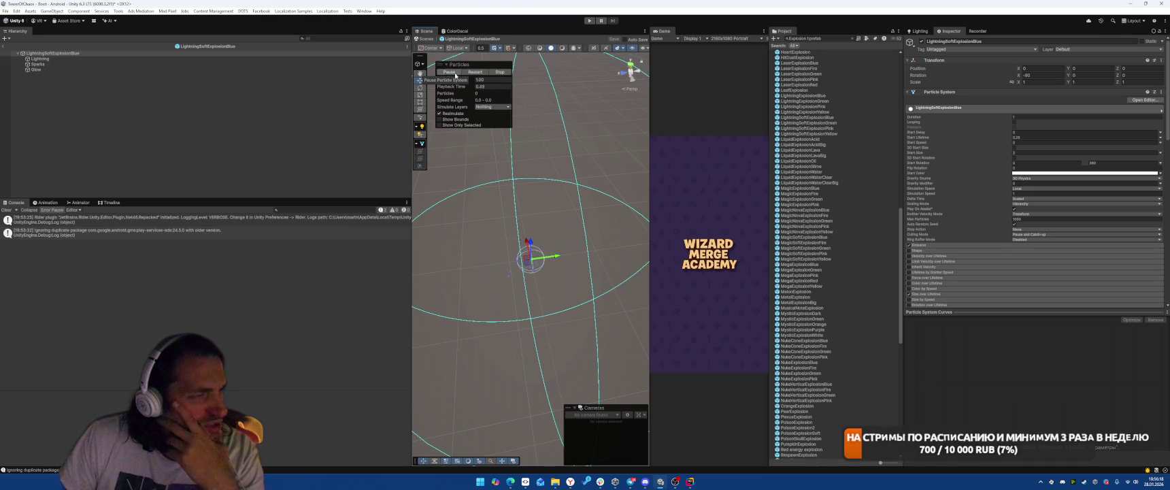
scroll(806, 139, "up", 3)
double_click(812, 139)
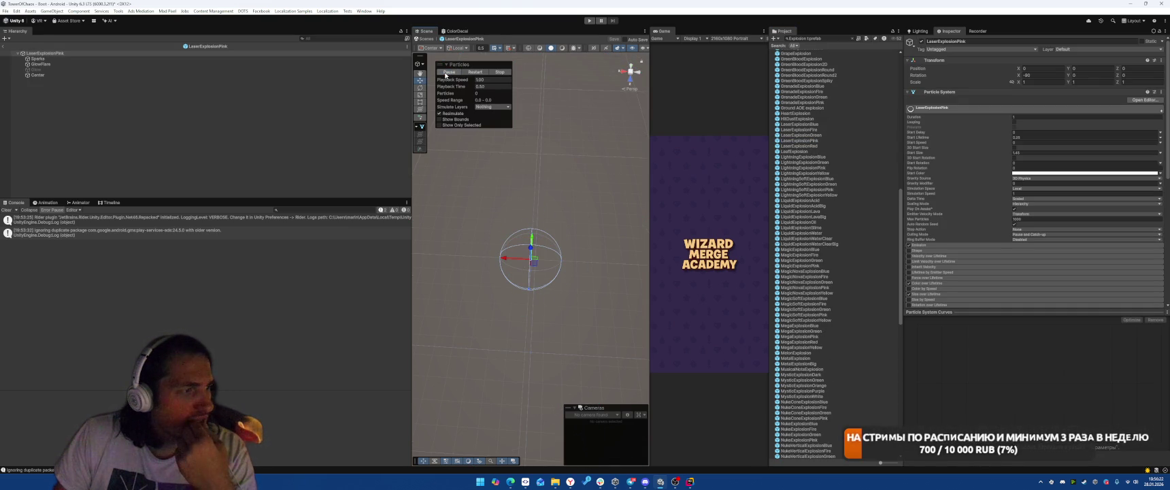
Assign the 'ring' texture to LaserExplosionPink's particle material and play its preview
scroll(1029, 215, "down", 5)
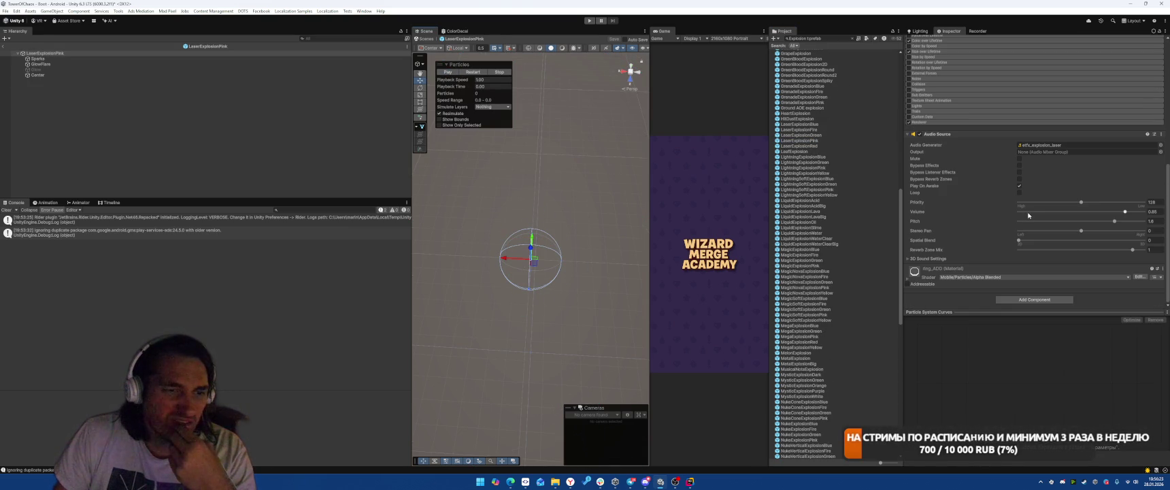
left_click(928, 281)
scroll(1016, 248, "down", 3)
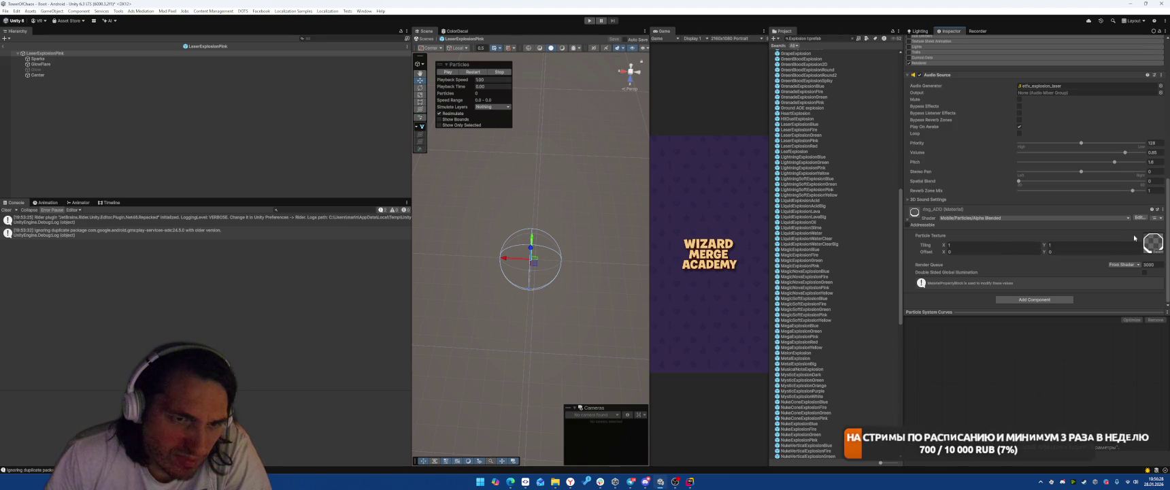
left_click(1157, 253)
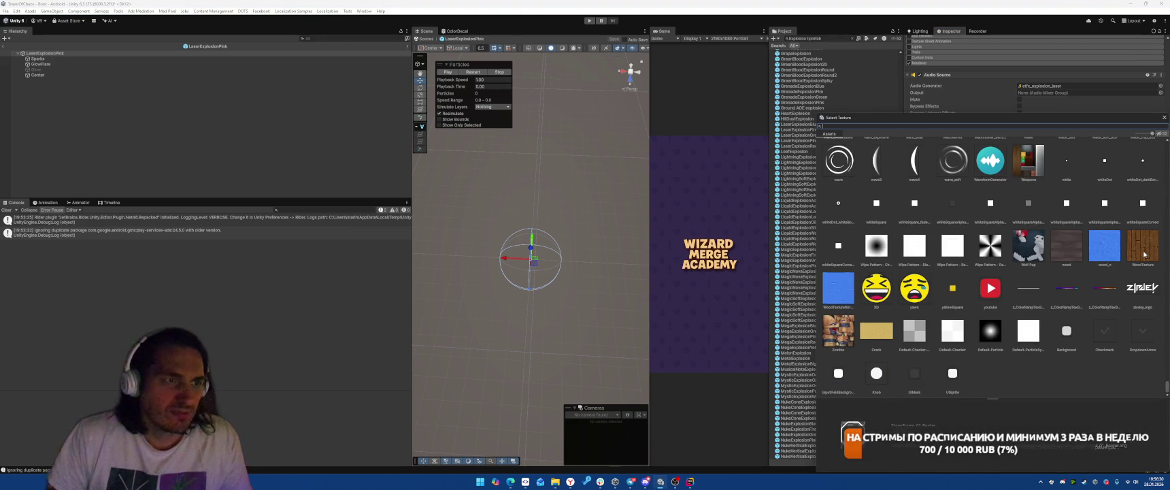
type("ring")
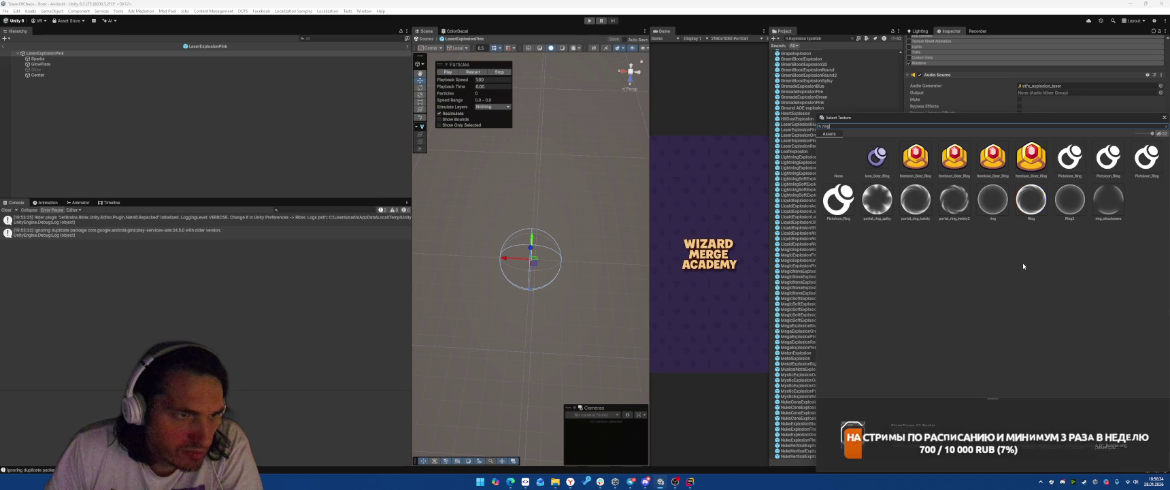
double_click(1000, 203)
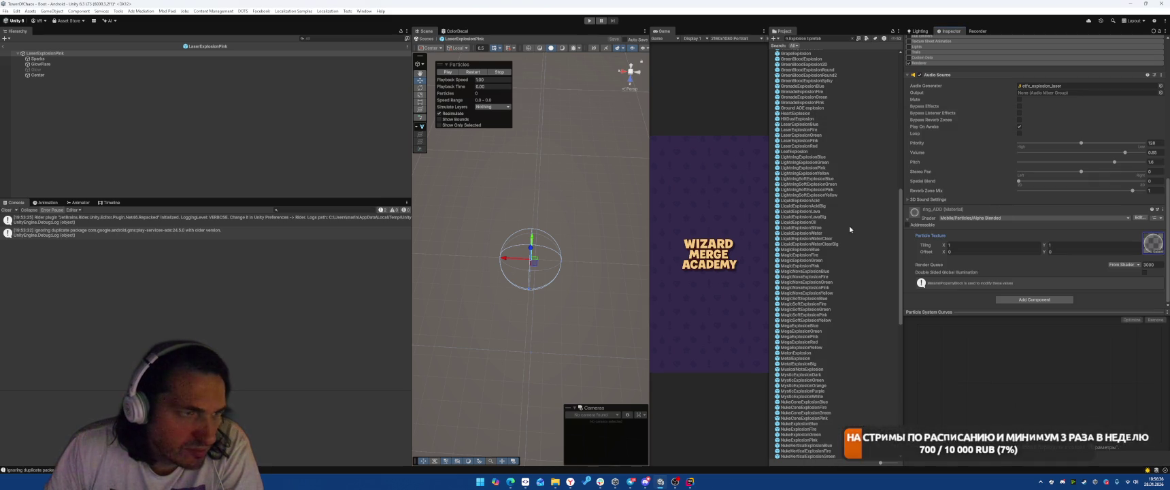
left_click(448, 72)
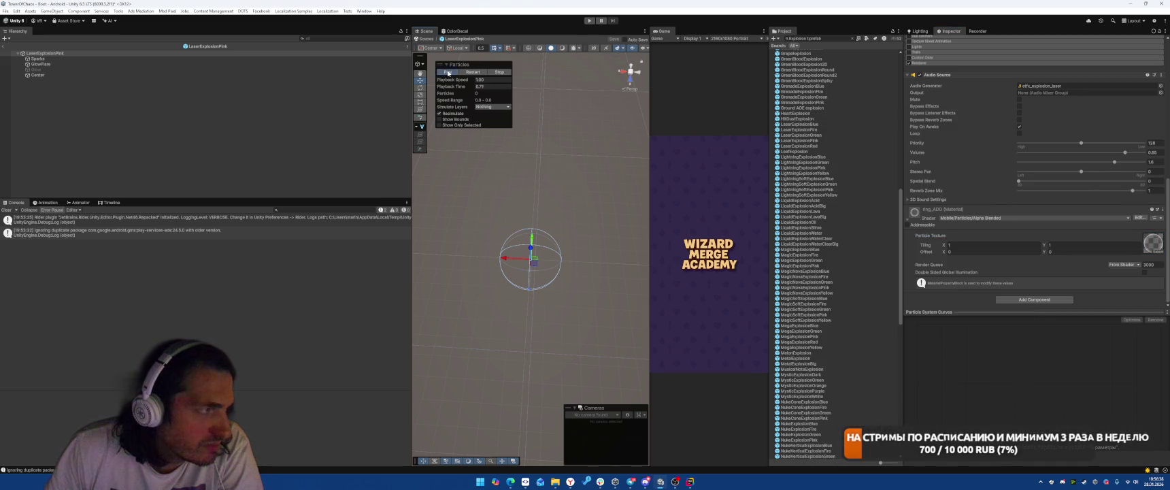
Replay the current explosion preview, then preview GrenadeExplosionFire
left_click(448, 72)
left_click(450, 73)
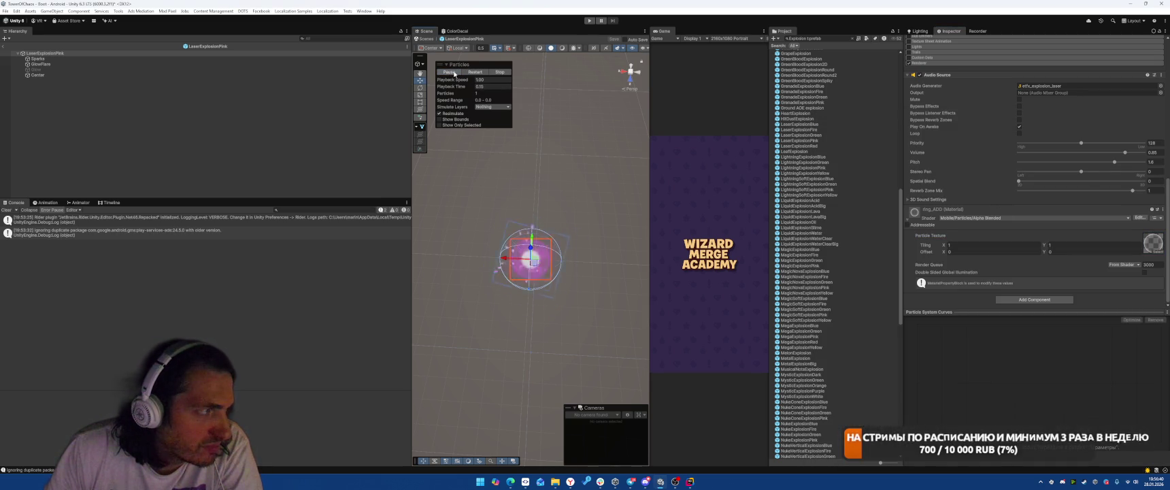
left_click(448, 73)
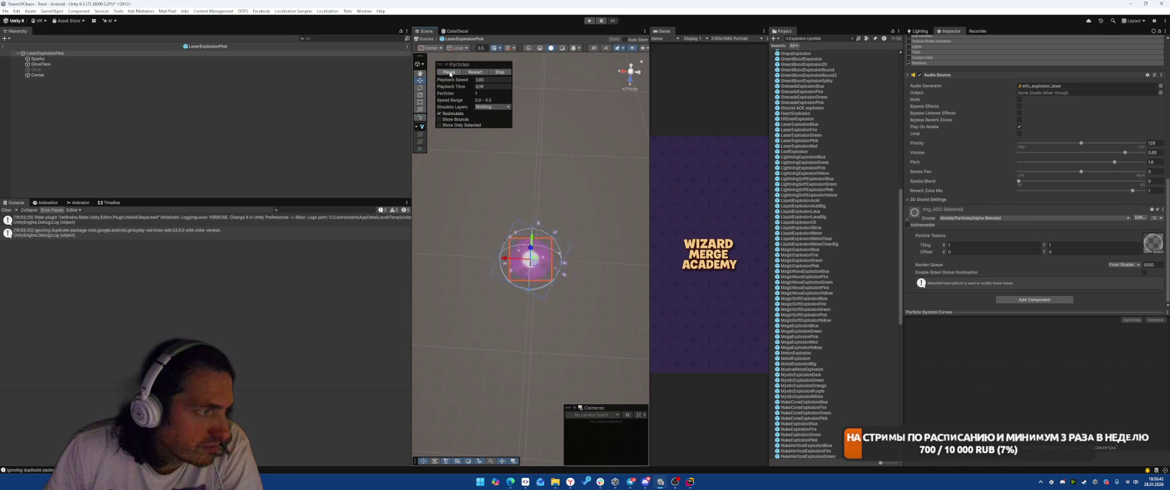
scroll(865, 204, "up", 3)
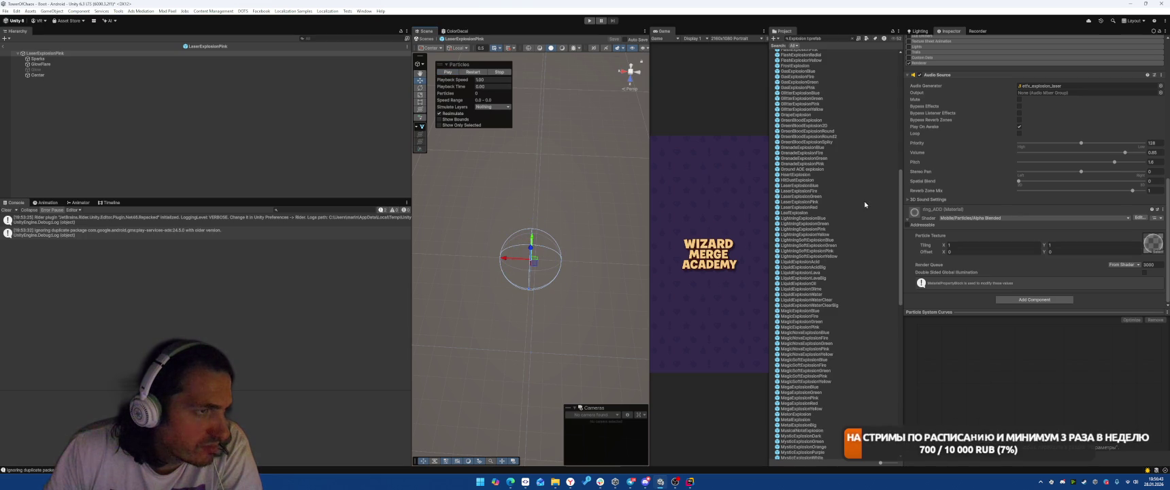
double_click(805, 153)
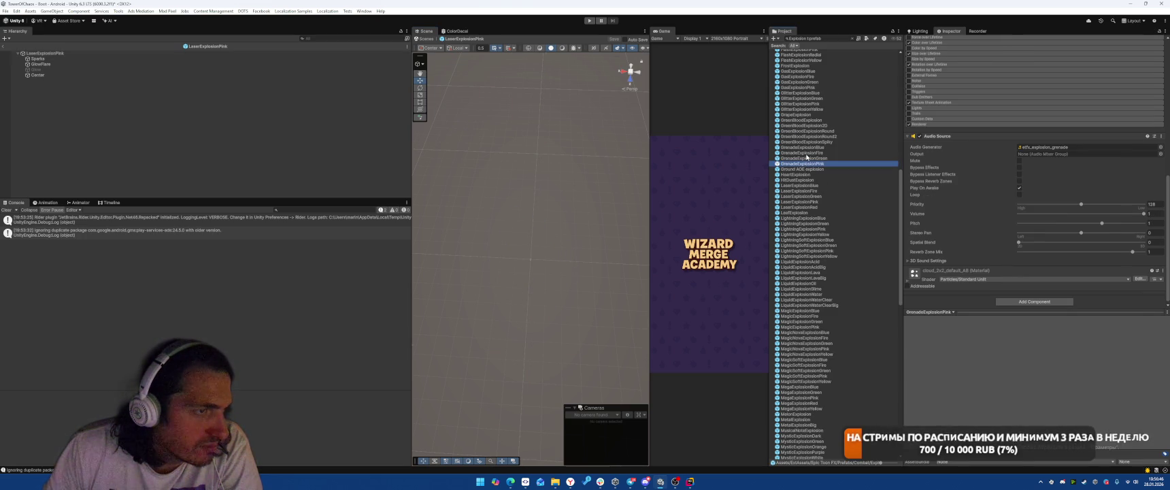
left_click(447, 72)
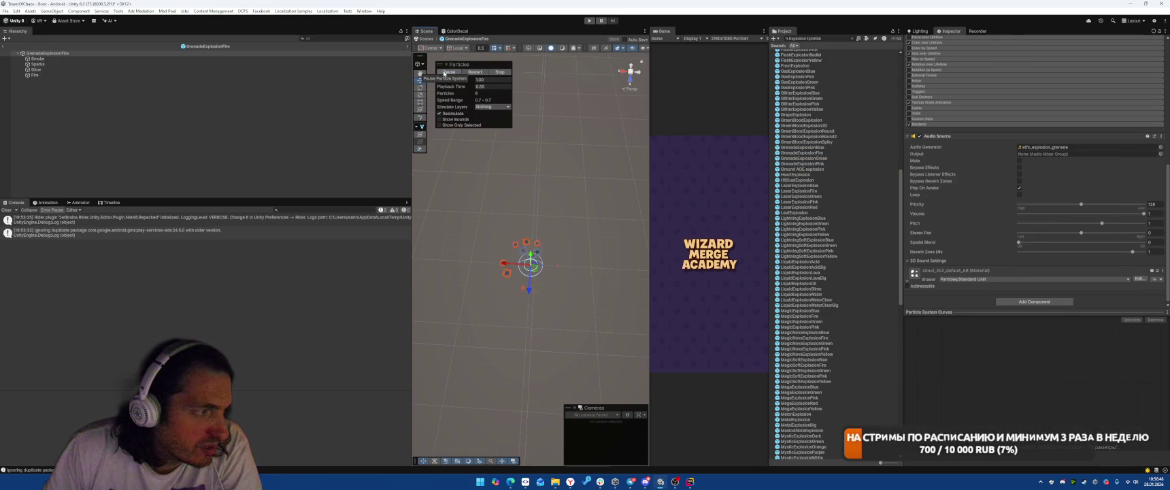
left_click(449, 72)
Preview the Ground AOE explosion and GasExplosionFire prefabs
scroll(816, 191, "up", 1)
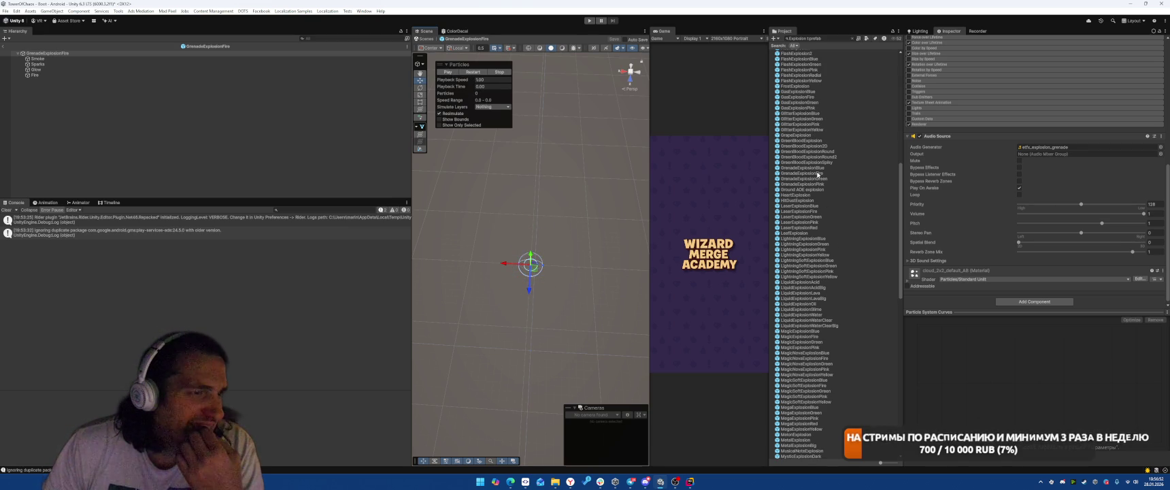
left_click(816, 191)
double_click(816, 191)
left_click(449, 73)
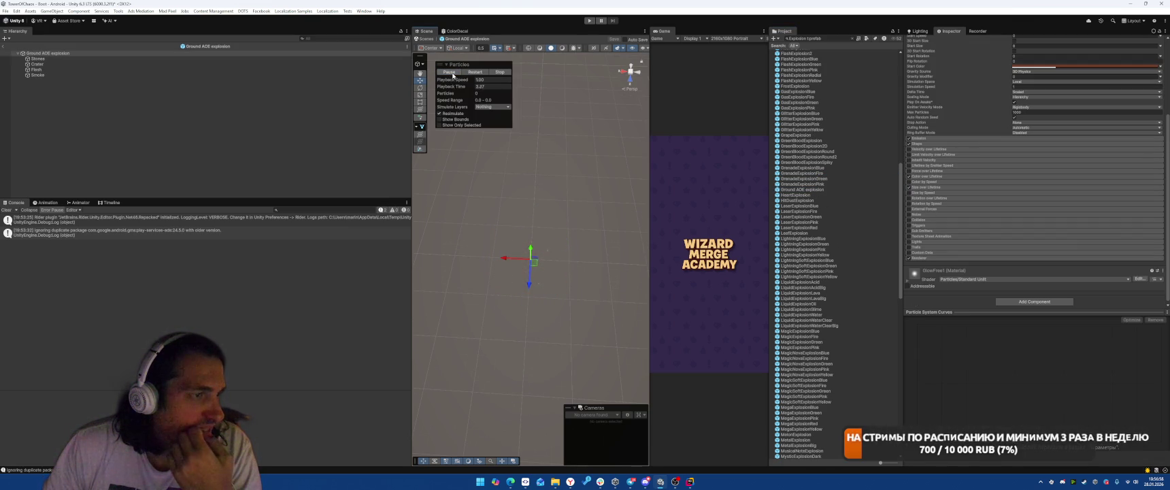
scroll(836, 136, "up", 2)
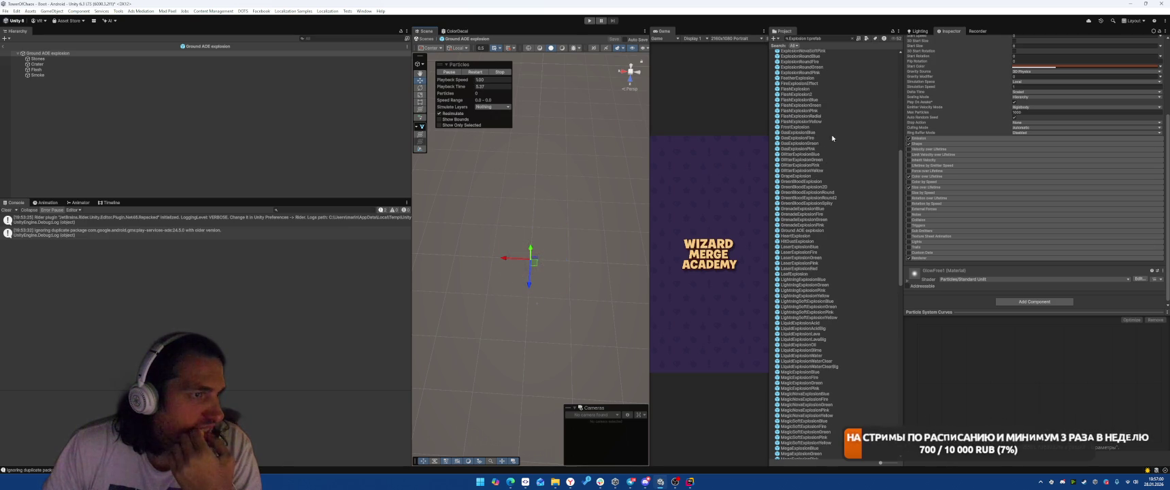
double_click(801, 138)
left_click(447, 73)
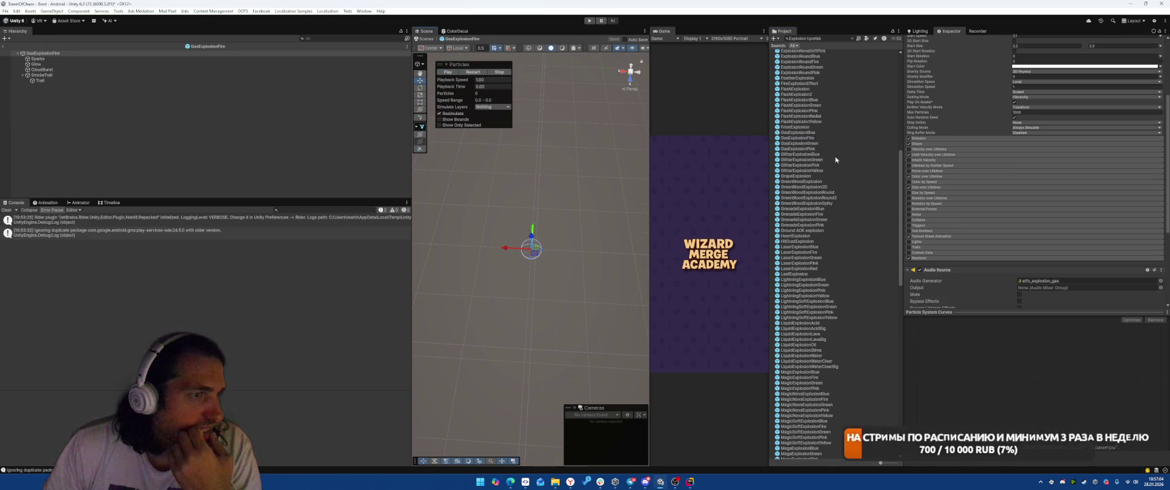
left_click(449, 72)
Preview FireExplosionEffect, ExplosionRoundBlue and ExplosionRoundFire
scroll(822, 146, "up", 3)
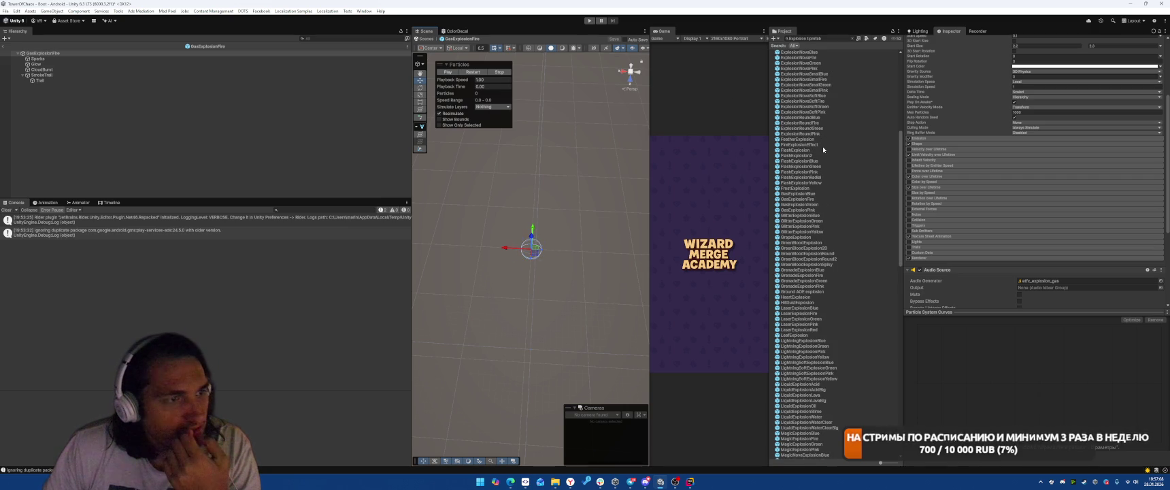
double_click(823, 145)
left_click(447, 73)
left_click(804, 118)
double_click(805, 118)
left_click(450, 73)
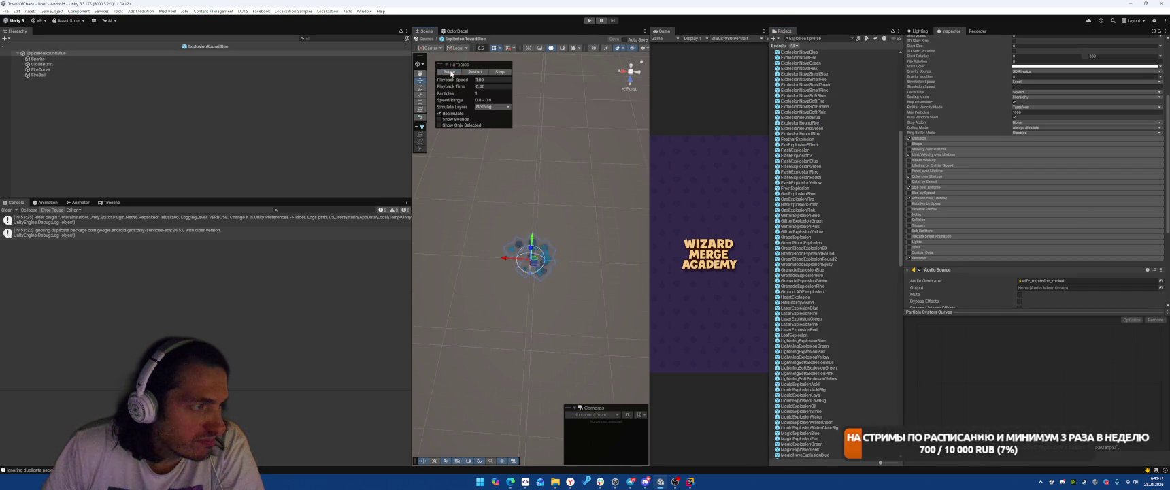
double_click(800, 123)
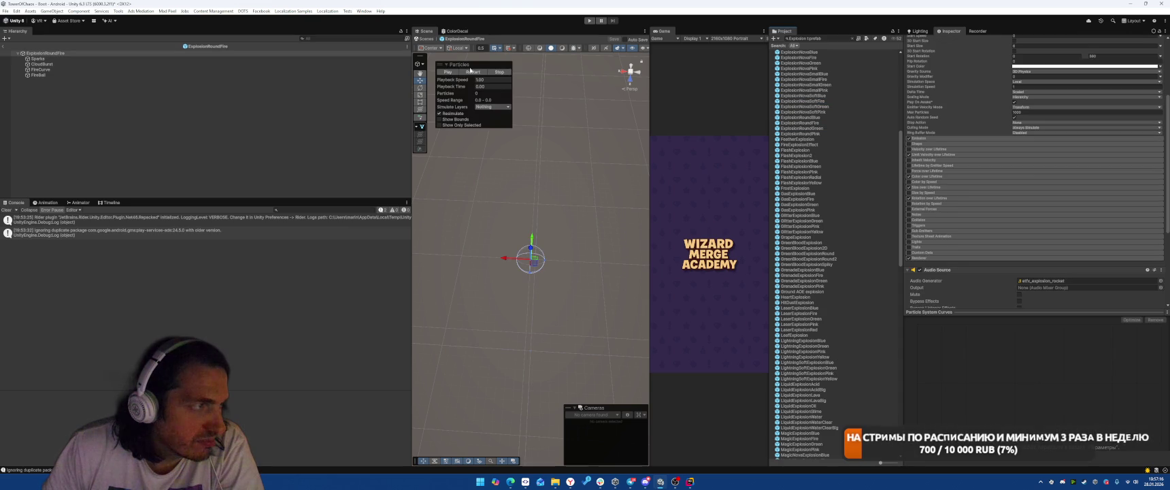
left_click(449, 73)
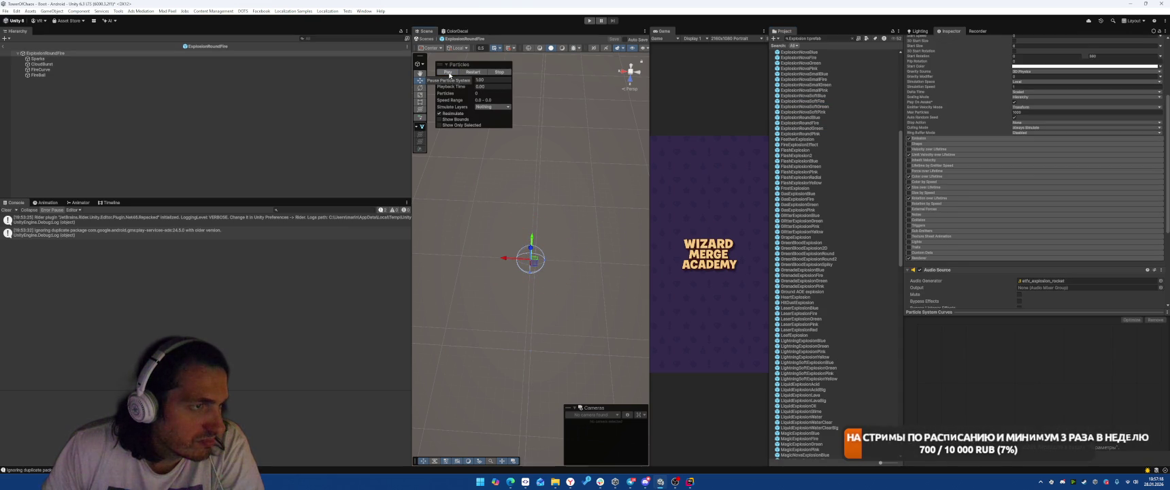
Open ExplosionNovaSoftFire and replay its preview several times
double_click(822, 102)
left_click(448, 73)
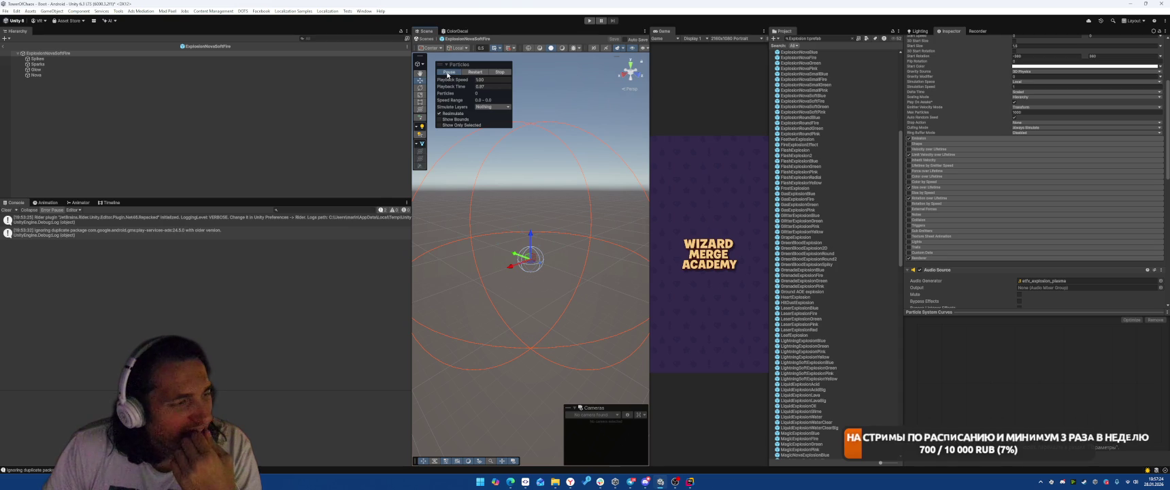
left_click(447, 72)
left_click(447, 72)
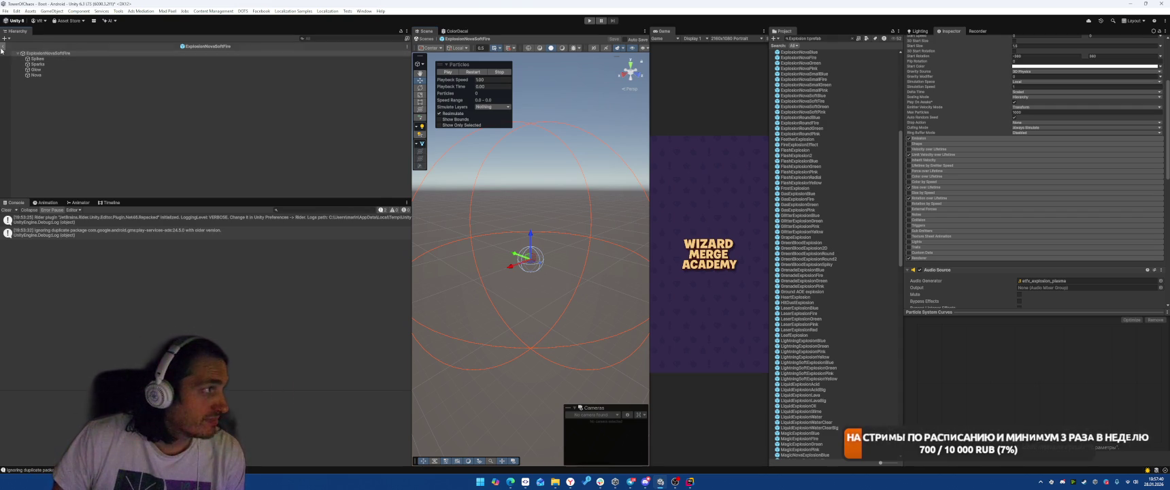
Leave prefab mode, clear the Project search, and select the Catapult prefab asset
left_click(3, 45)
scroll(790, 205, "up", 5)
scroll(795, 190, "up", 3)
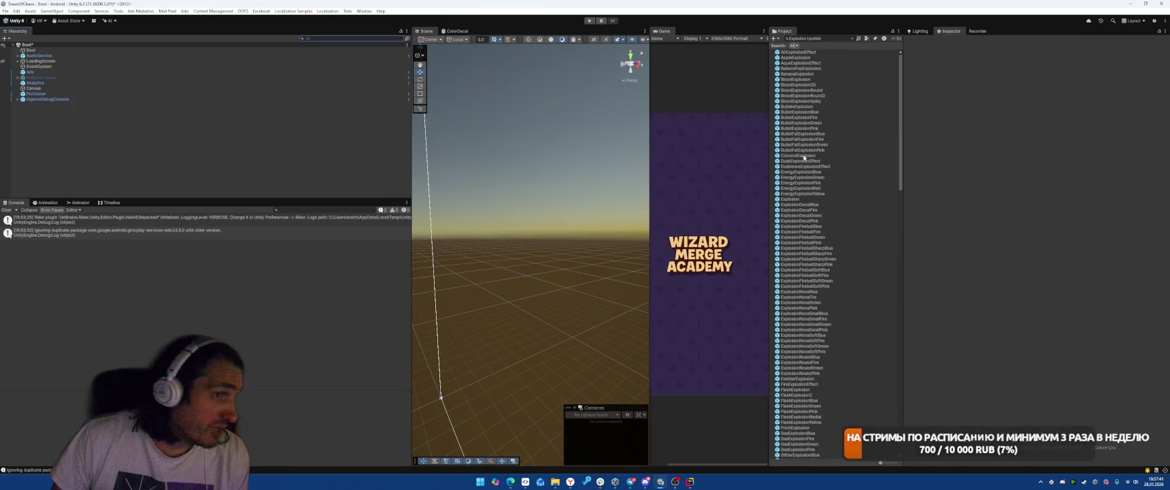
left_click(831, 38)
key("BackSpace")
type("catapult")
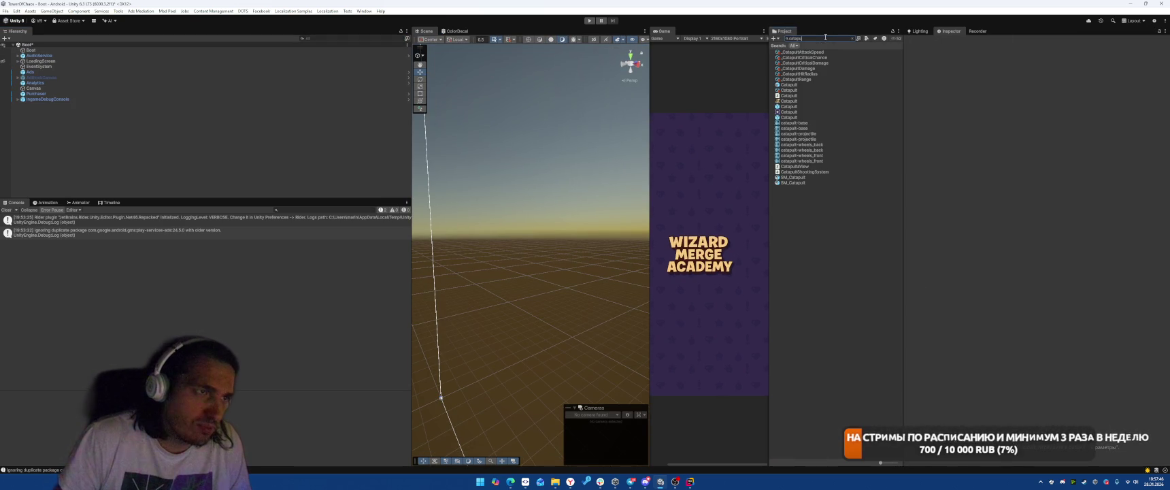
left_click(796, 85)
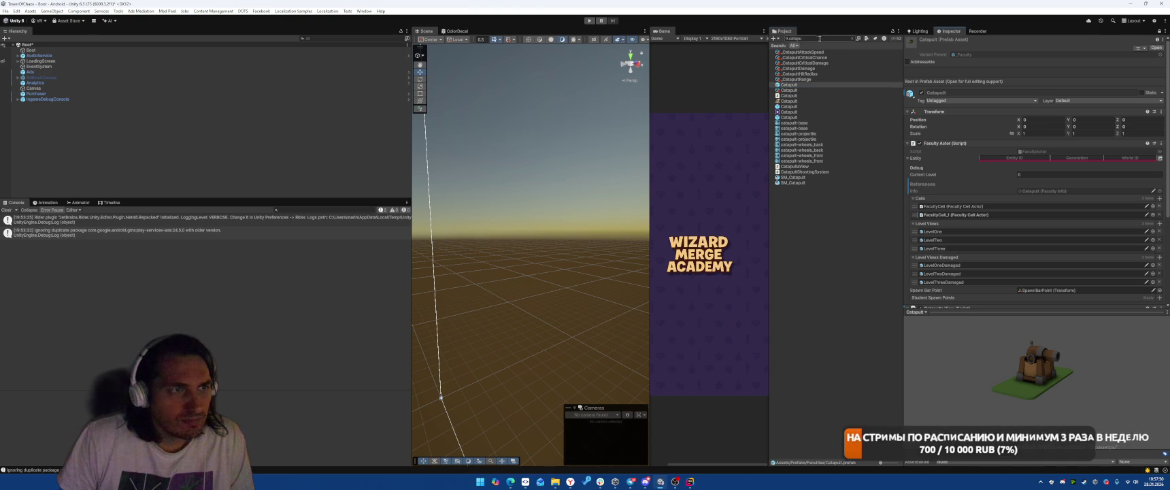
Set the Catapult's second-level Bullet Hit Prefab to ExplosionNovaSoftFire
scroll(997, 178, "down", 5)
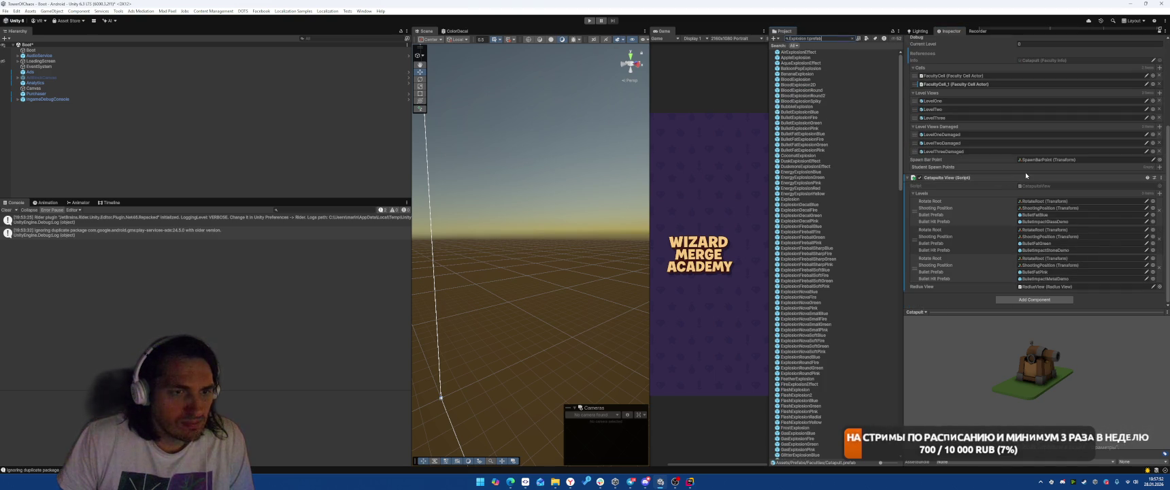
scroll(856, 184, "down", 3)
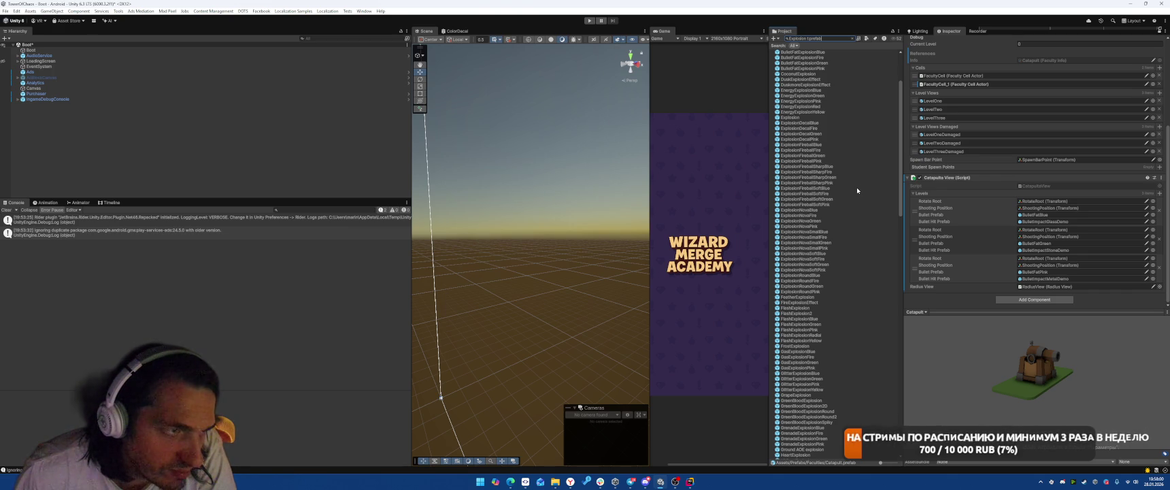
left_click_drag(822, 197, 1047, 222)
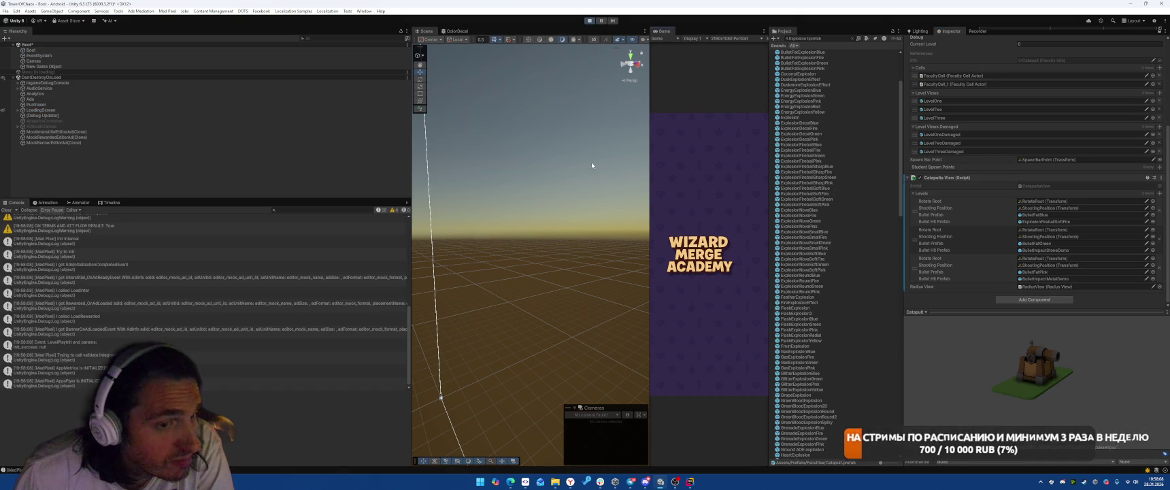
Close the ColorDecal view, widen the Game view, and place a Catapult on the battle grid
middle_click(455, 30)
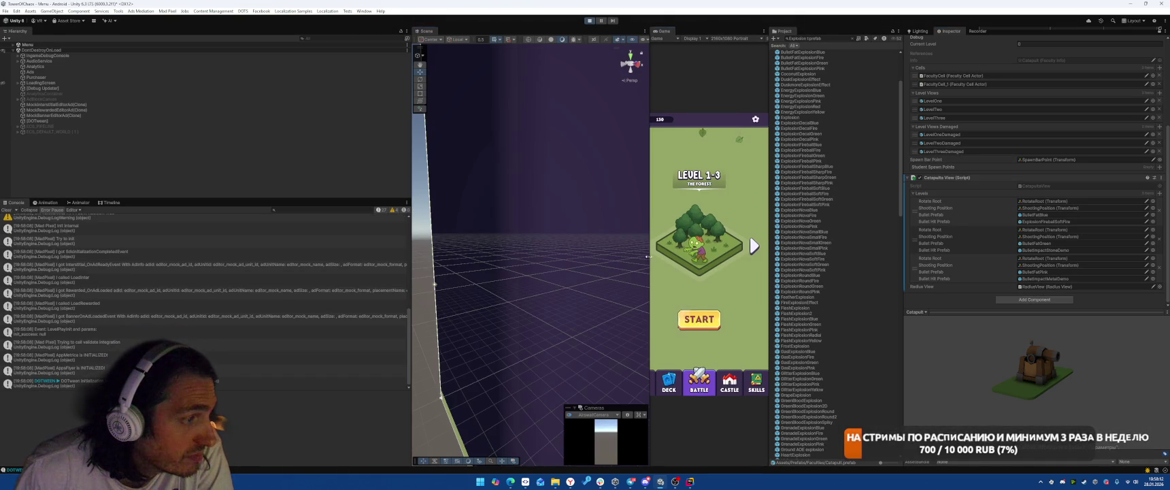
left_click_drag(648, 256, 608, 234)
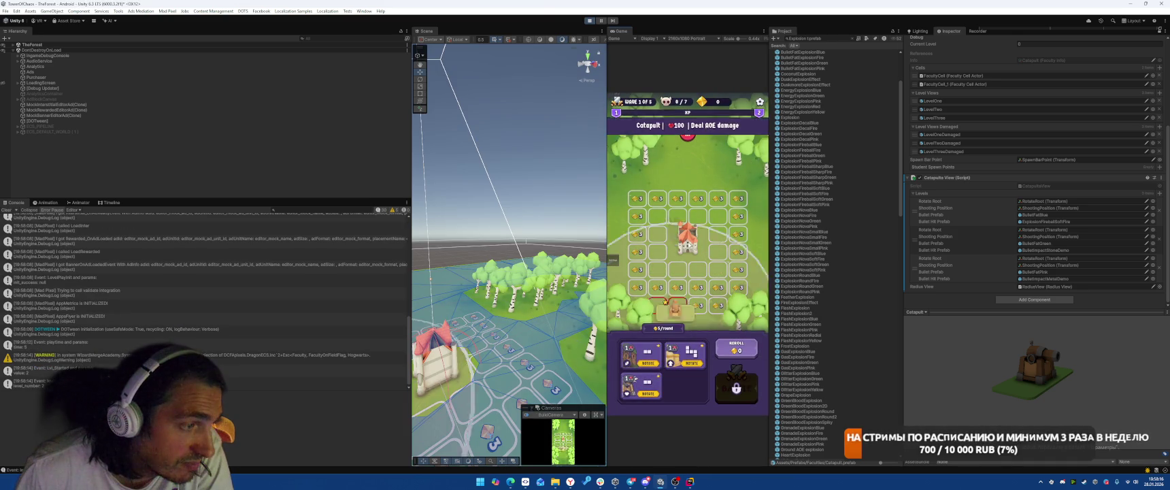
left_click(687, 224)
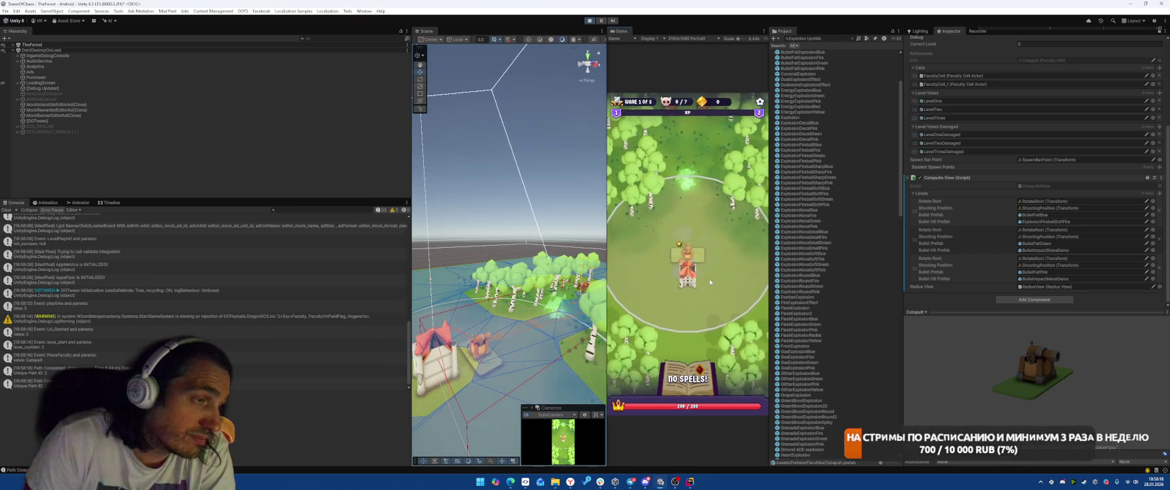
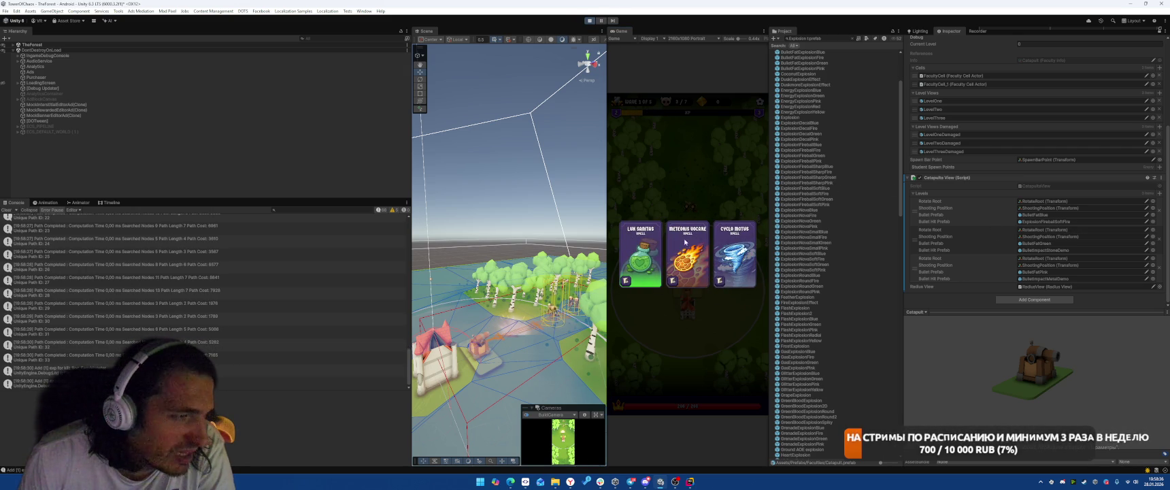
Pick the Cyclo Motus card and assign ExplosionNovaFire as the catapult's Bullet Hit Prefab
left_click(723, 263)
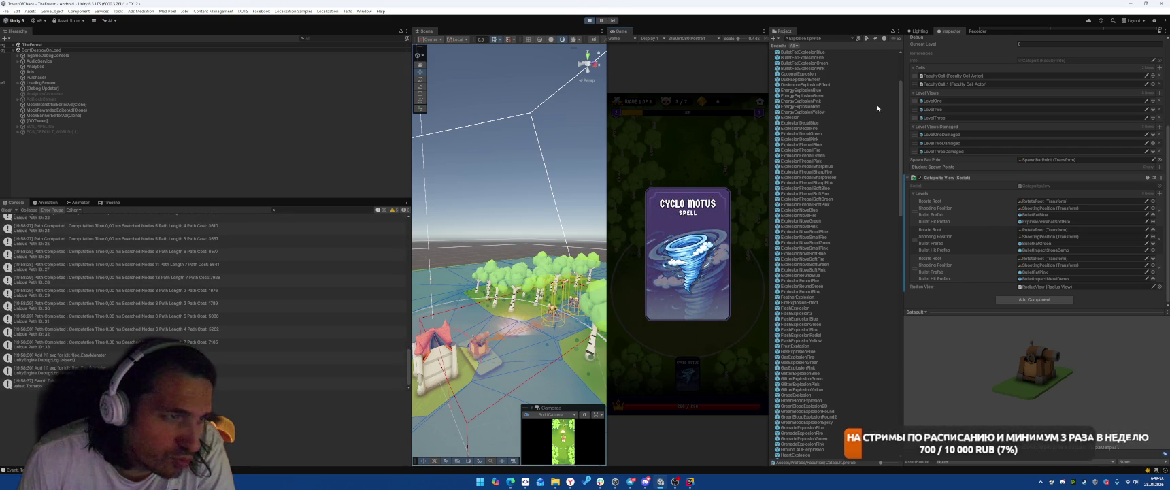
mouse_move(802, 216)
left_mouse_down()
mouse_move(1050, 236)
mouse_move(1051, 221)
left_mouse_up()
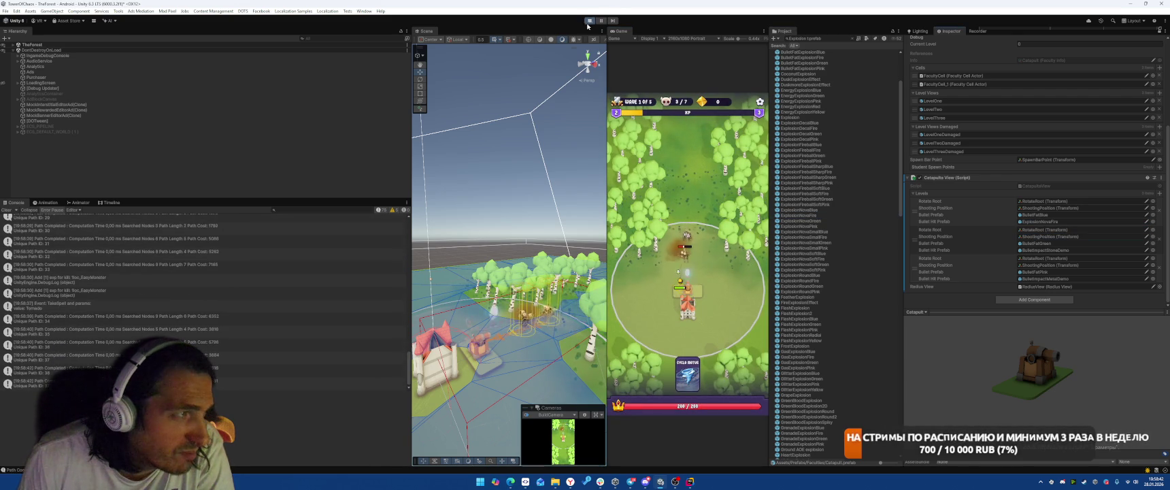
Restart the game, play a battle on the forest level, then stop Play mode
left_click(590, 21)
left_click(589, 21)
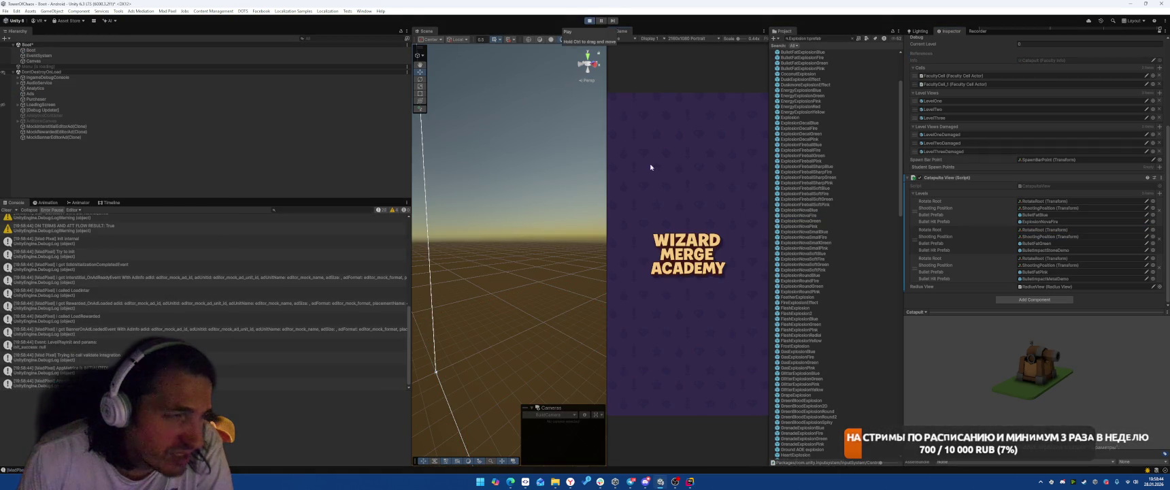
left_click(687, 328)
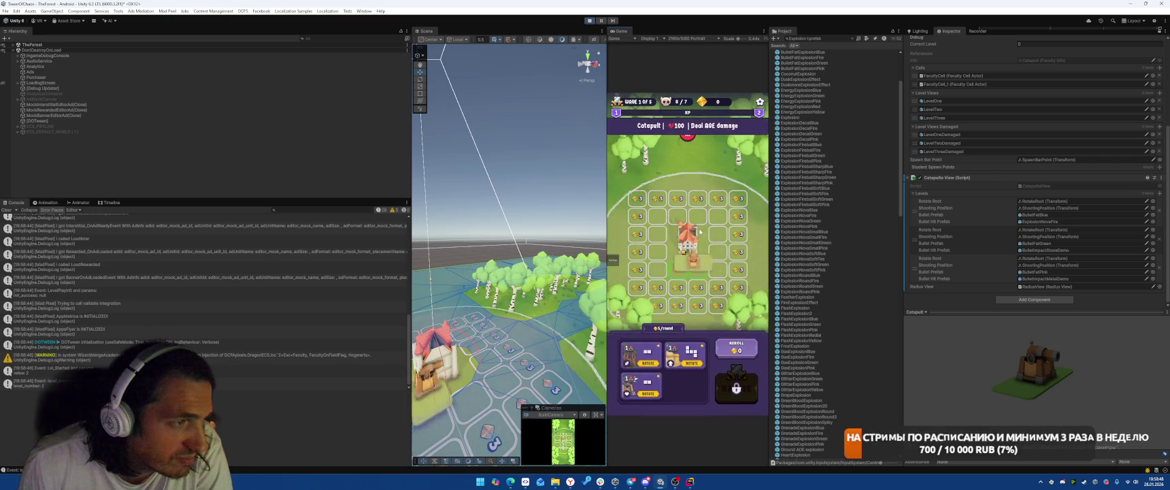
left_click(736, 386)
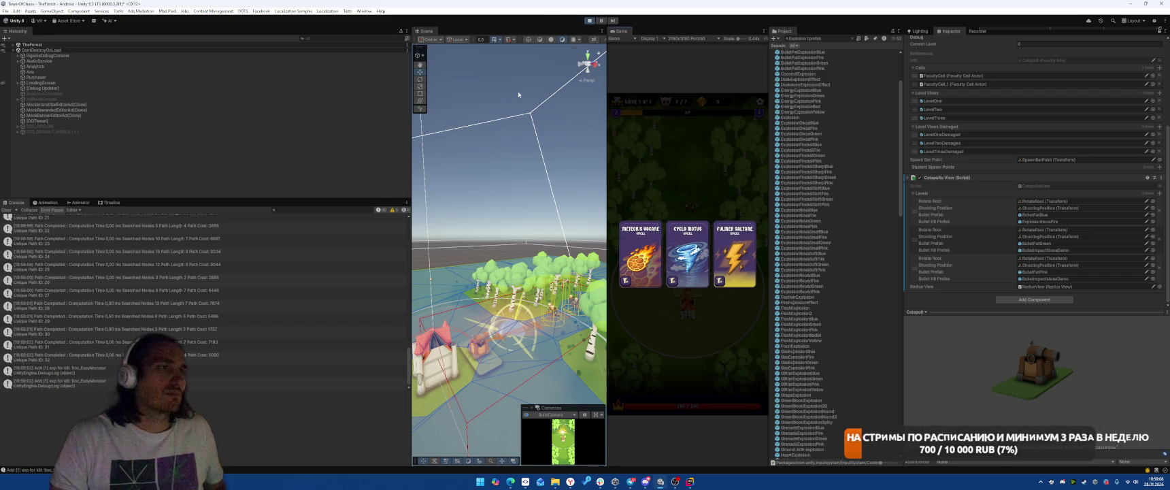
left_click(590, 21)
Return to Rider and bring up the CatapultShootingSystem Shoot method
key("alt+Tab")
left_click(751, 241)
scroll(752, 241, "down", 4)
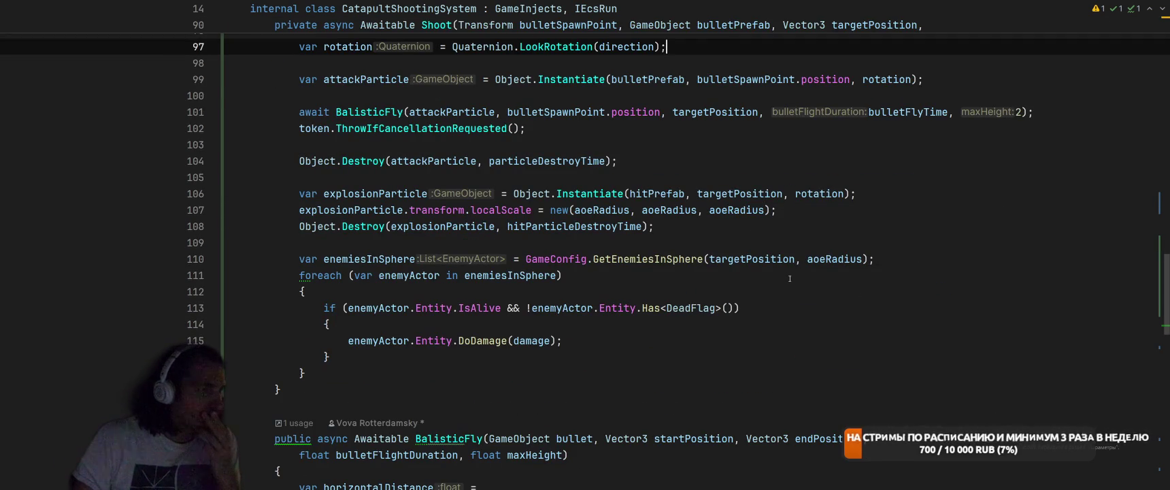
Change line 106's Instantiate position to targetPosition + new Vector3(0, 0.5f, 0)
left_click(783, 193)
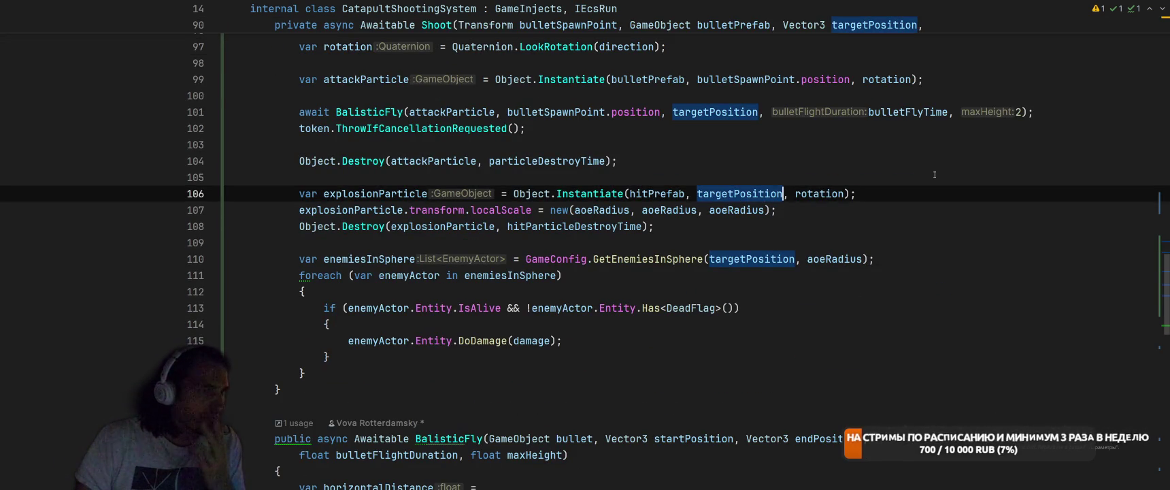
type("+")
type(" Vector3.")
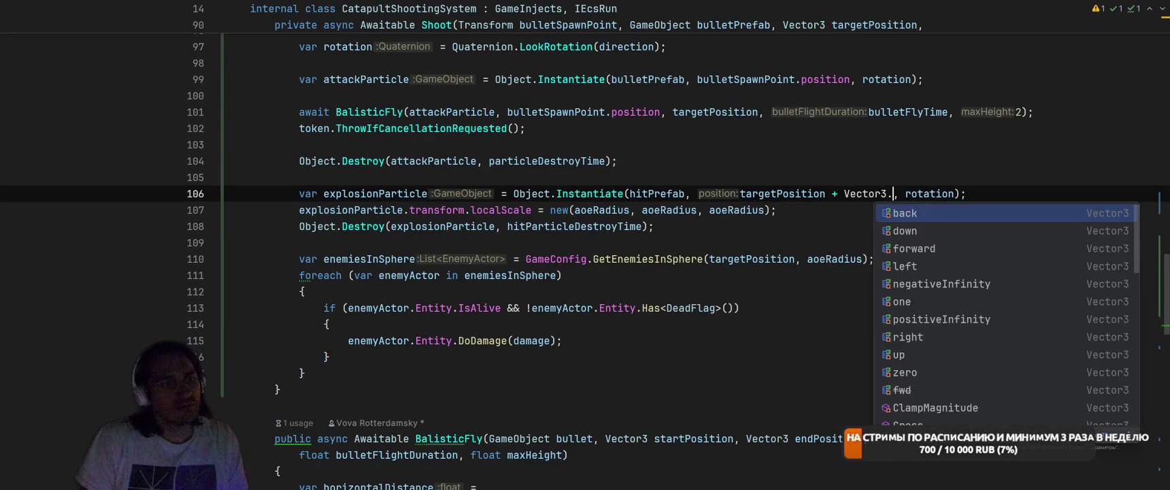
key("Escape")
key("ctrl+BackSpace")
type("new Vector3(0,")
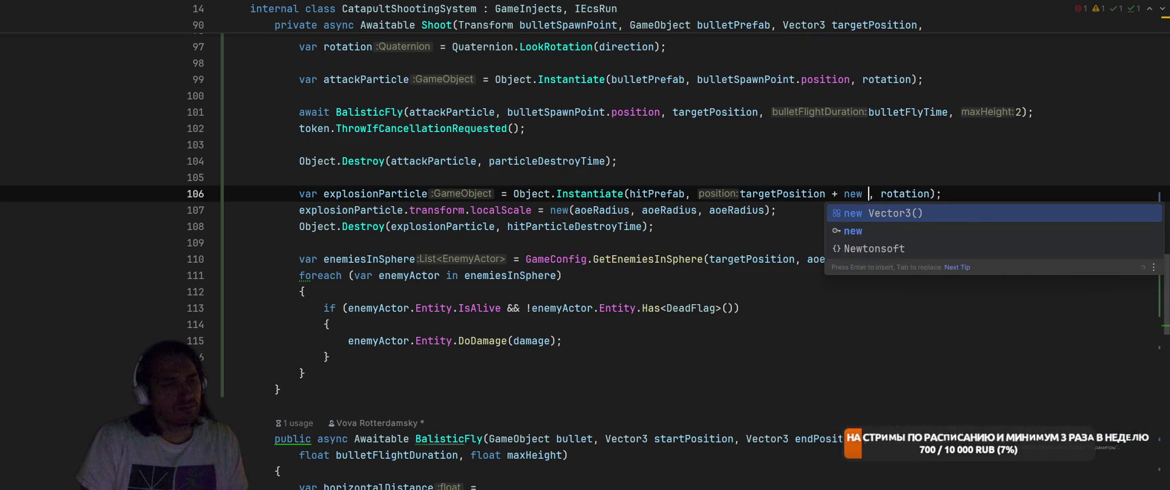
type(" 0.5f, 0")
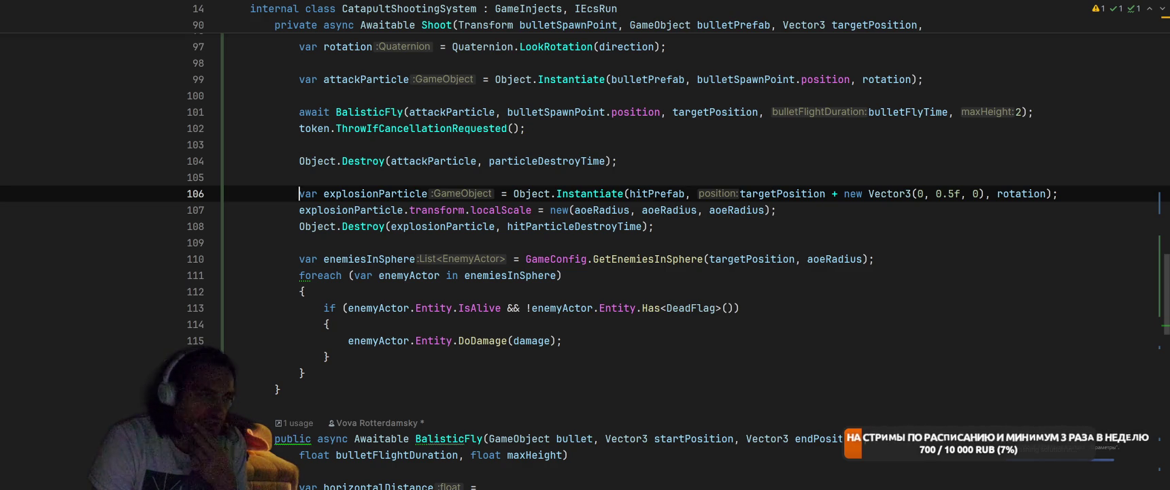
Select the BulletHitPrefab argument in the Shoot call on line 79
scroll(700, 249, "up", 10)
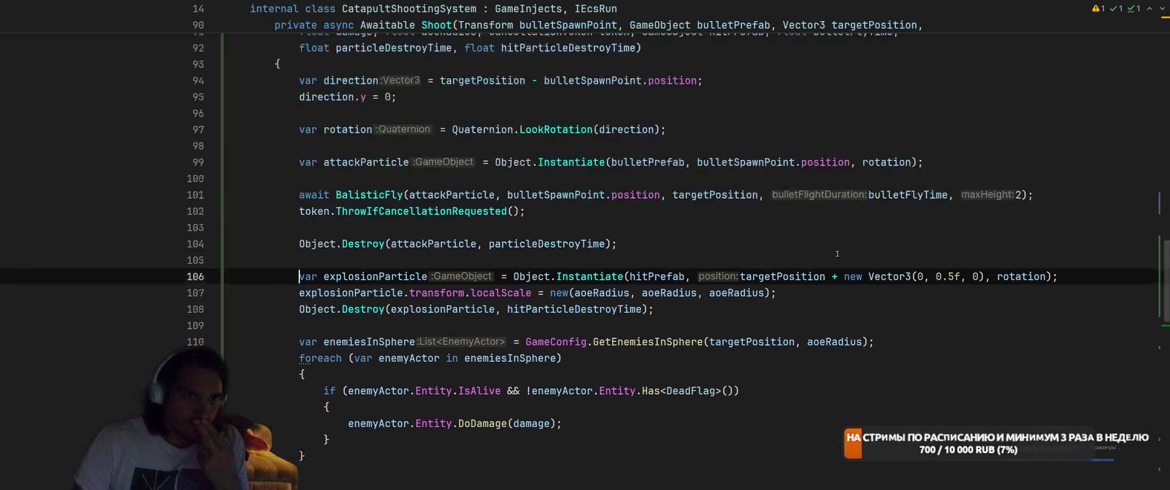
scroll(701, 248, "up", 2)
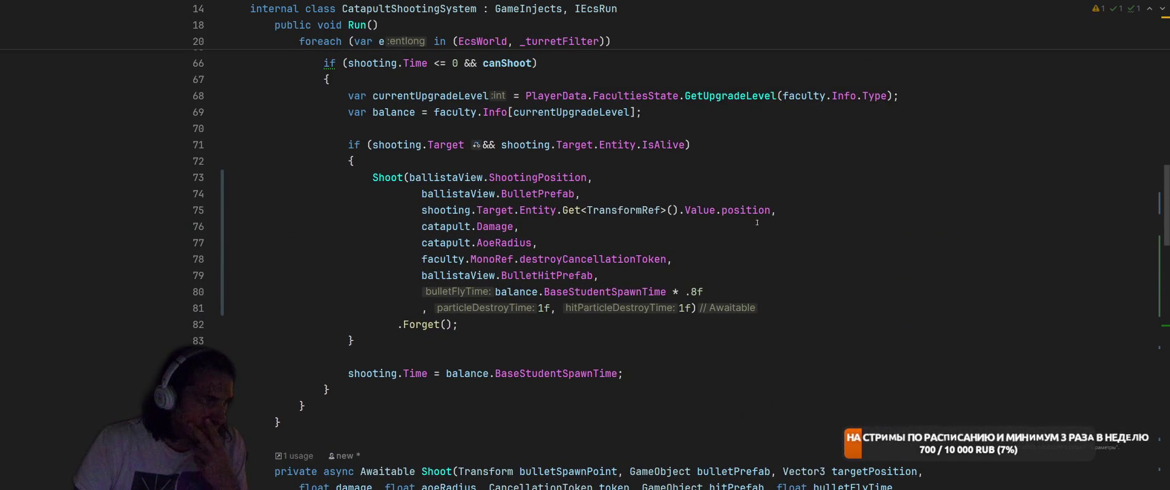
double_click(520, 275)
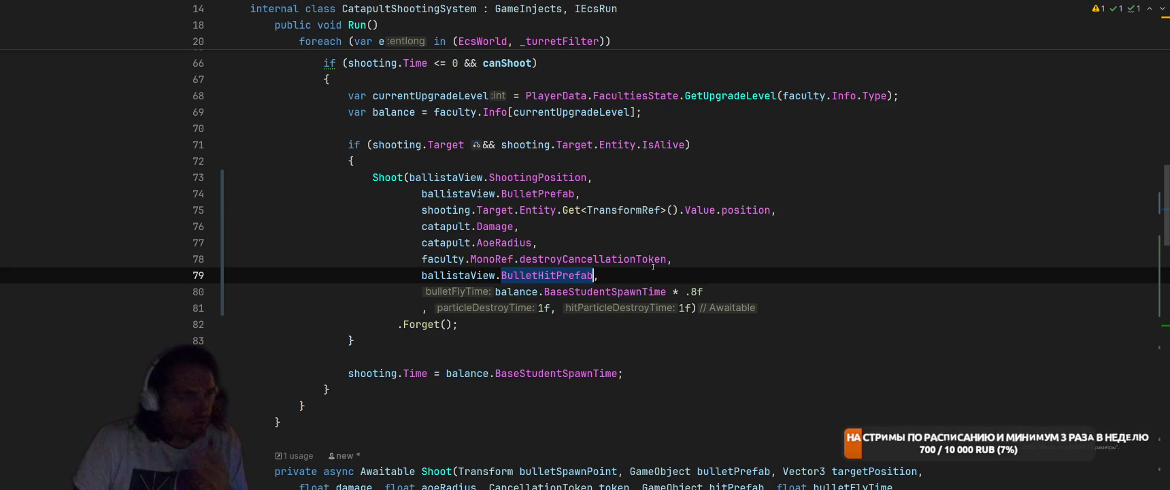
Replace ballistaView.BulletHitPrefab with GameConfig.PrefabsConfig.CatapultHitPrefab
key("ctrl+w")
type("Game")
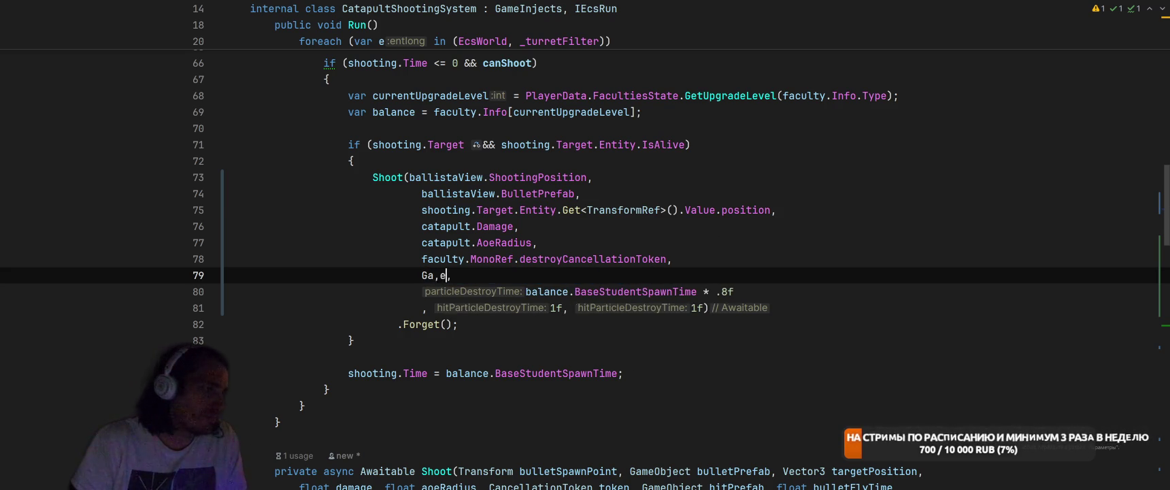
type("Config.Pref")
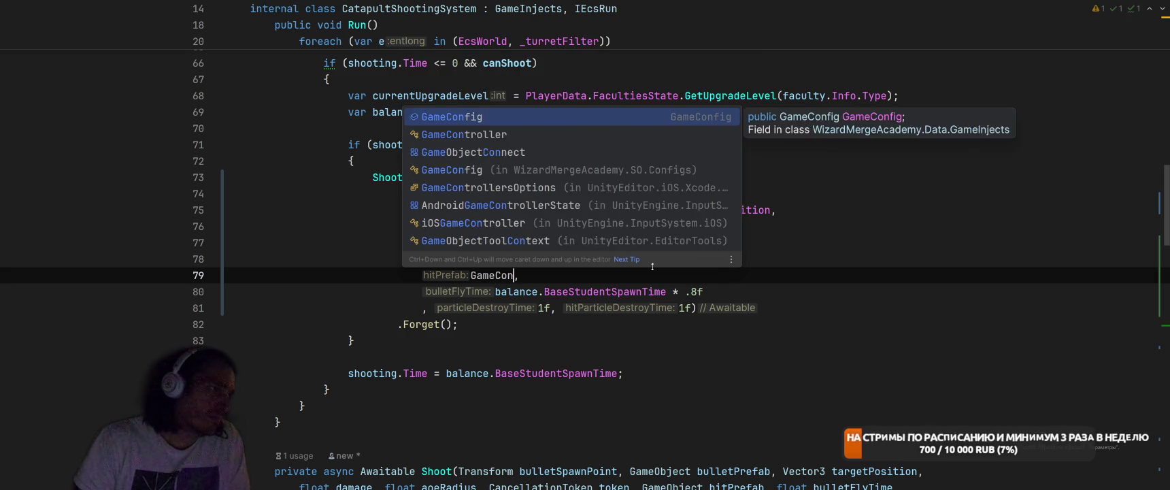
key("Return")
type(".Ex")
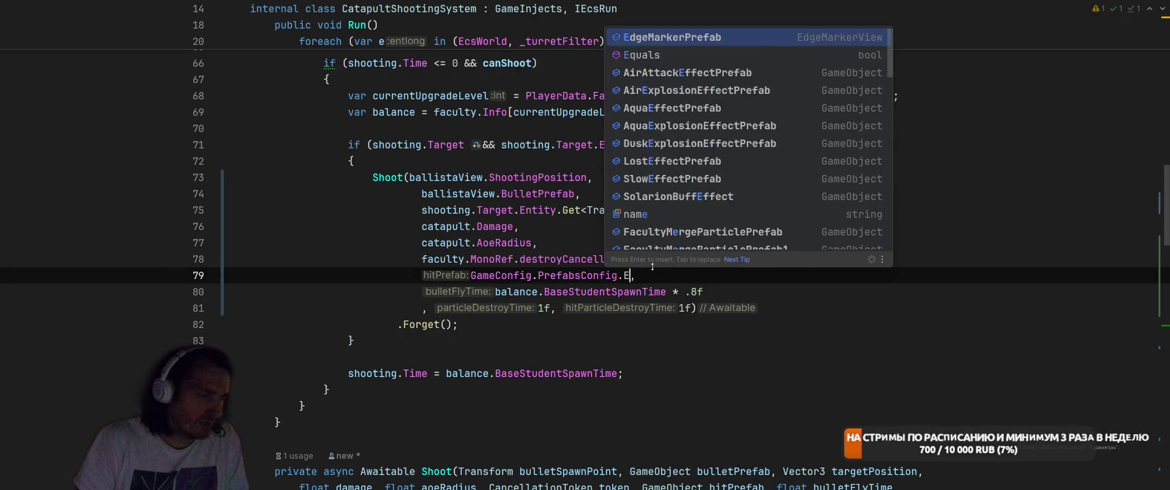
key("BackSpace")
key("BackSpace")
type("Catapult")
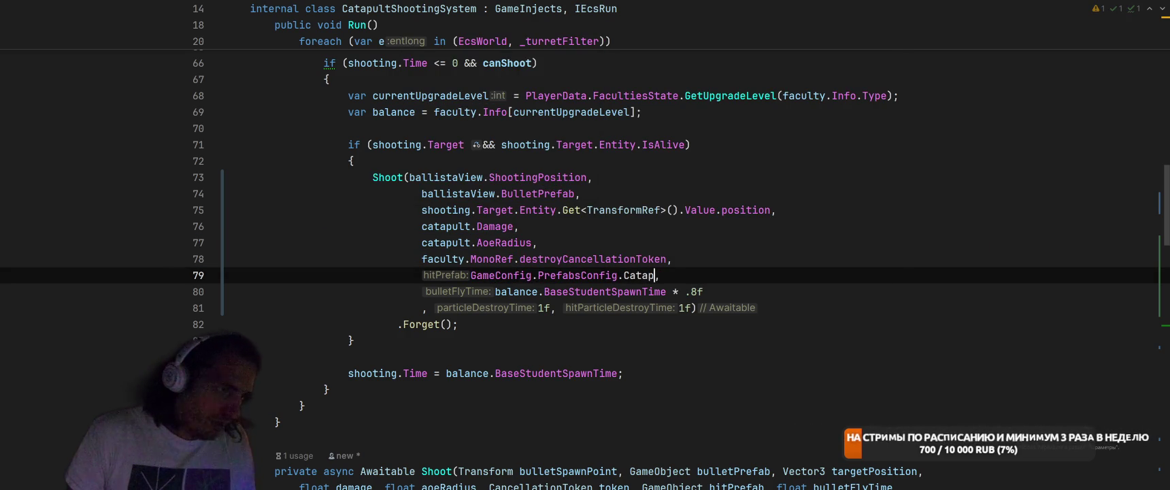
type("Hi")
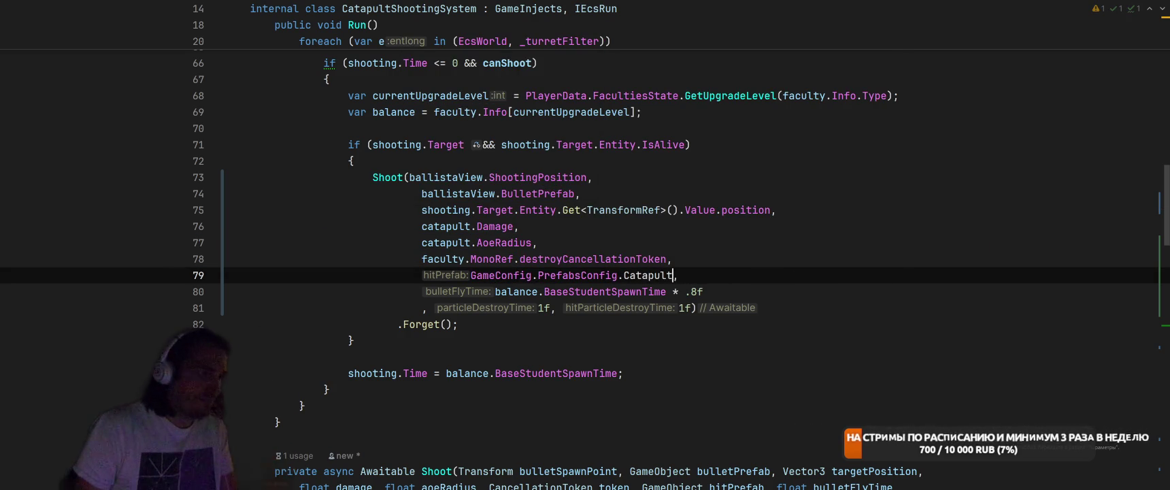
key("Tab")
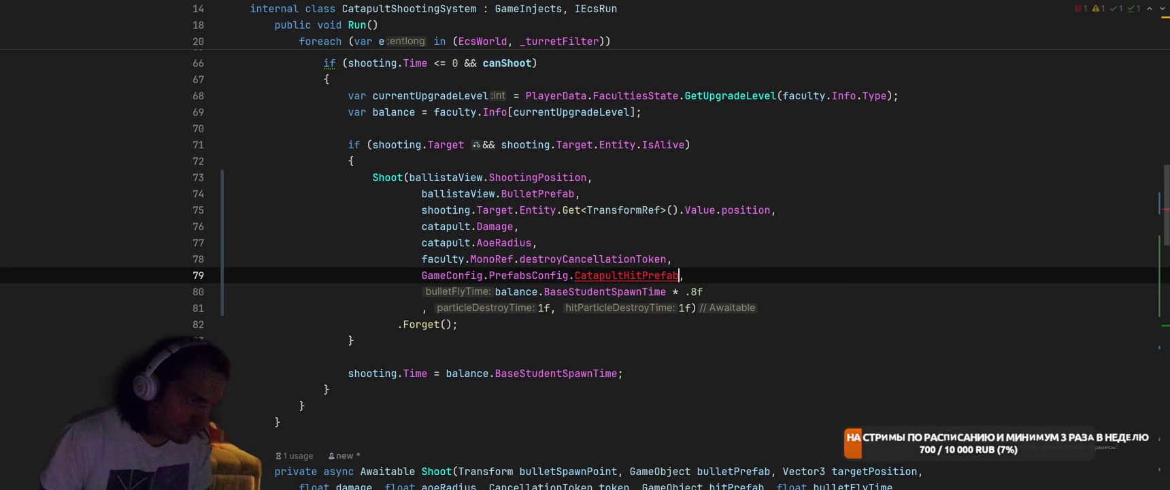
Create the CatapultHitPrefab field in PrefabsConfig and append .Random() to the call
key("alt+Return")
key("Down")
key("Right")
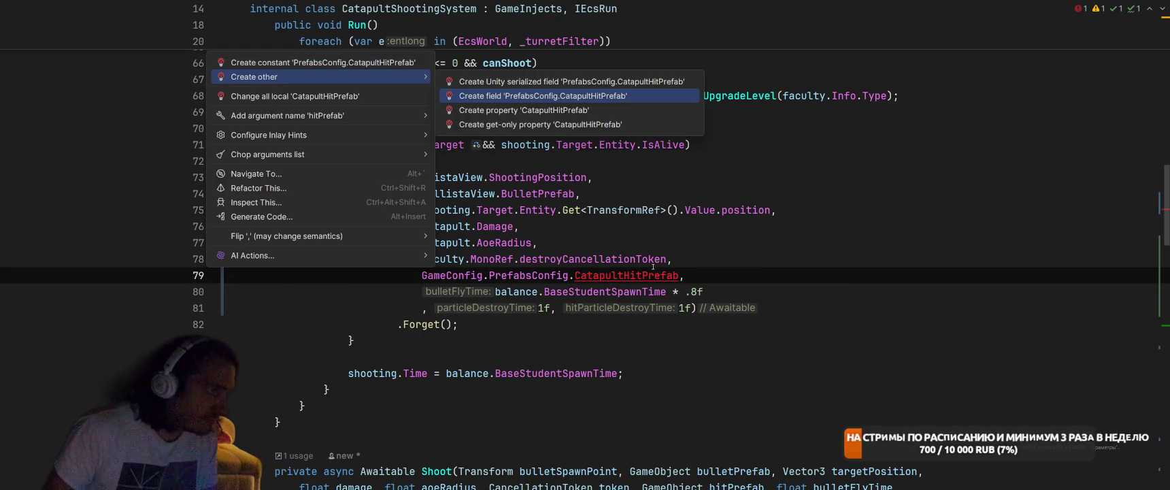
key("Return")
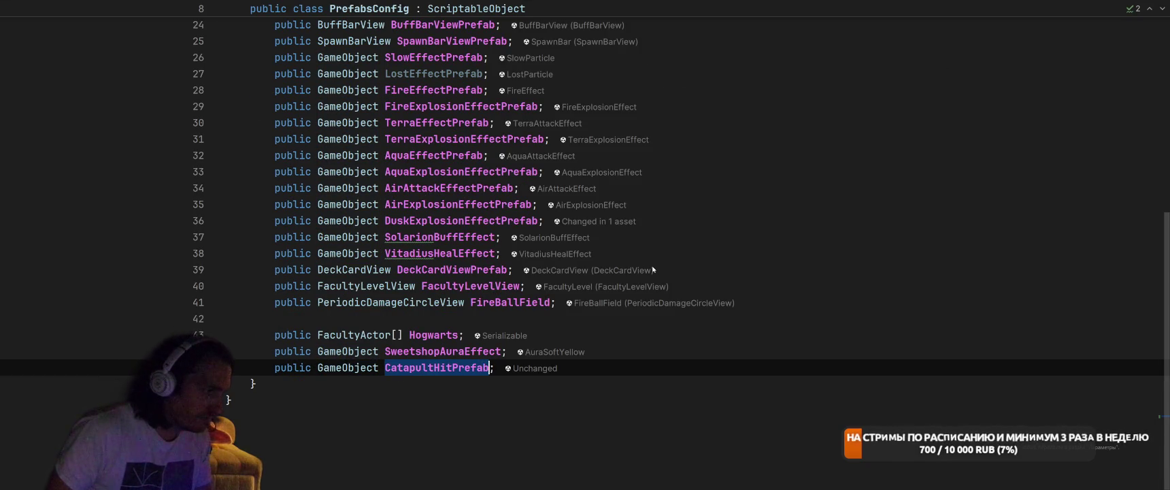
key("Return")
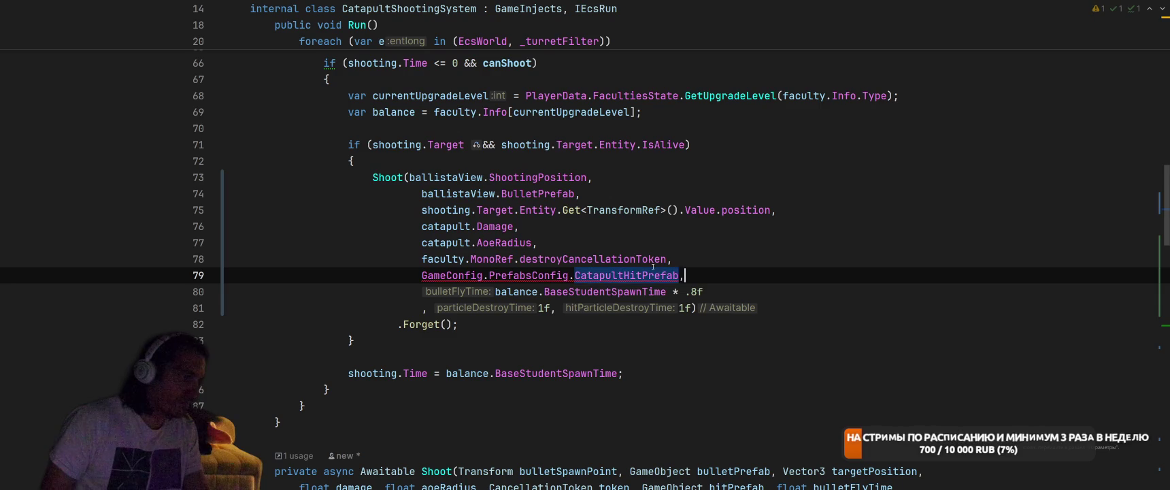
type(".")
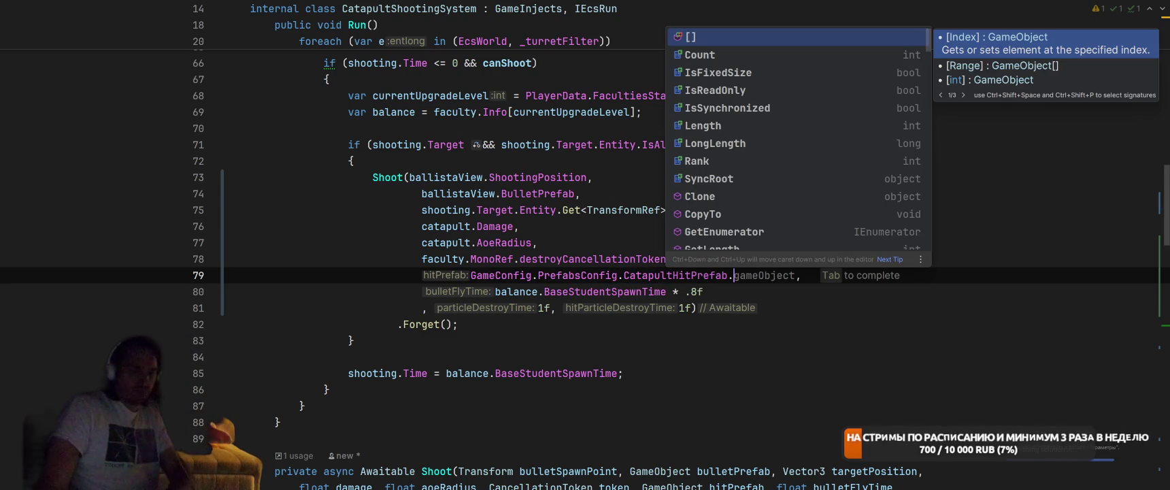
type("Ra")
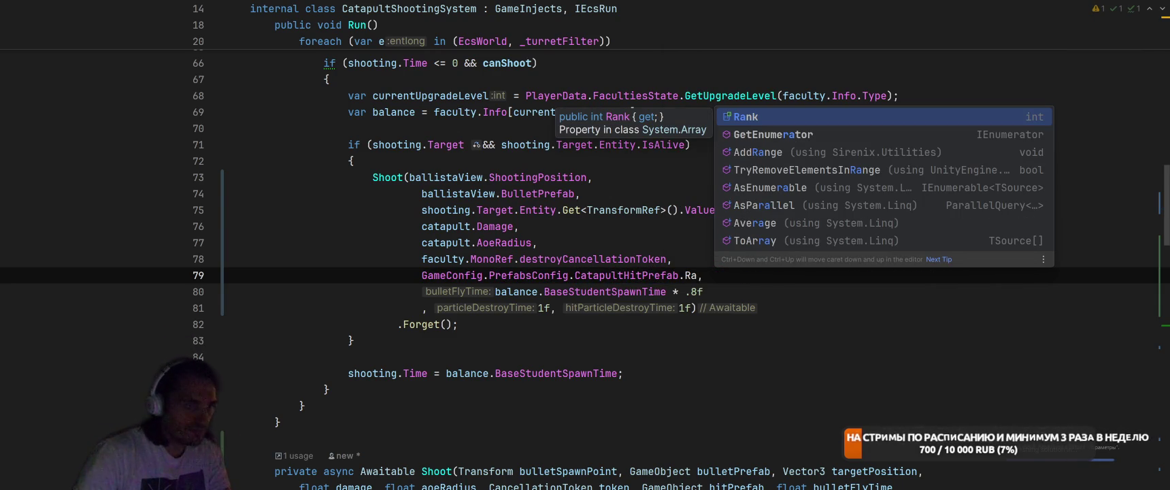
type("ndom(")
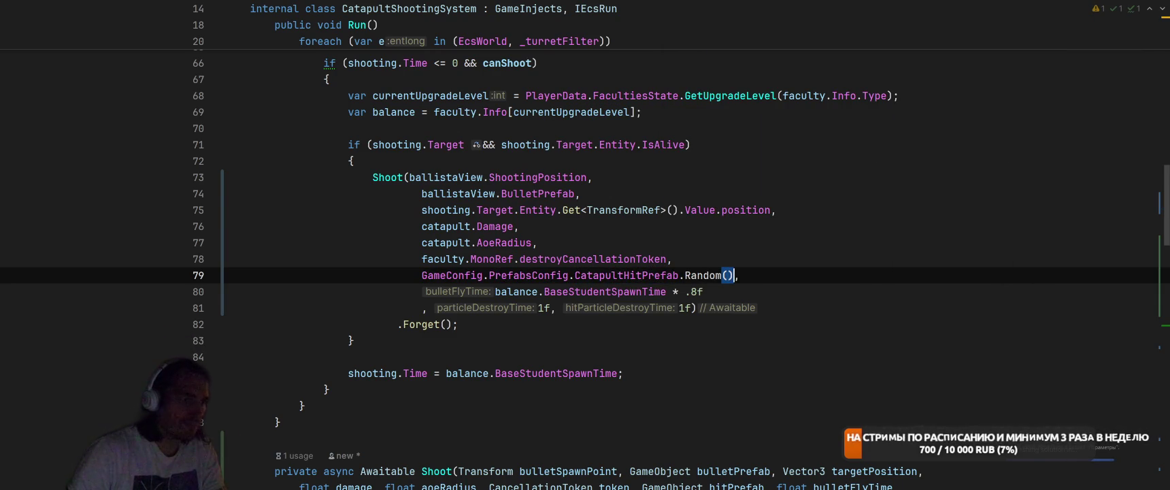
key("shift")
key("shift")
In EcsHelper.cs, add a public static T Random(T[] a) method after GetClosestEnemiesInSphere
type("EcsH")
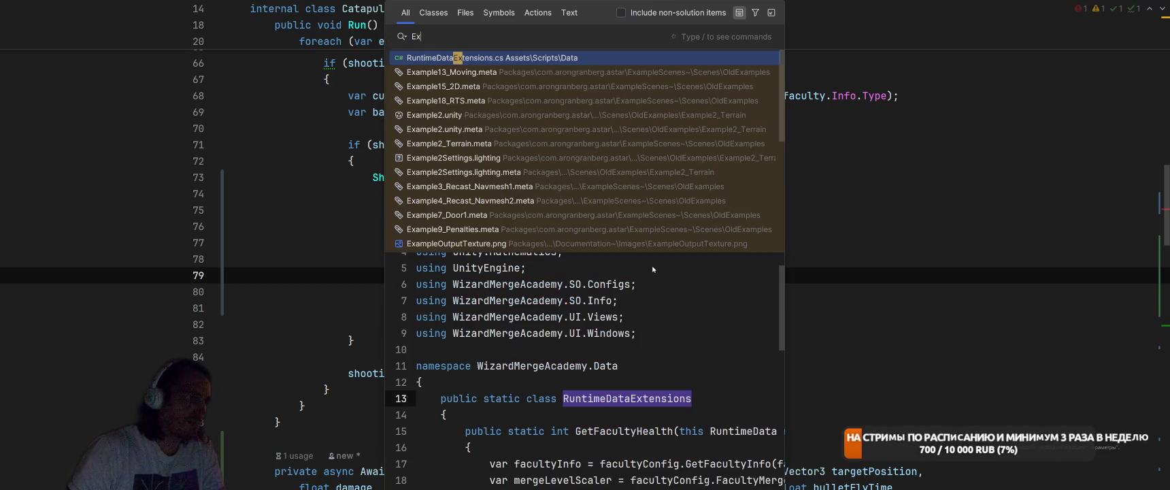
key("Return")
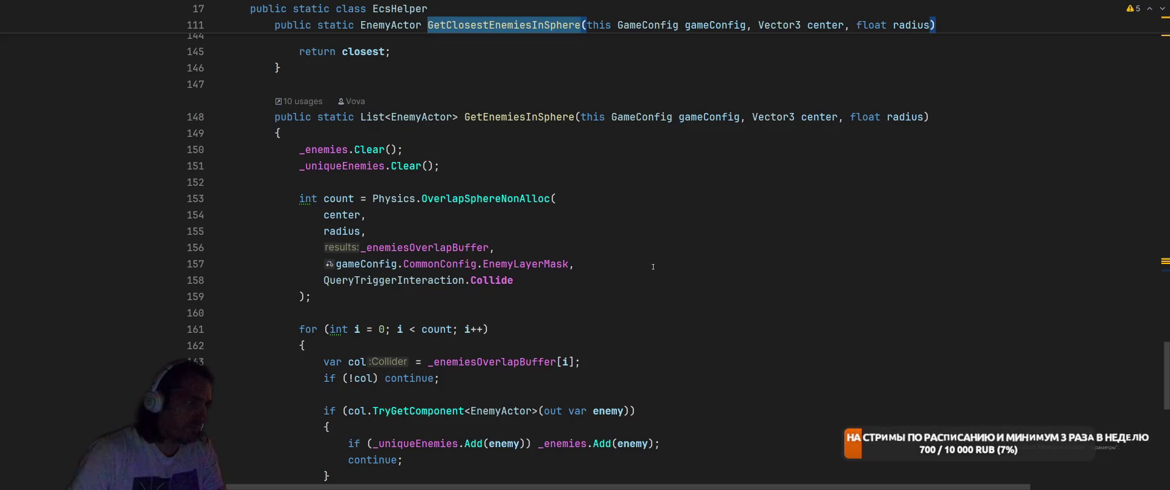
left_click(619, 84)
left_click(615, 70)
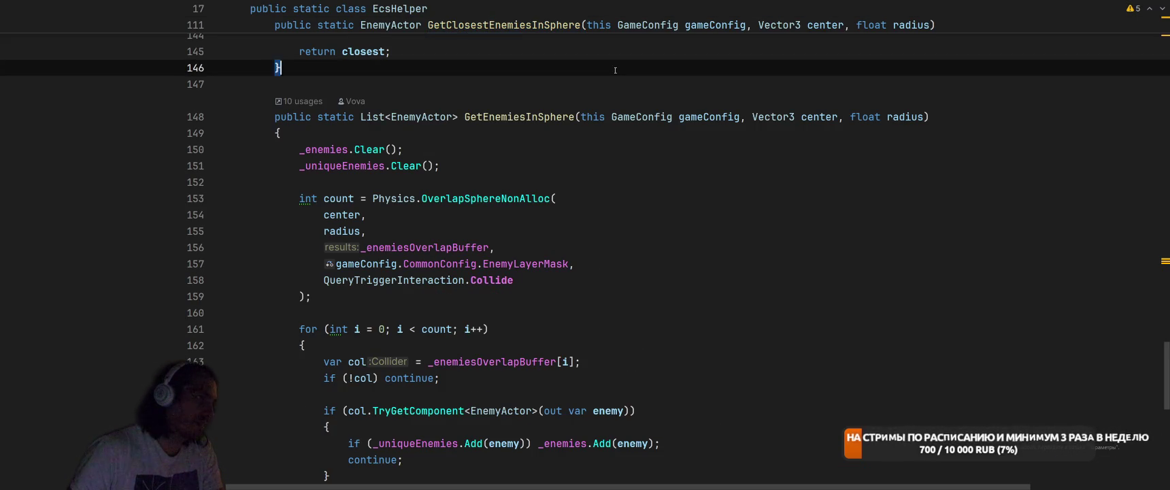
key("Return")
type("public static ")
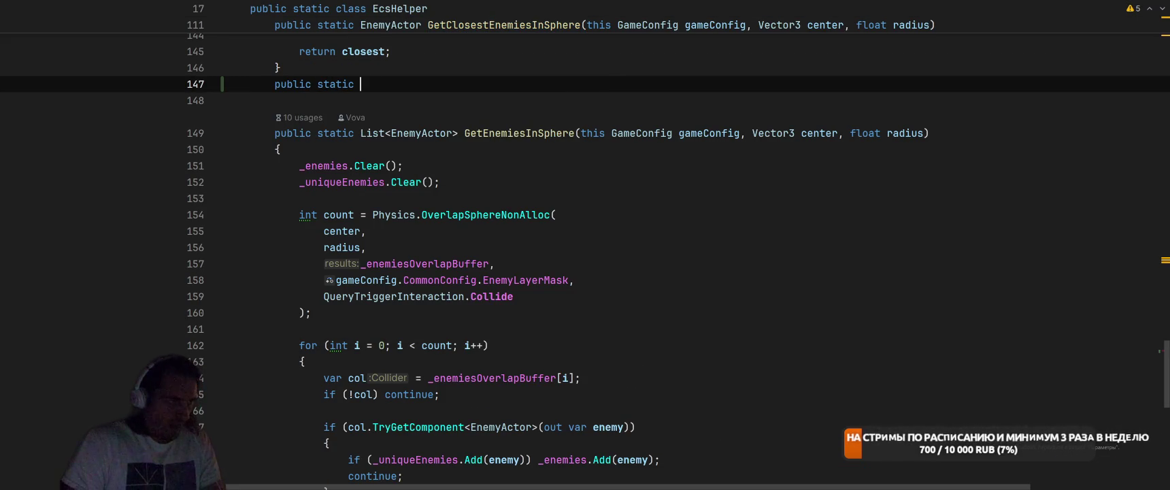
type("T Random")
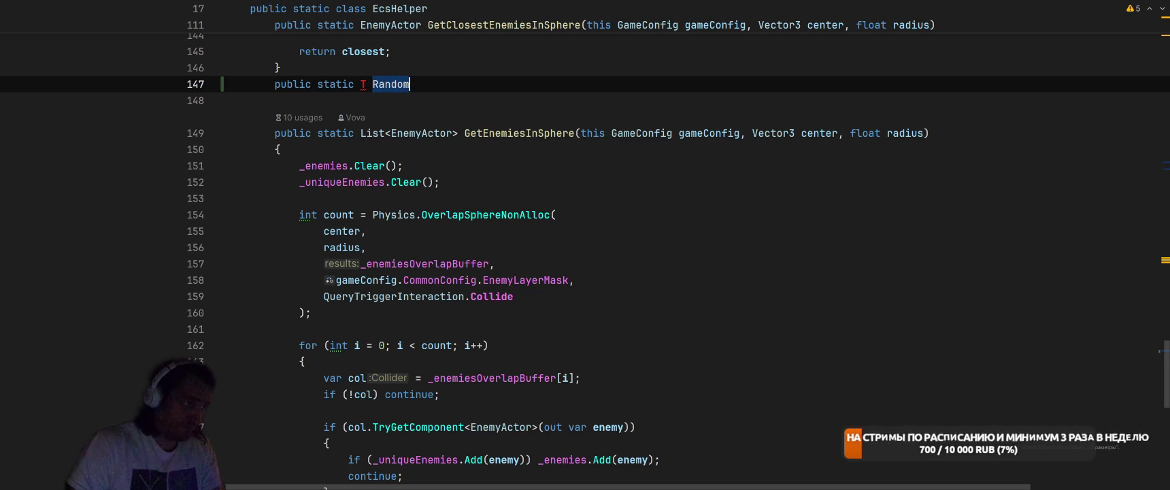
type("(")
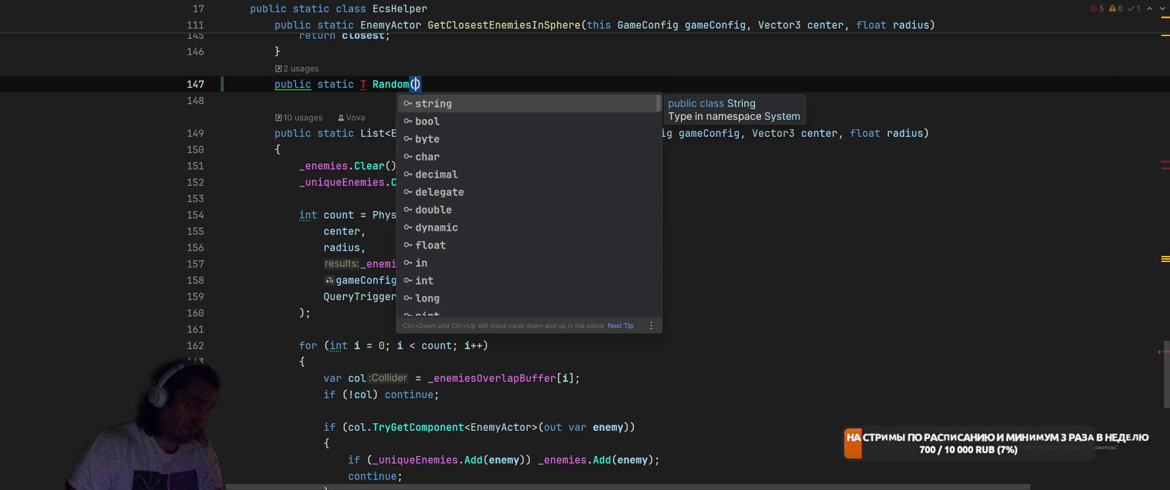
type("T[] a")
key("End")
key("ctrl+shift+Return")
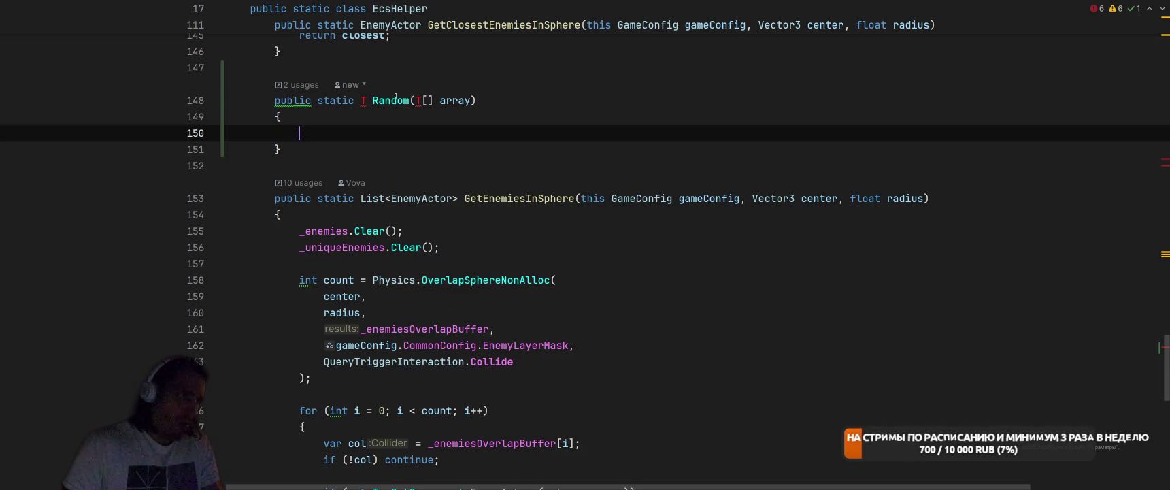
Make it Random<T> returning array[UnityEngine.Random.Range(0, array.Length)]
left_click(410, 100)
type("<T>")
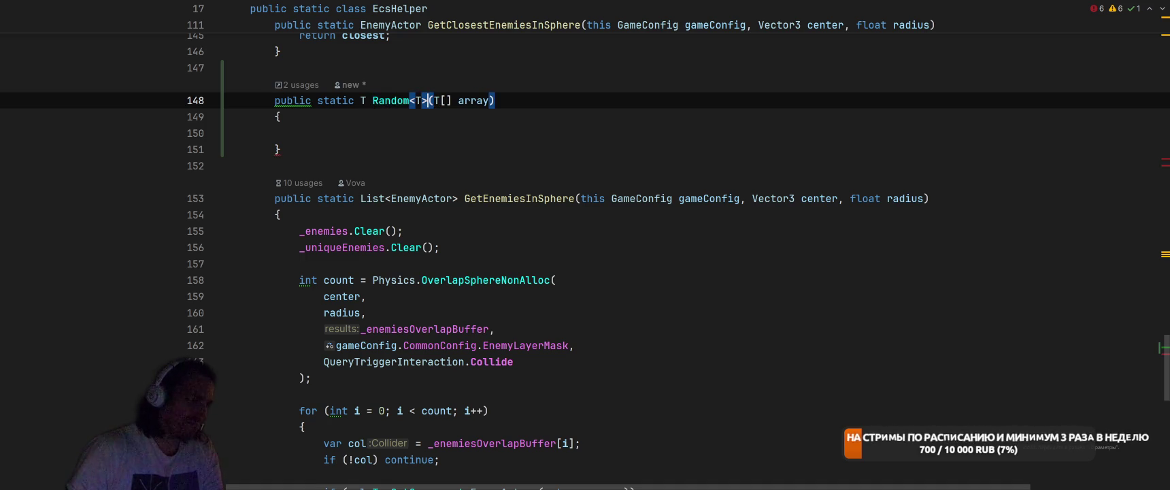
left_click(299, 133)
type("return arr")
key("Return")
type("[Ran")
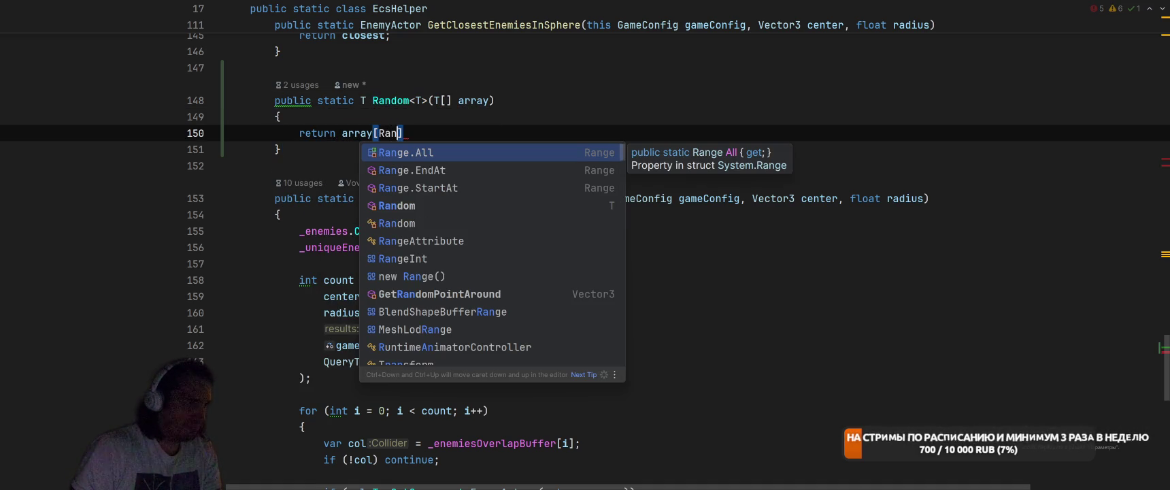
type("dom")
key("Tab")
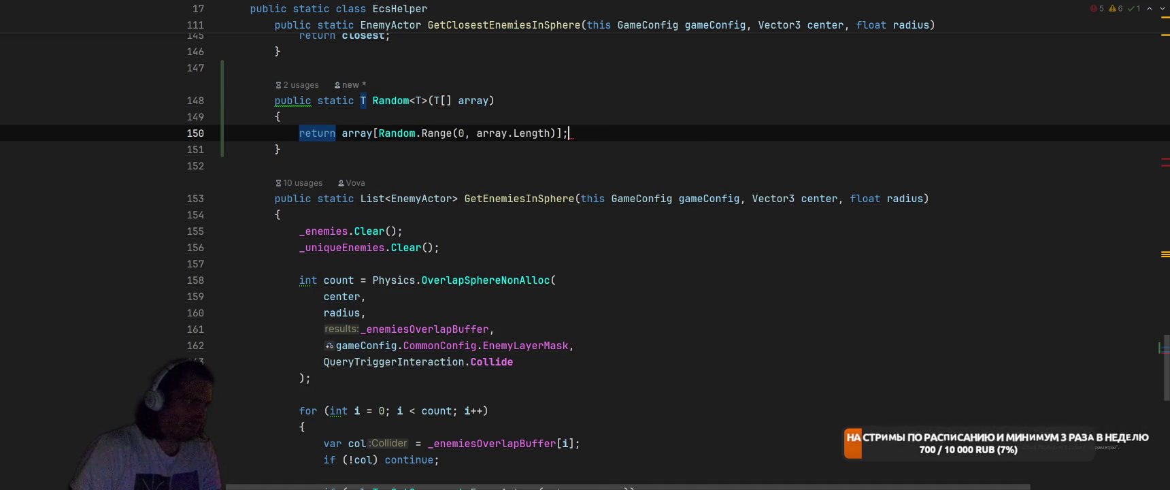
left_click(378, 134)
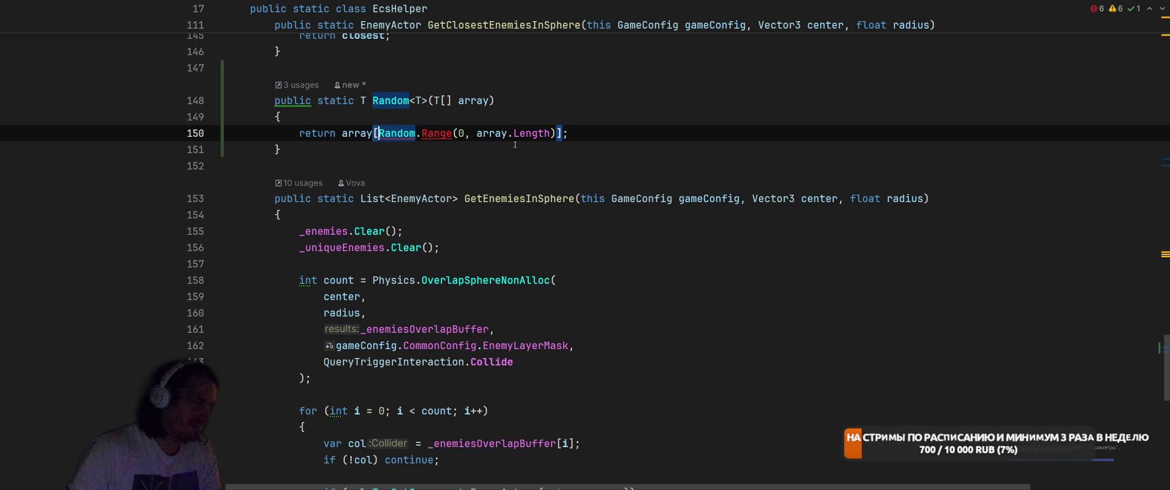
type("UnityEn")
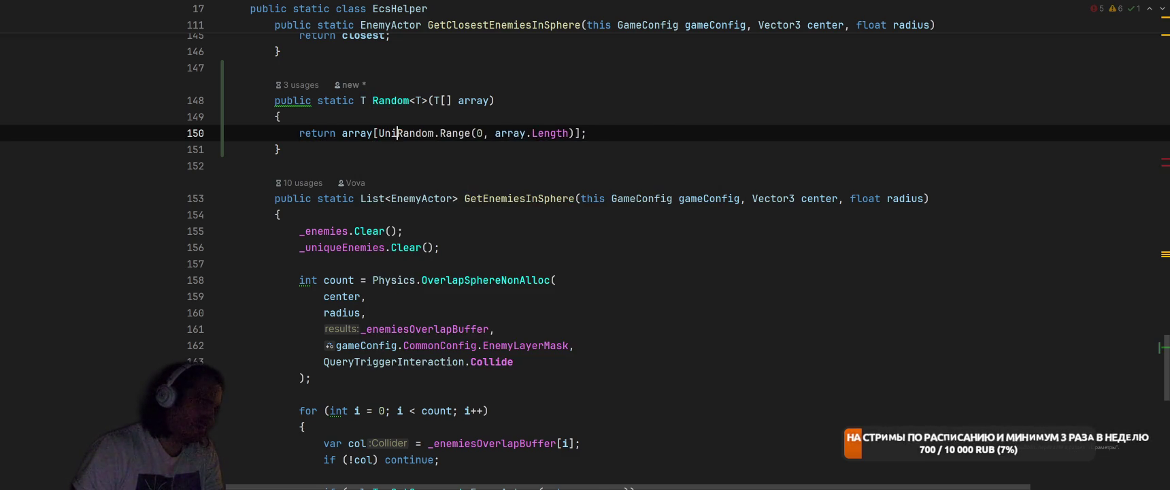
key("Return")
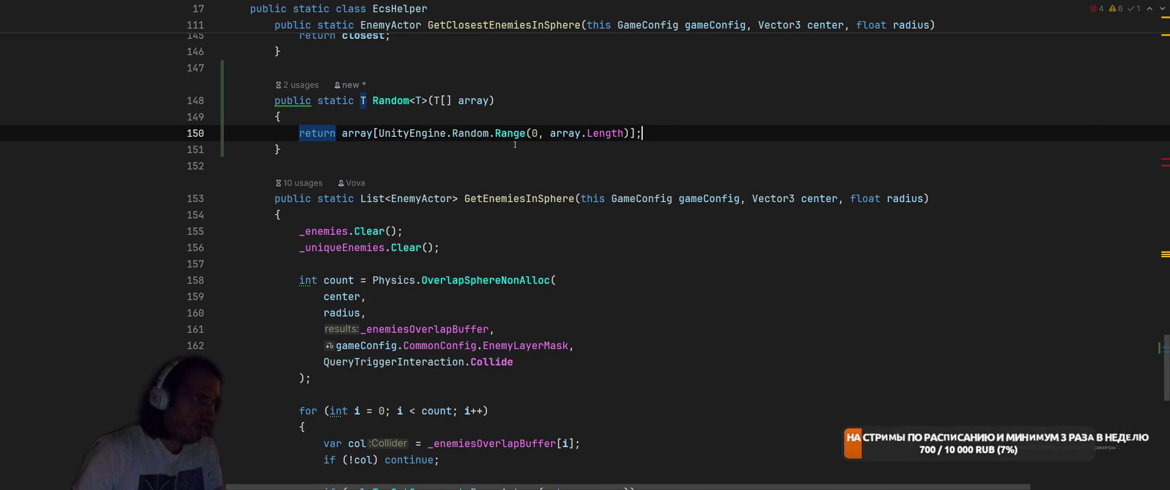
Add 'this' to the array parameter so Random<T> becomes an extension method, then go to Unity
key("ctrl+minus")
key("alt+Return")
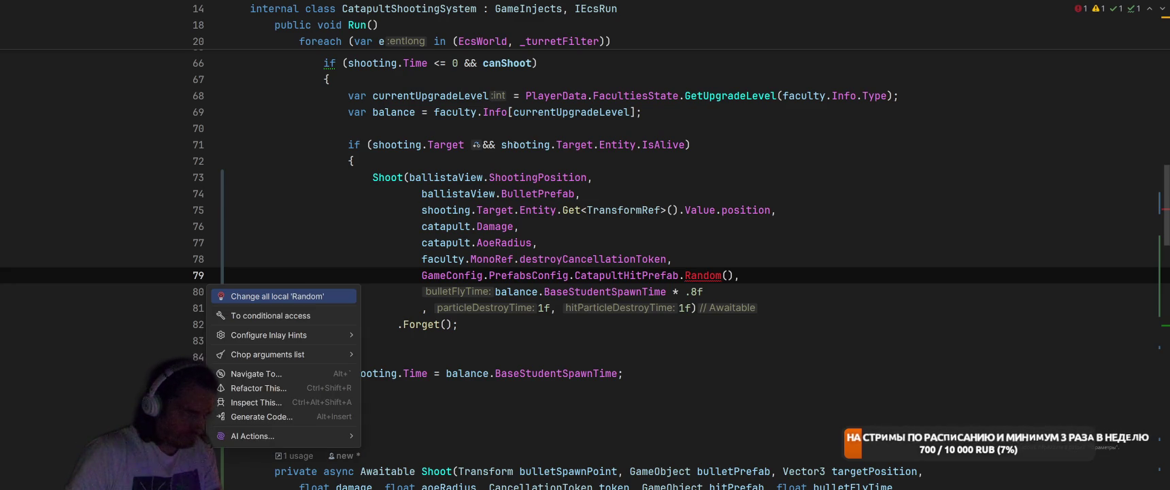
key("Escape")
key("ctrl+b")
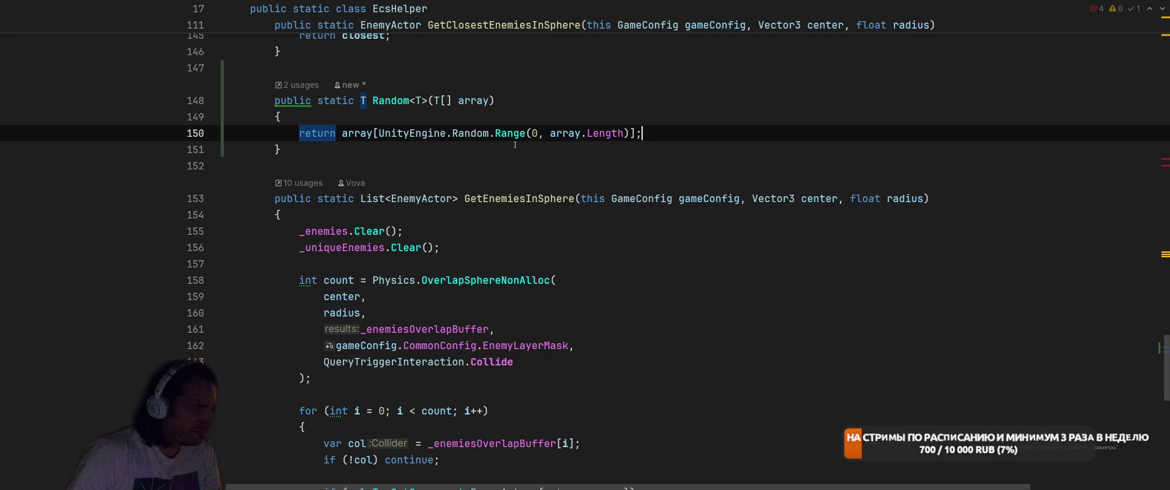
left_click(433, 100)
type("this")
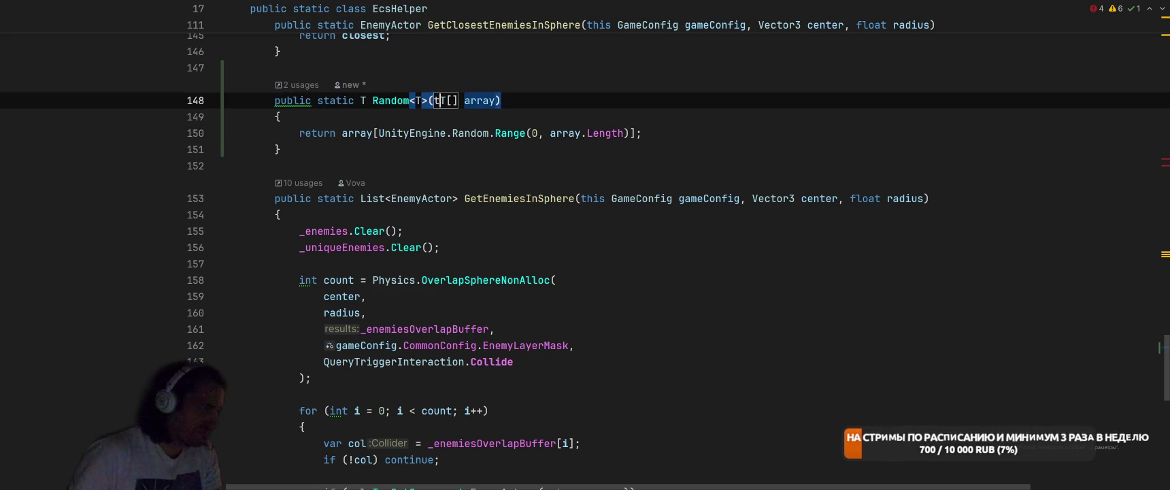
key("ctrl+alt+Left")
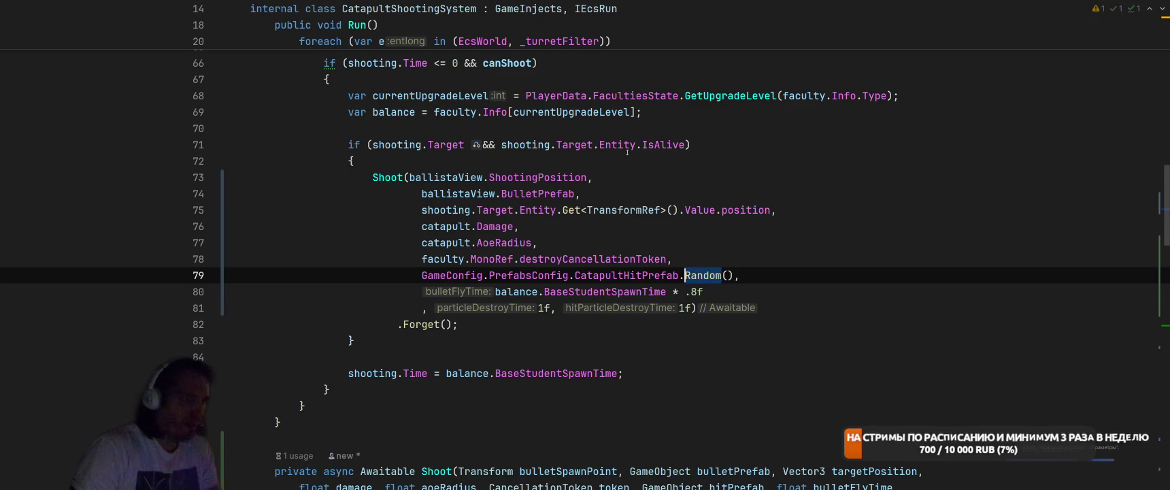
key("alt+Tab")
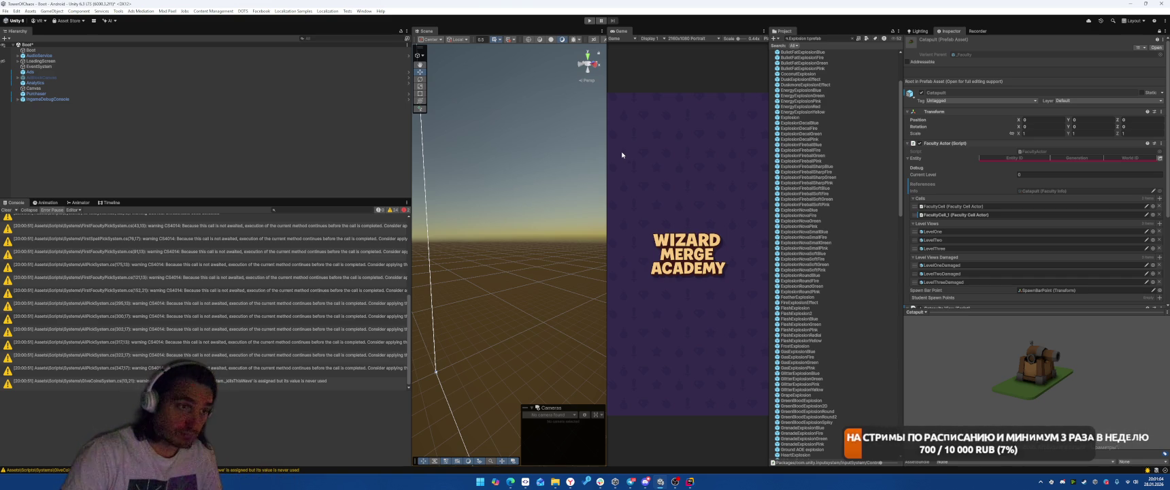
Clear the Project search and select PrefabsConfig in the SO/Configs folder
left_click(854, 40)
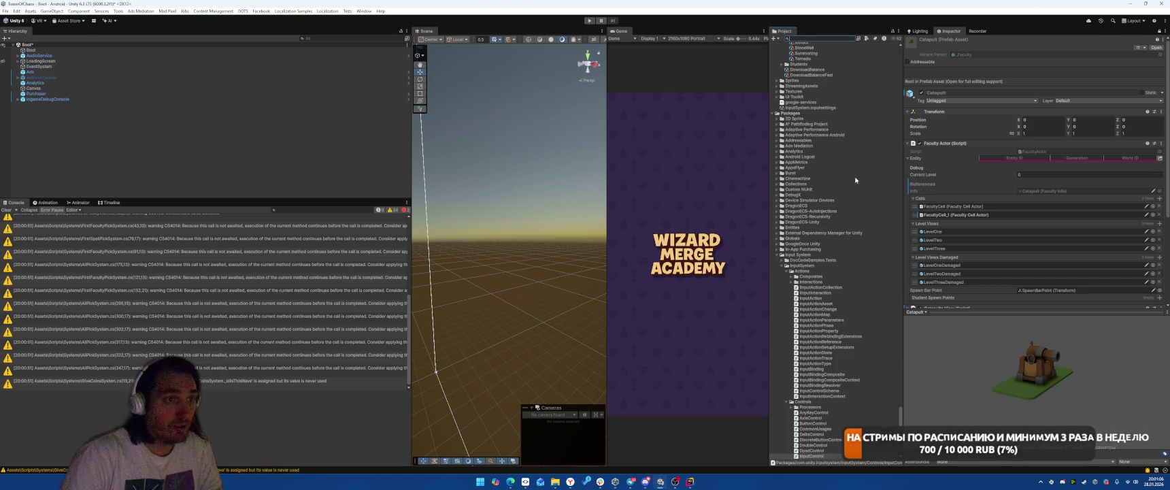
scroll(834, 197, "up", 10)
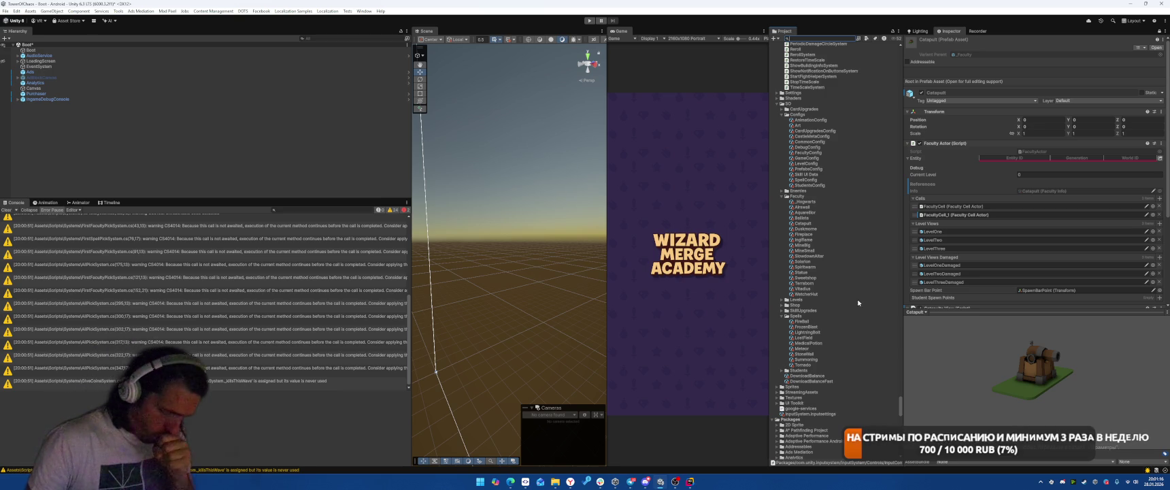
left_click(805, 170)
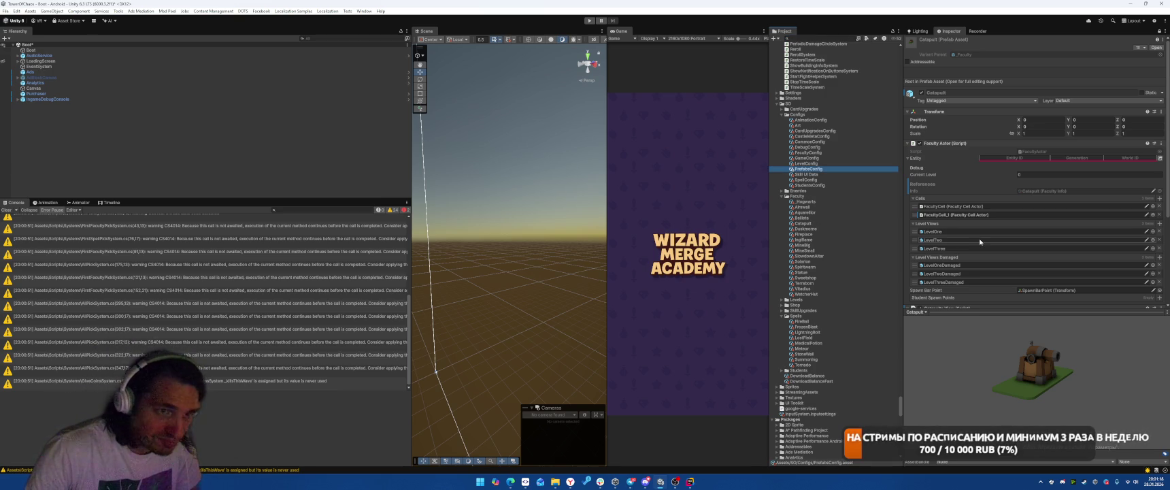
Search 'Explosion t:prefab' and add EnergyExplosionRed, ExplosionNovaSoftFire and ExplosionRoundFire to Catapult Hit Prefab
left_click(1159, 32)
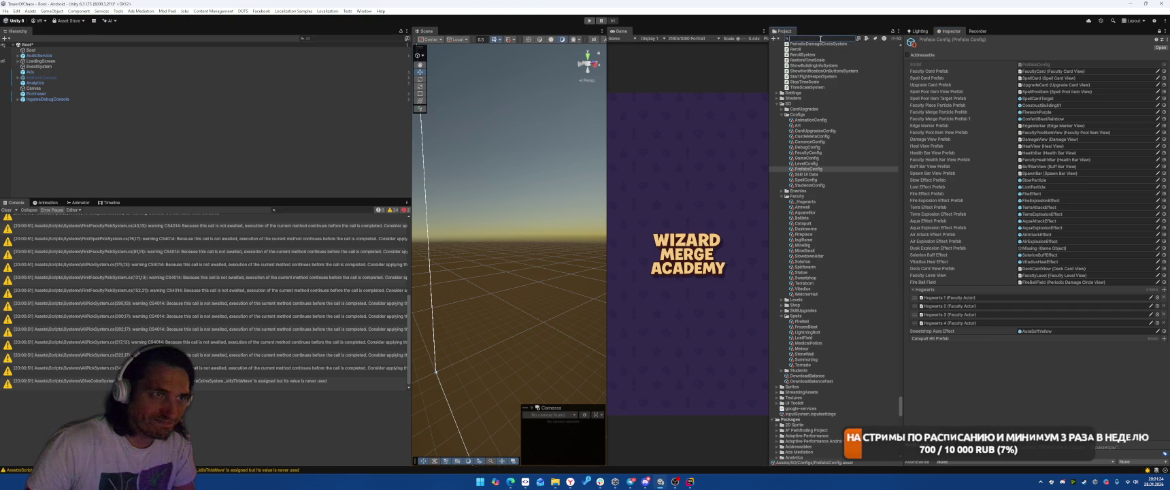
type("Explosion t:prefab")
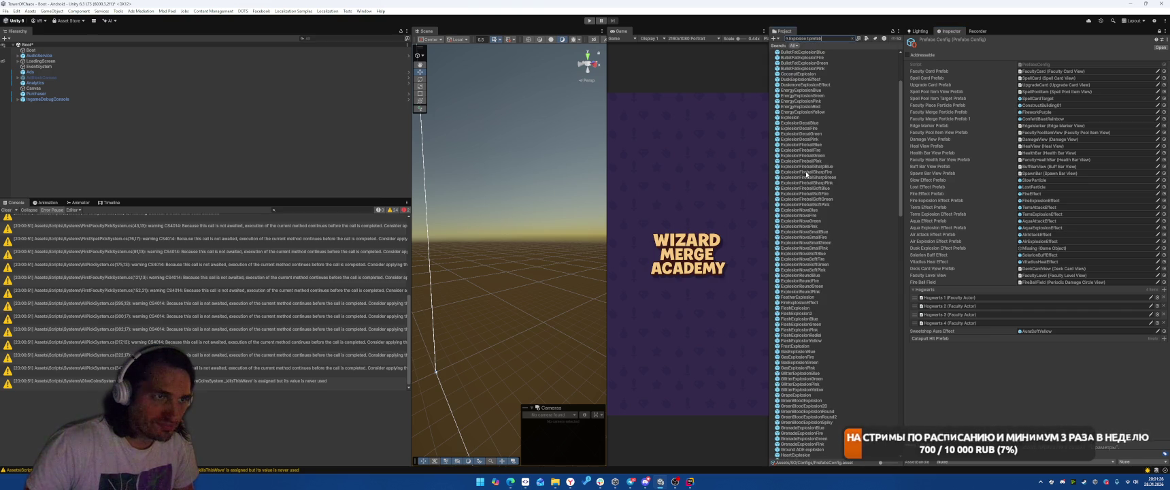
mouse_move(811, 112)
left_mouse_down()
mouse_move(941, 340)
mouse_move(918, 348)
left_mouse_up()
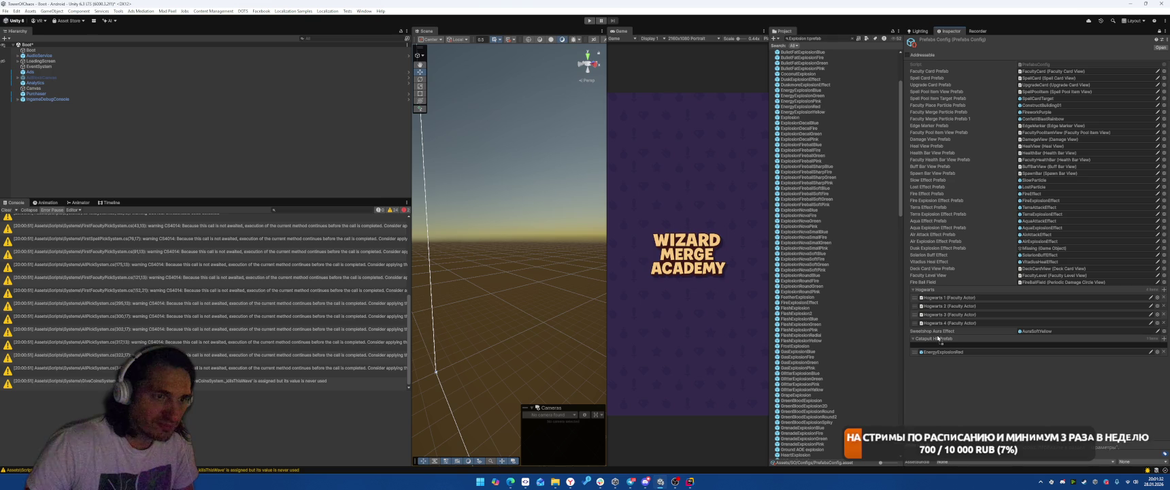
left_click_drag(815, 260, 940, 345)
left_click_drag(802, 281, 939, 371)
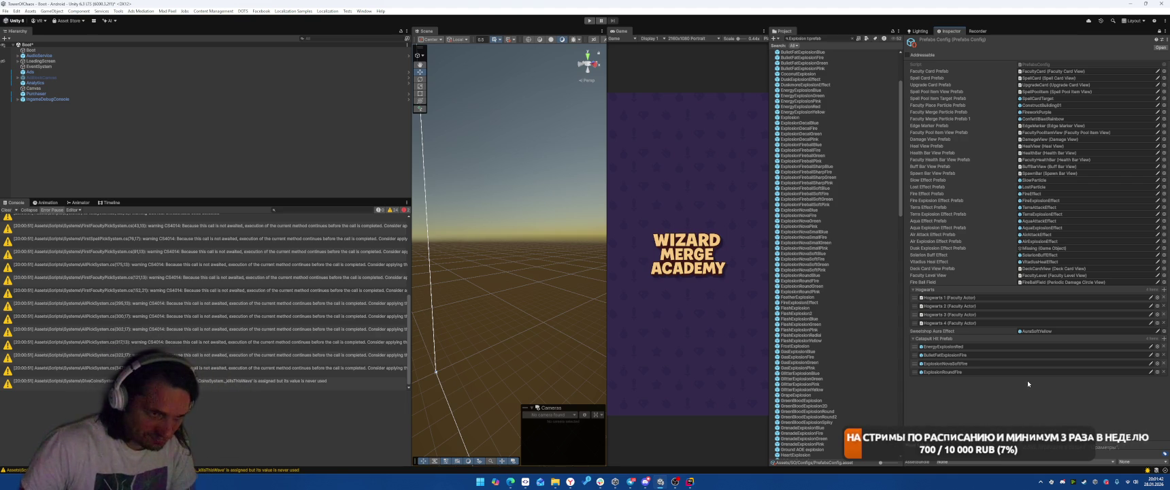
Replace BulletFatExplosionFire with GasExplosionFire in the list and start Play mode
left_click(1030, 355)
key("Delete")
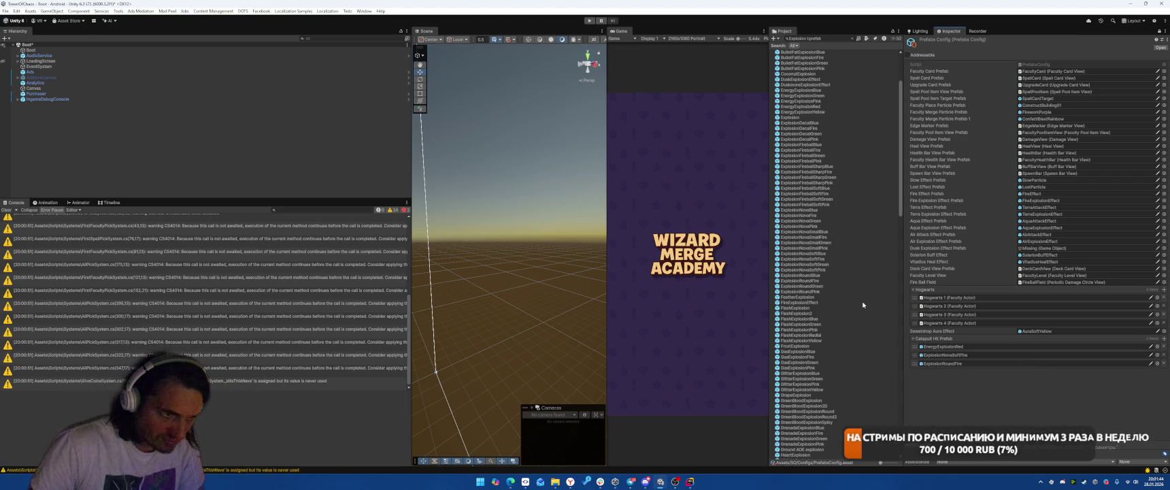
left_click_drag(798, 357, 993, 348)
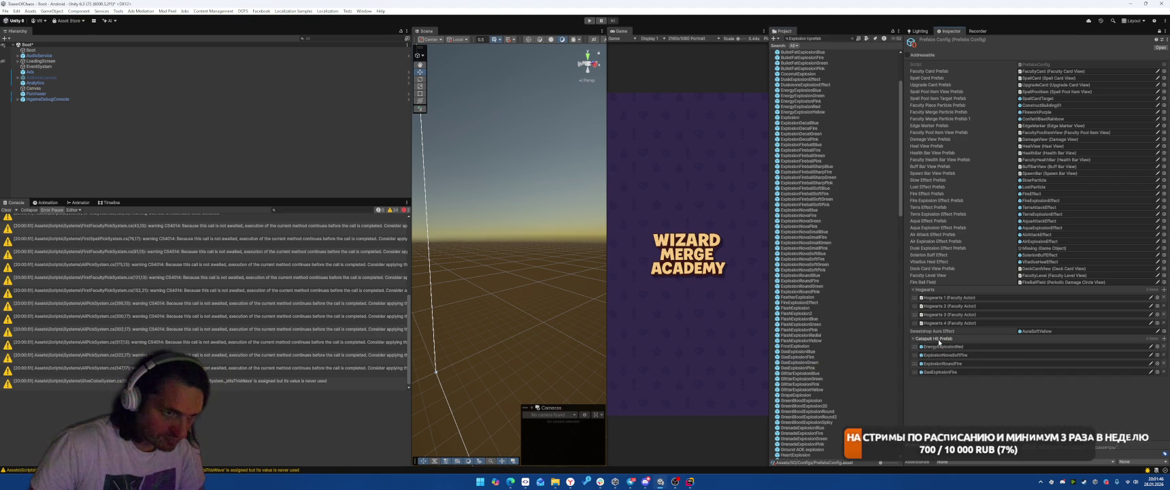
left_click(589, 20)
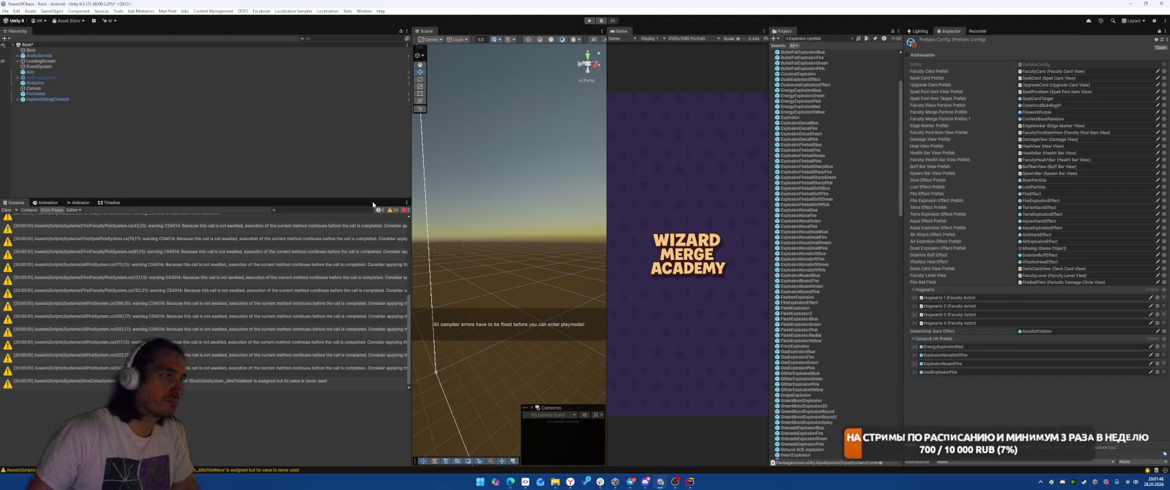
From the CS0119 error, prefix the Random.Range calls on lines 68 and 71 with UnityEngine
left_click(127, 231)
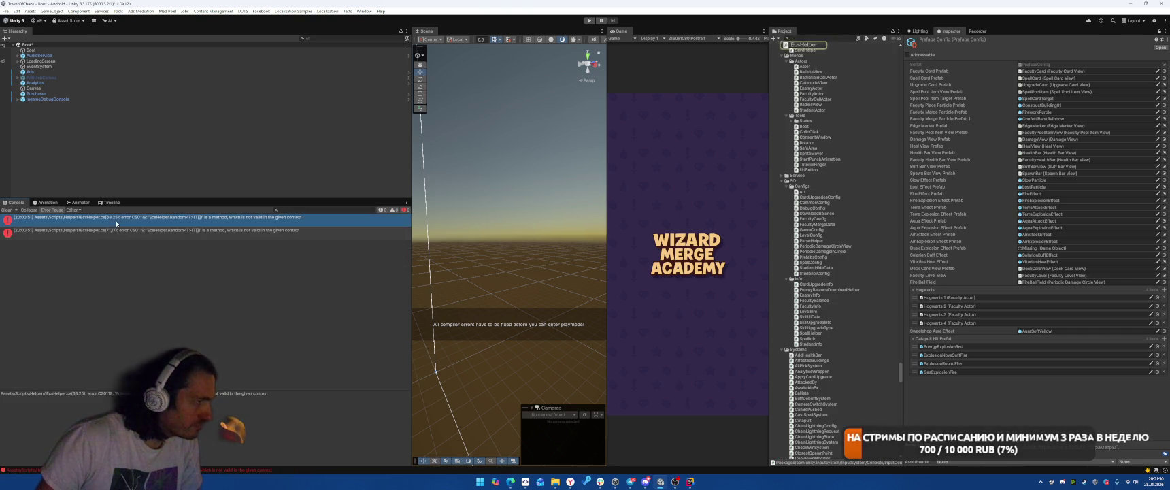
double_click(127, 231)
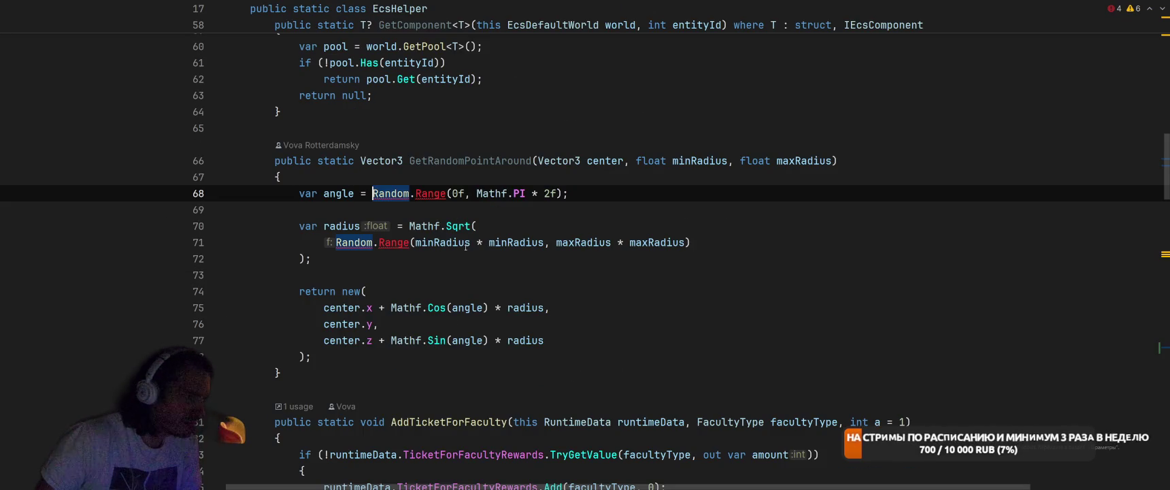
type("UnityE")
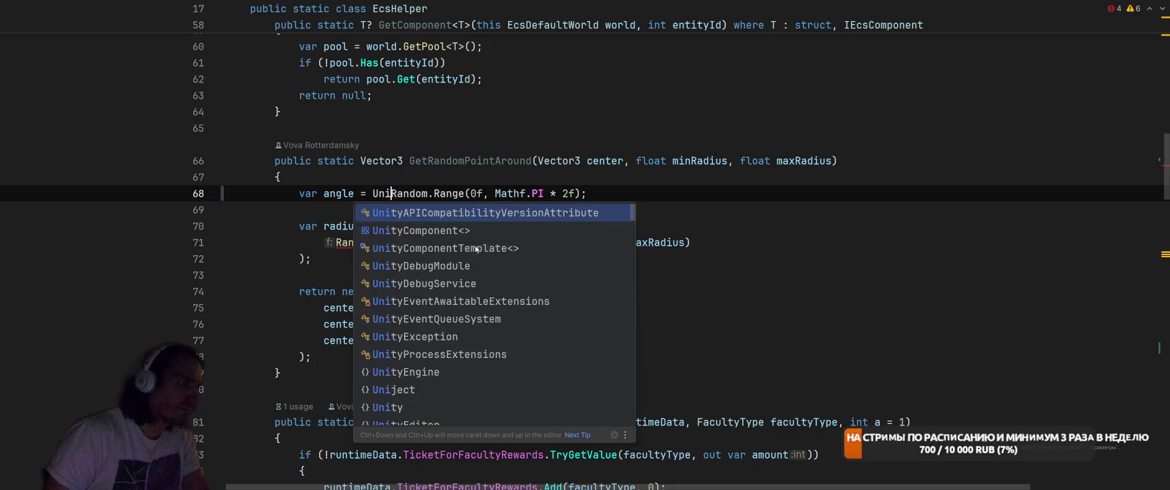
type("ngine.")
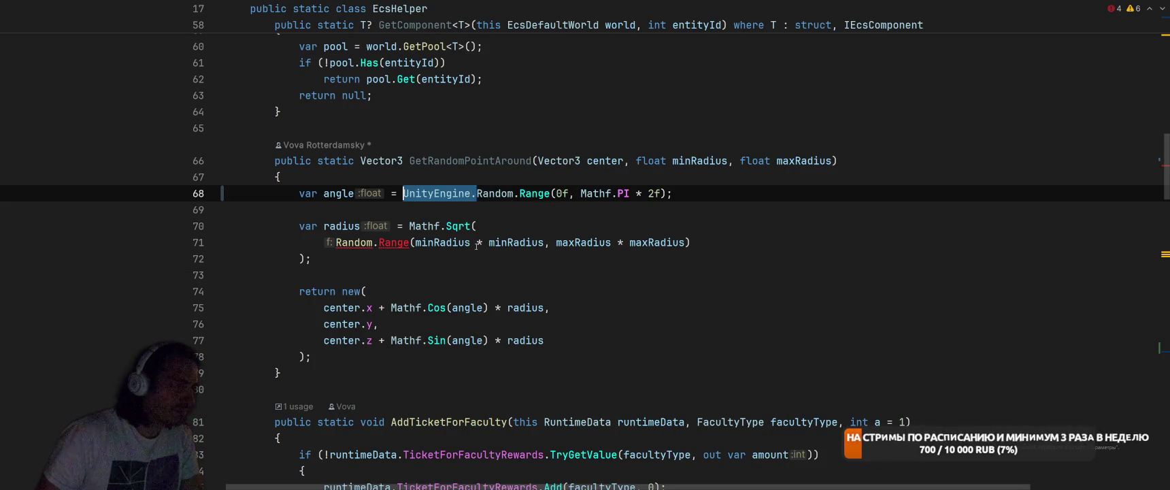
key("Down")
key("Down")
key("Down")
key("ctrl+Left")
key("ctrl+Left")
type("UnityEngine.")
key("ctrl+z")
key("ctrl+Left")
type("UnityEngine.")
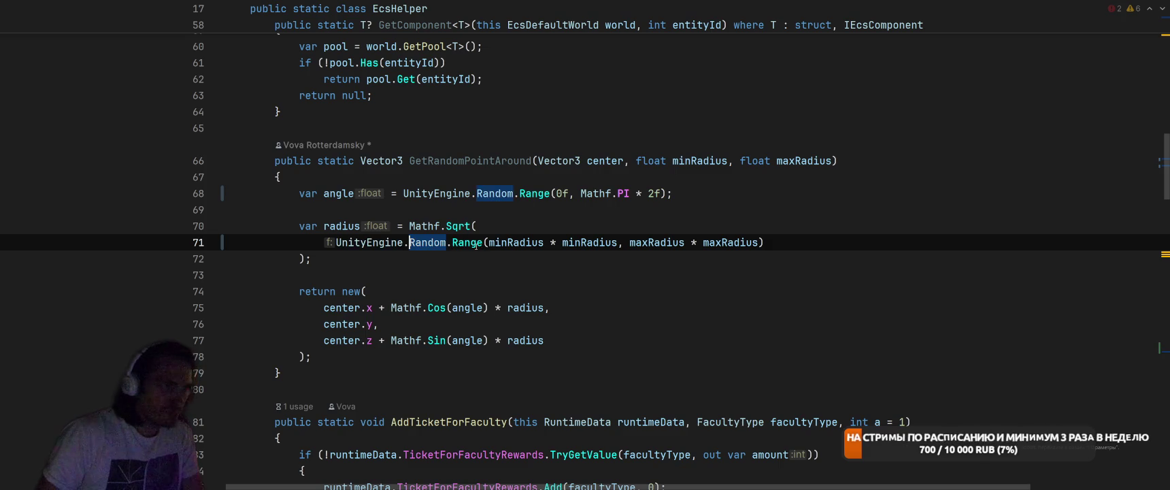
key("alt+Tab")
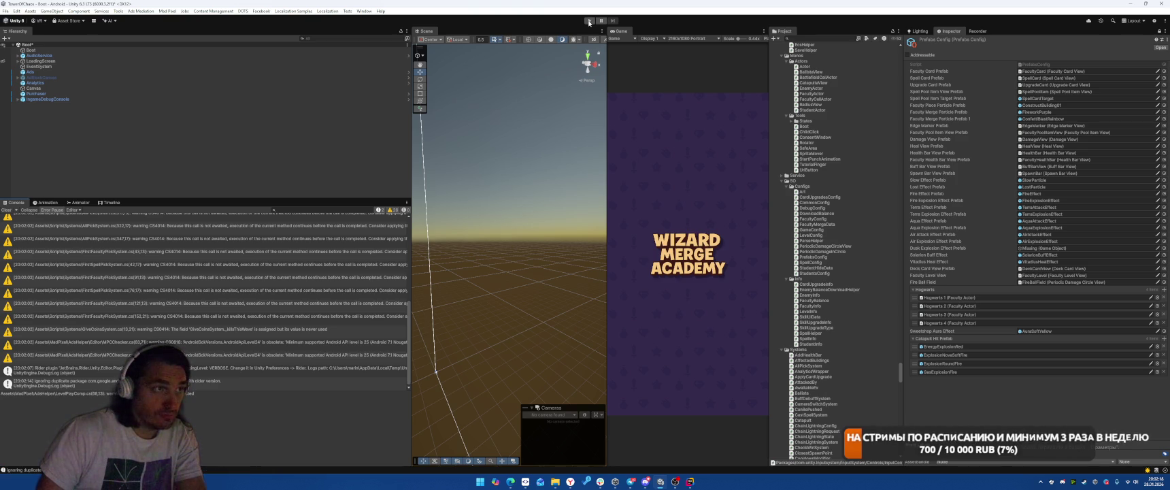
Start Play, reroll the shop, place a Catapult and take the Meteoris Vocare spell card
left_click(589, 21)
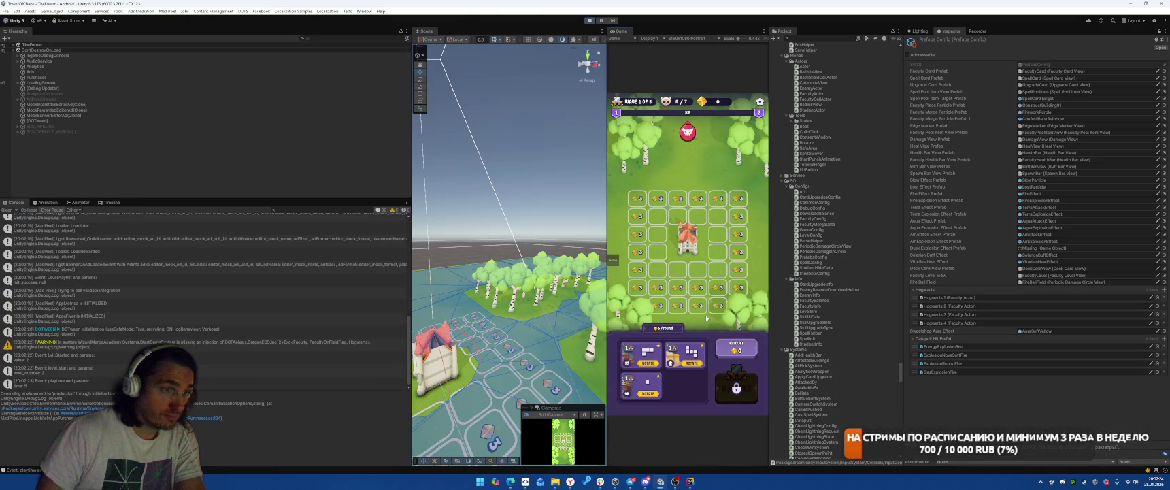
left_click(740, 351)
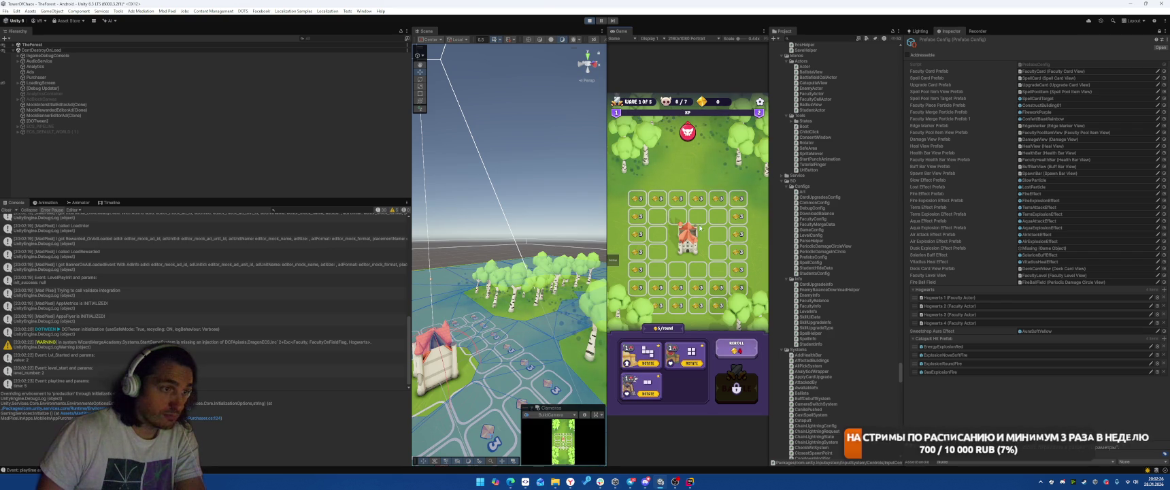
left_click_drag(685, 354, 712, 233)
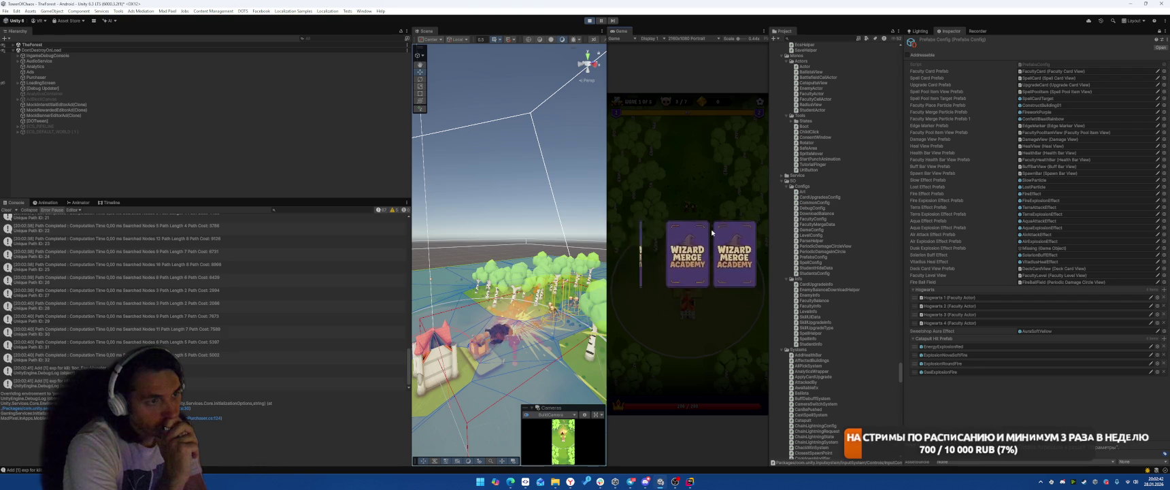
left_click(686, 276)
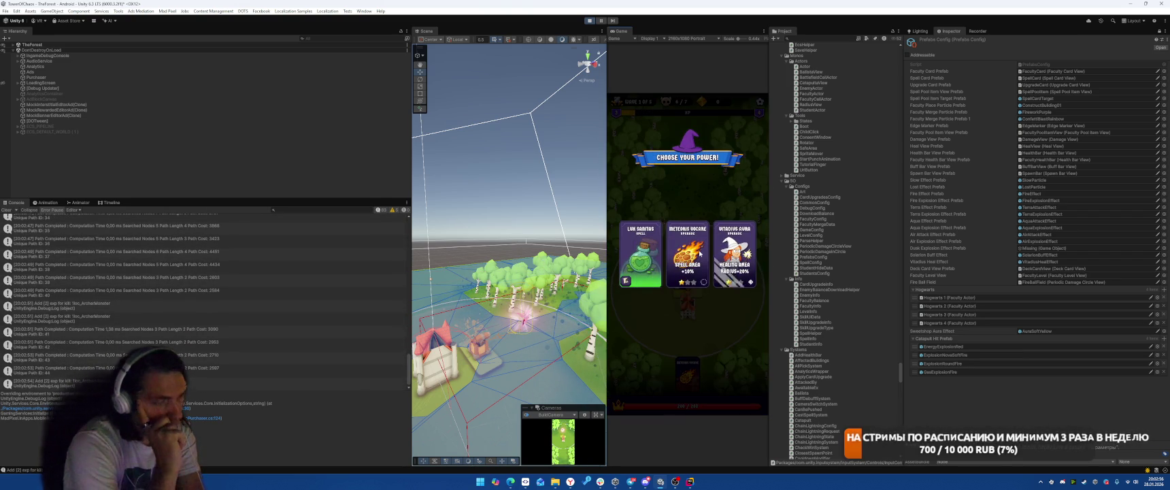
left_click(687, 253)
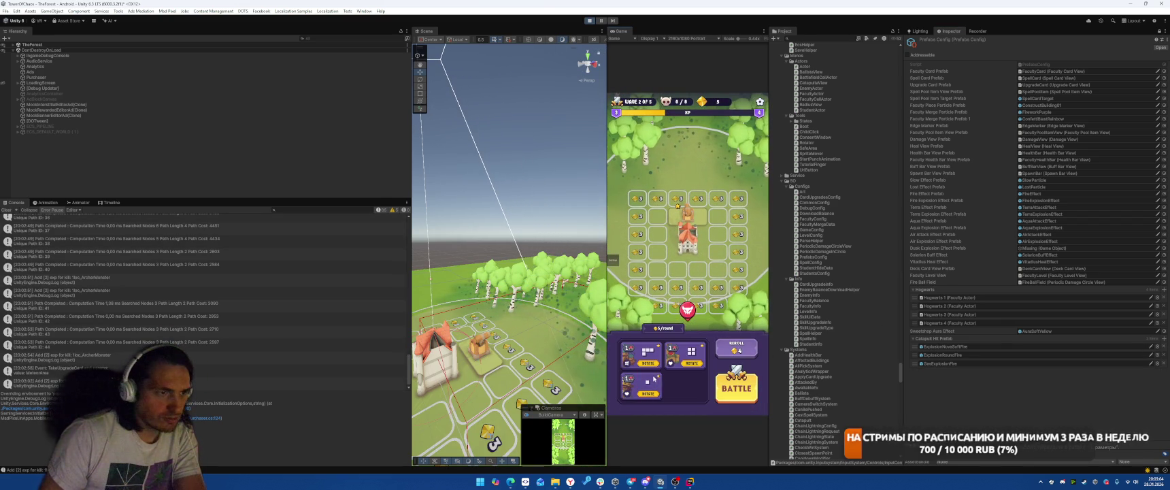
Place a Ballista, start wave 2, choose the Catapult upgrade, then stop playing
left_click_drag(643, 385, 657, 217)
left_click(736, 387)
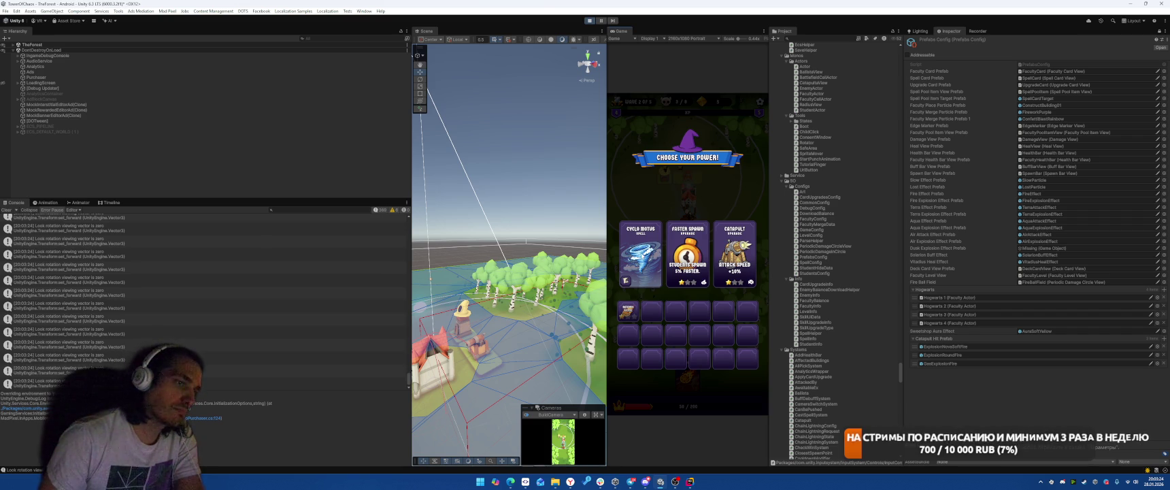
left_click(752, 262)
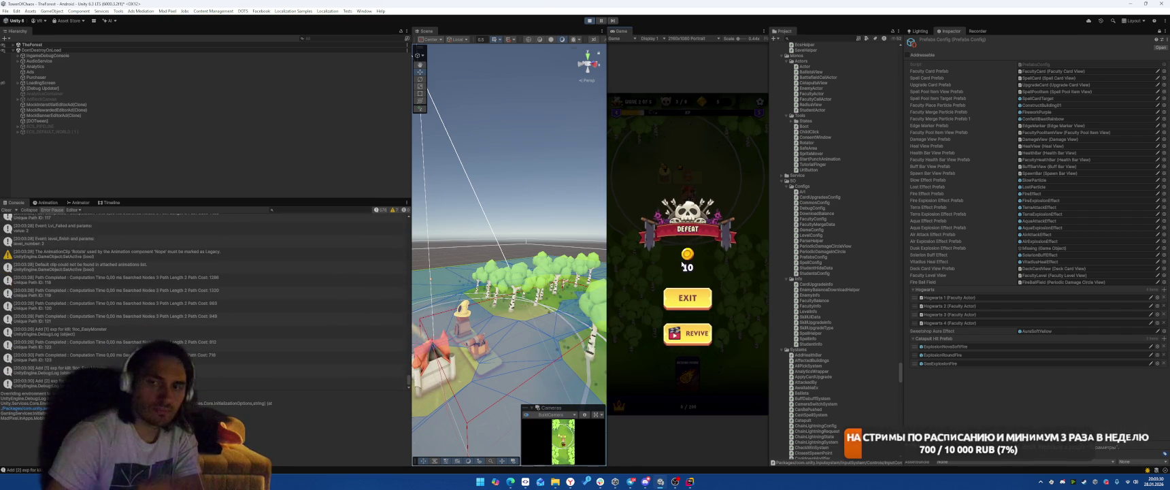
key("ctrl+p")
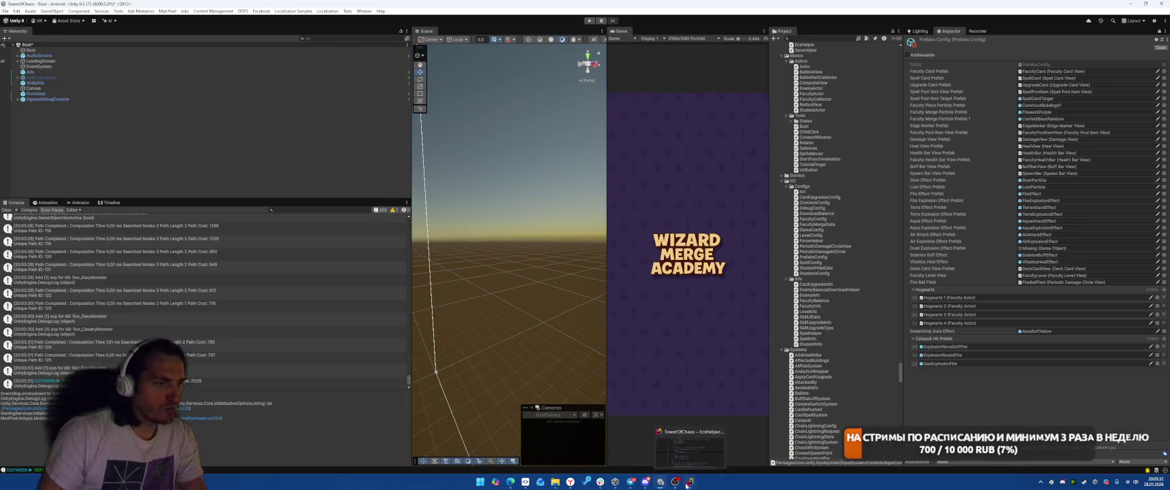
Multiply the reload time on line 85 by RuntimeData.Upgrades.UpgradeCatapultAttackSpeed
key("alt+Tab")
scroll(712, 226, "up", 5)
key("ctrl+Tab")
scroll(627, 229, "up", 10)
scroll(628, 229, "down", 4)
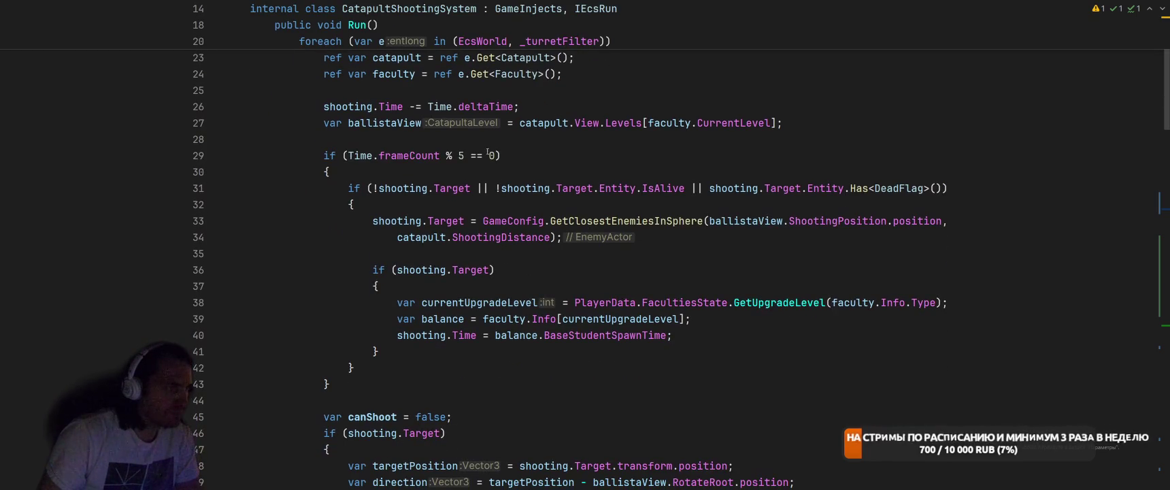
scroll(626, 255, "down", 4)
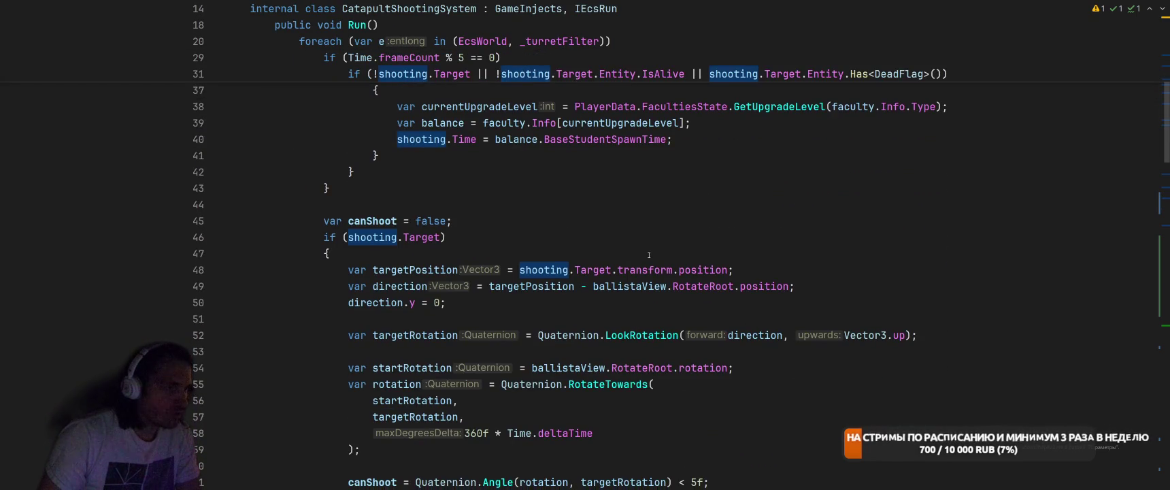
scroll(647, 256, "up", 5)
scroll(592, 182, "down", 12)
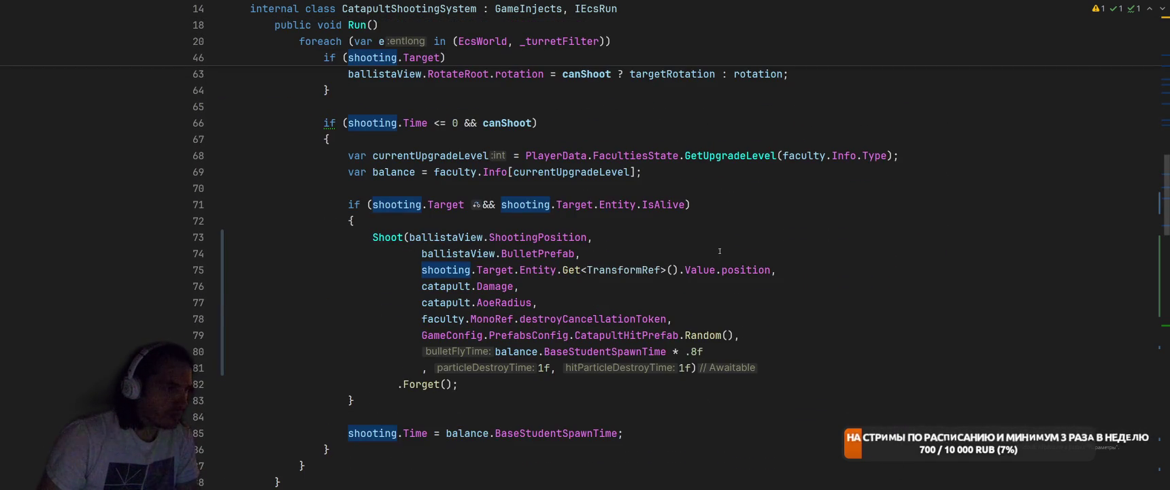
scroll(720, 247, "down", 3)
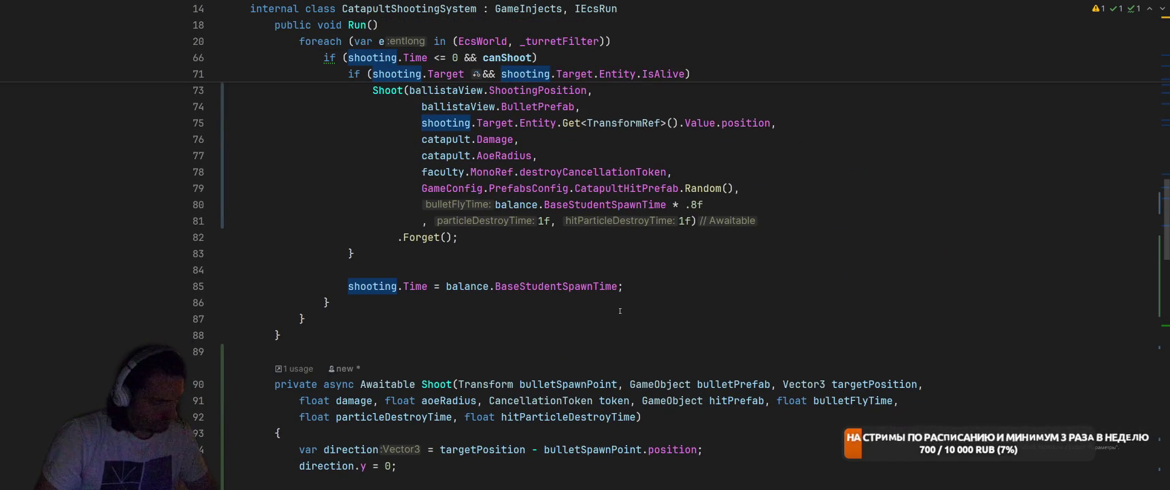
left_click(618, 286)
type("* Riu")
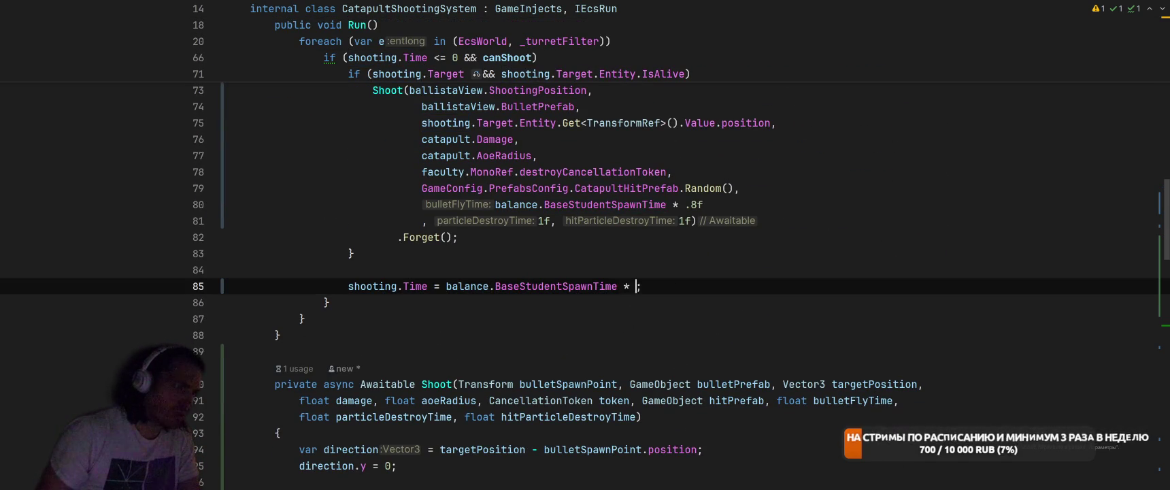
key("BackSpace")
key("BackSpace")
type("unt")
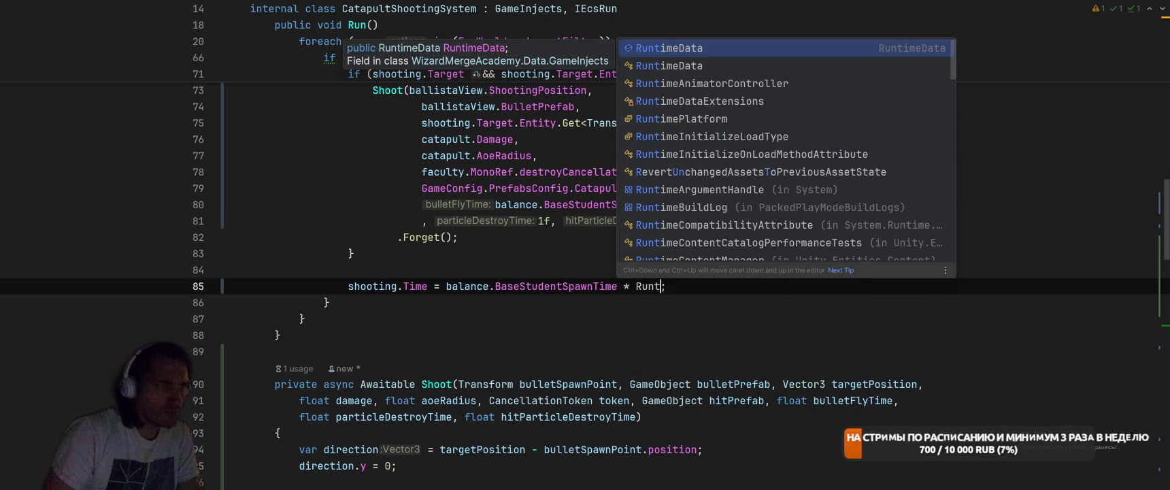
type(".Up")
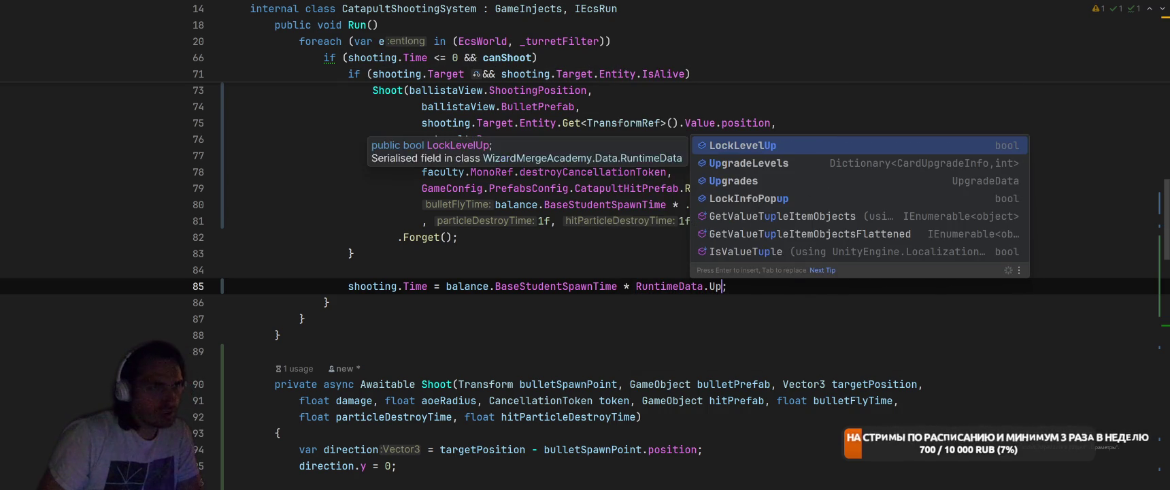
key("Down")
key("Down")
key("Return")
type(".Cata")
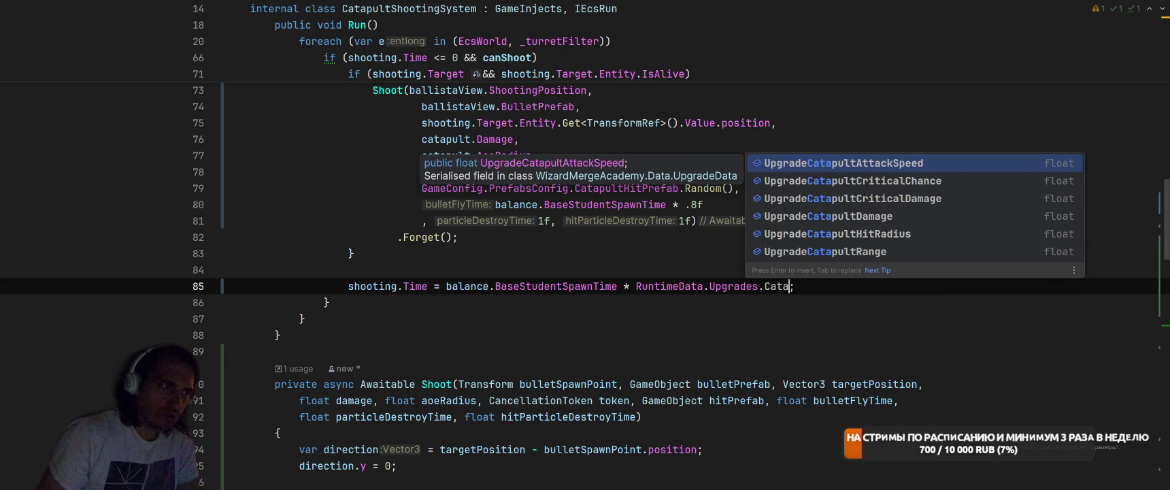
key("Return")
Find all usages of UpgradeCatapultAttackSpeed
double_click(827, 286)
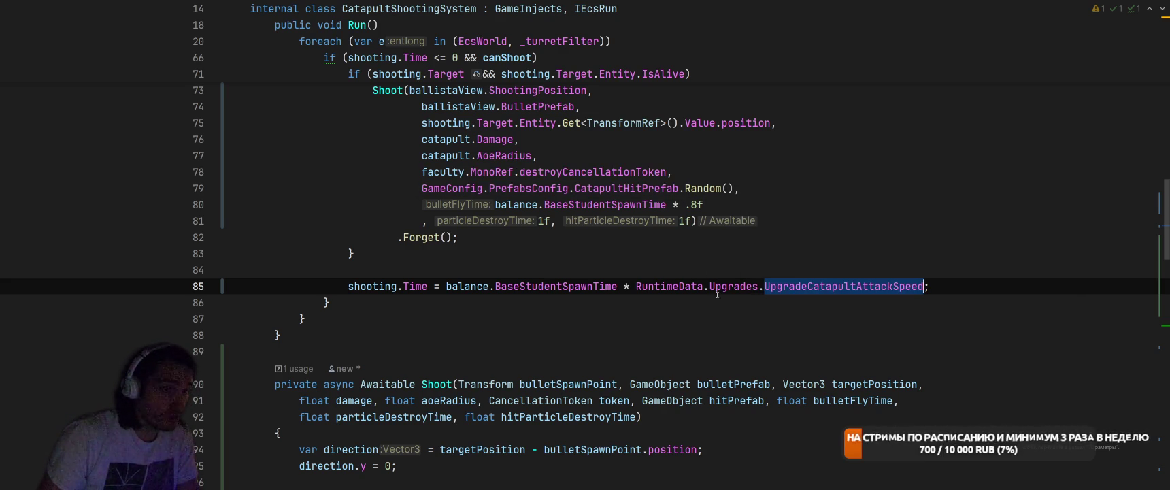
right_click(827, 285)
left_click(877, 169)
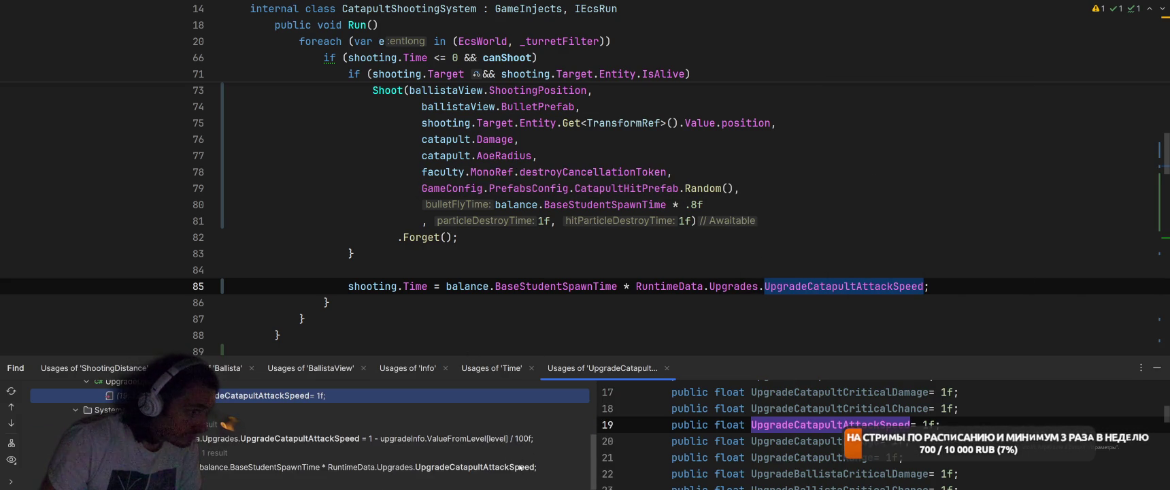
Hide the Find panel and append the attack-speed multiplier to the initial reload time on line 40
left_click(1160, 372)
scroll(630, 351, "up", 10)
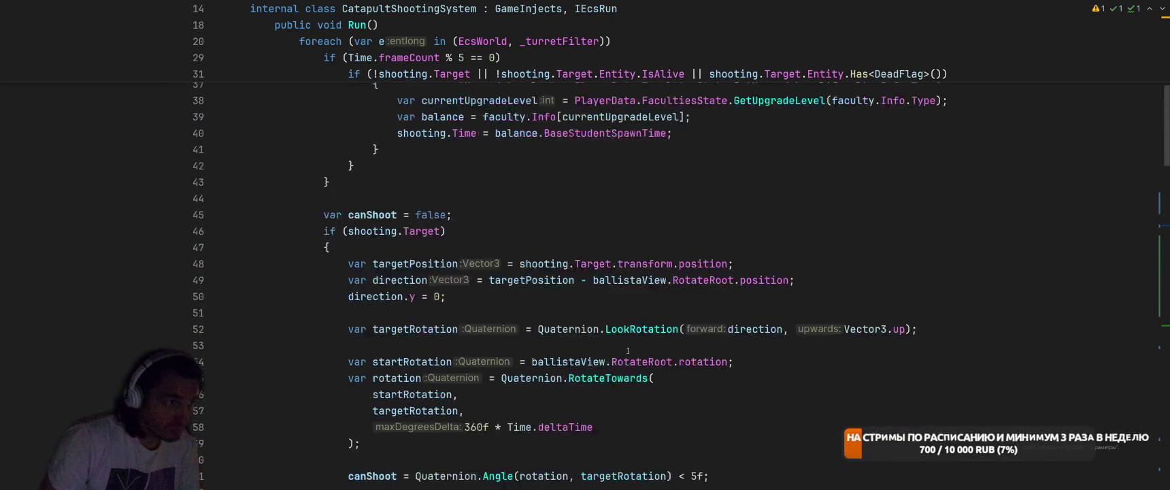
scroll(628, 351, "down", 10)
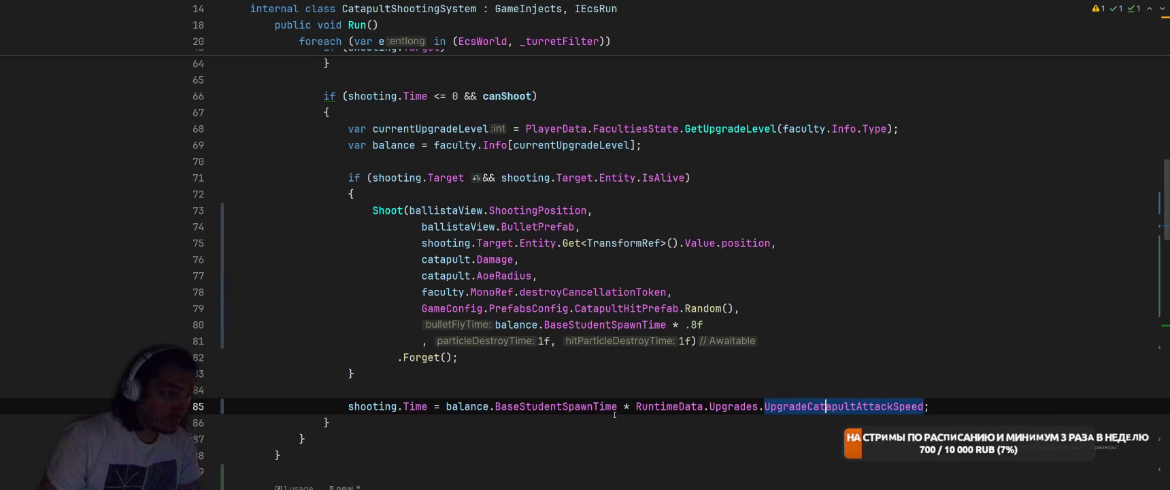
scroll(816, 315, "up", 13)
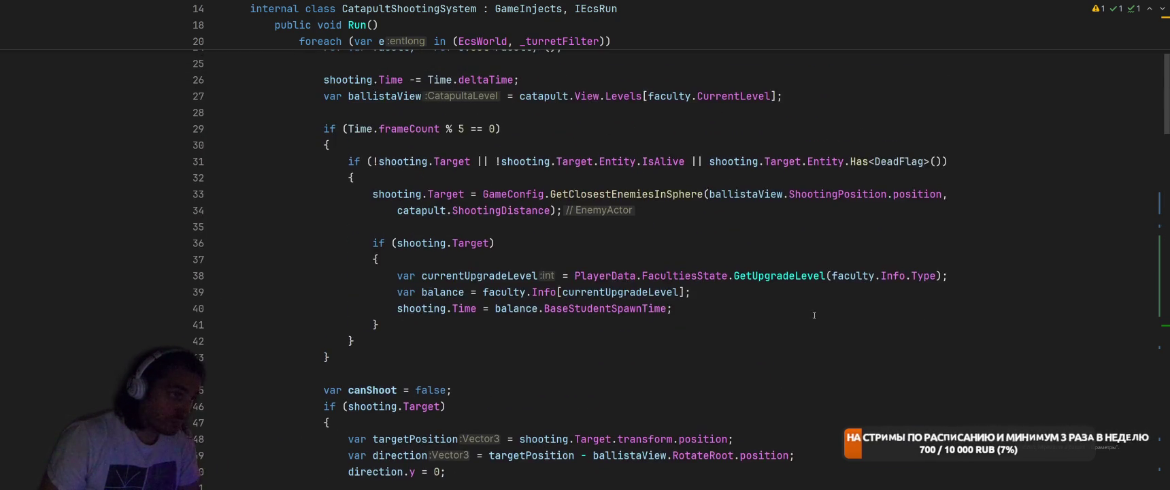
left_click(670, 308)
key("ctrl+v")
left_click(731, 358)
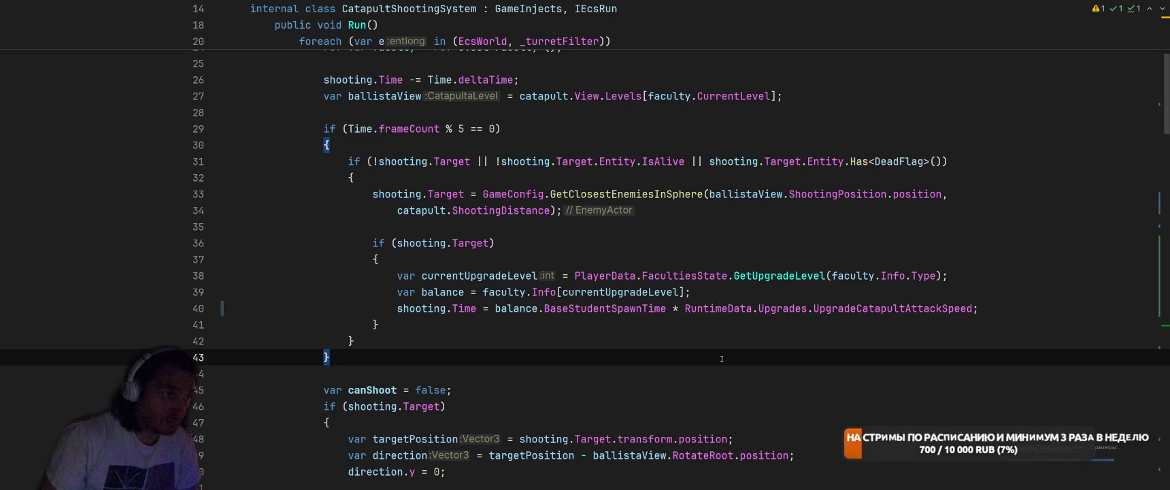
left_click(506, 308)
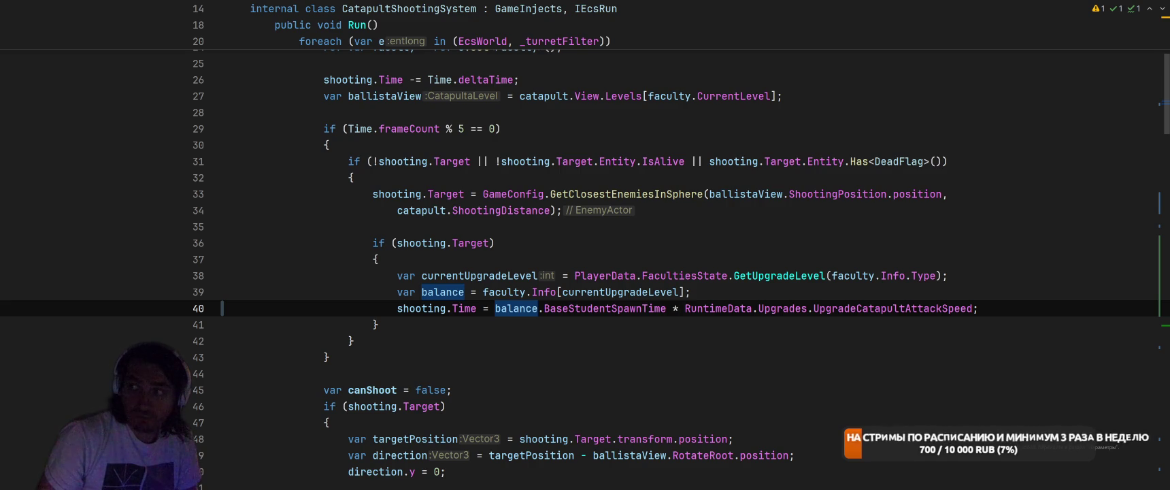
key("ctrl+alt+Left")
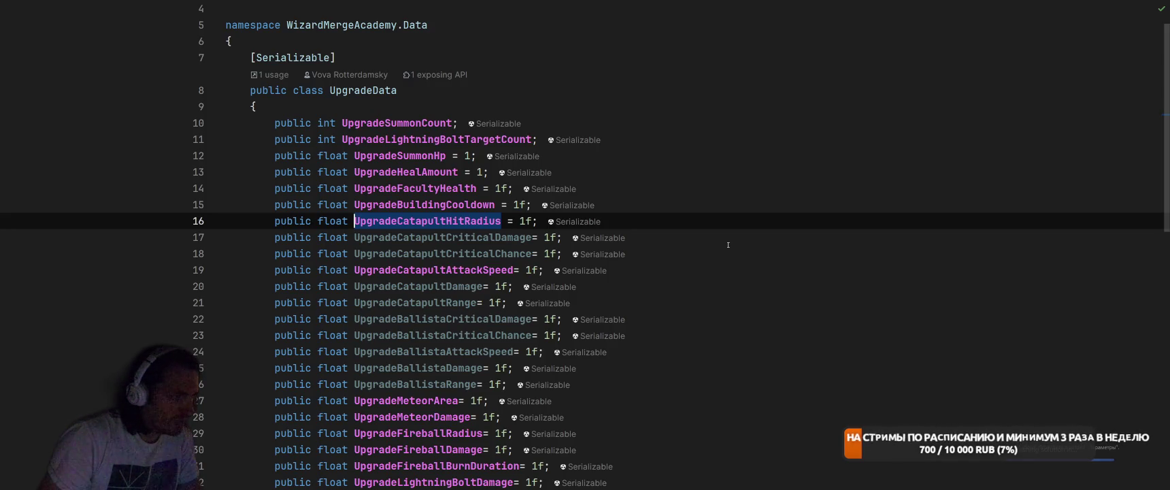
key("ctrl+alt+Left")
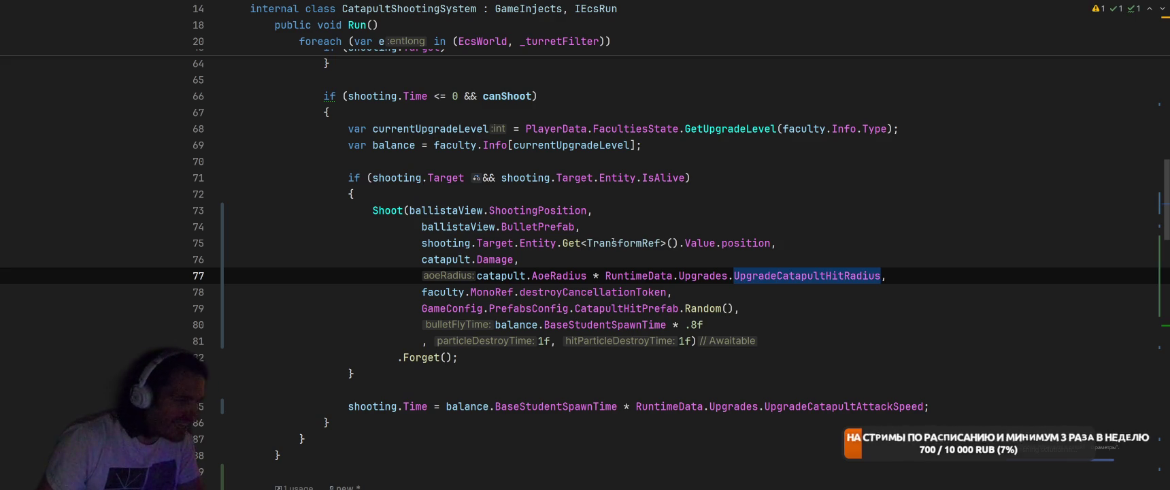
Multiply the damage argument on line 76 by RuntimeData.Upgrades.UpgradeCatapultDamage
left_click(518, 260)
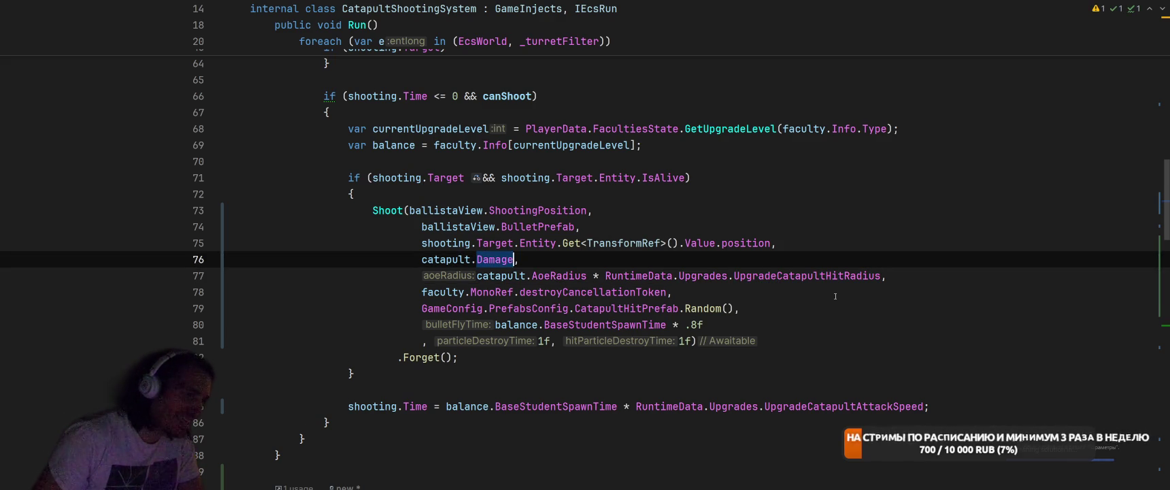
type("R")
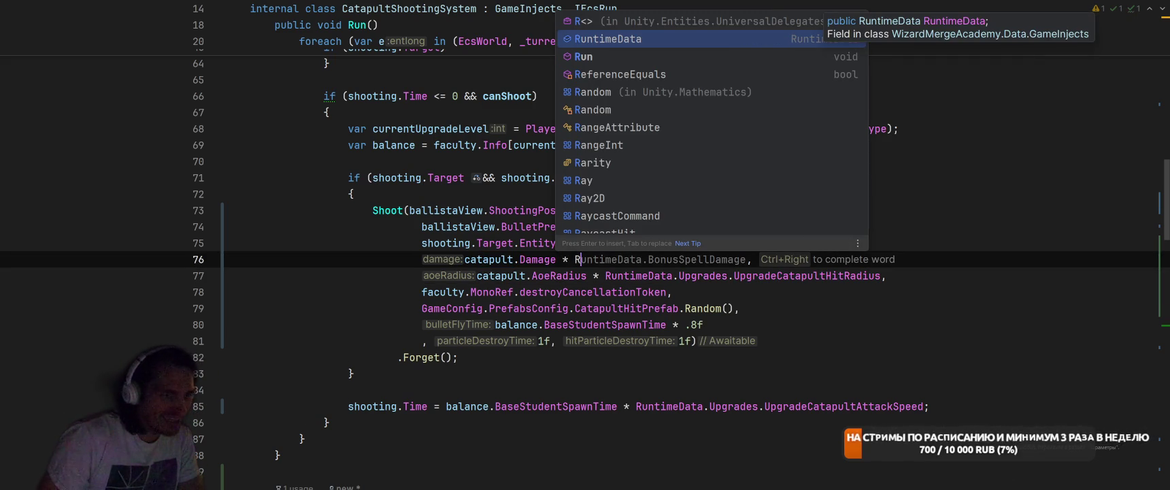
key("Return")
type(".Up")
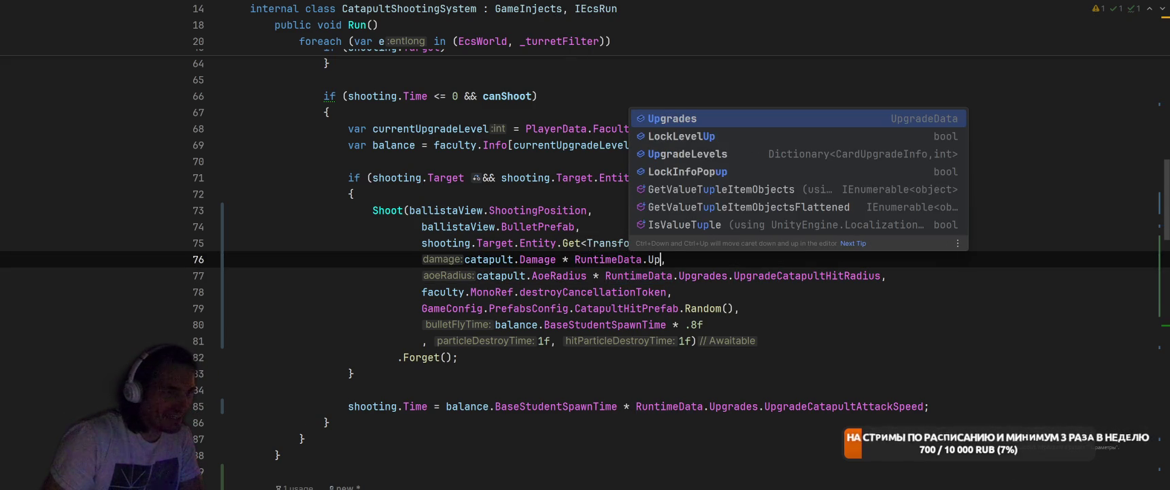
key("Return")
type(".Catapu")
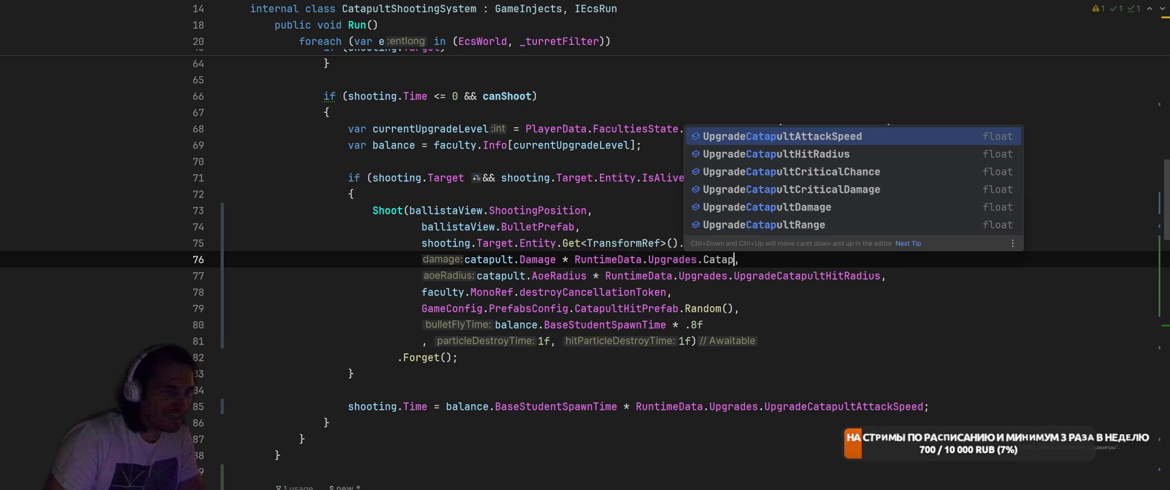
key("Down")
key("Down")
key("Down")
key("Return")
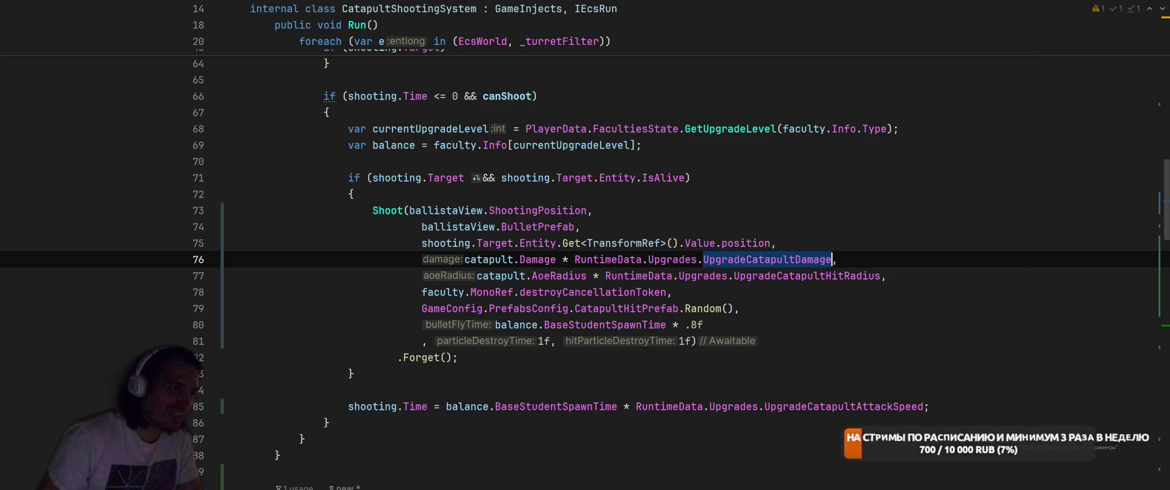
left_click_drag(574, 259, 837, 259)
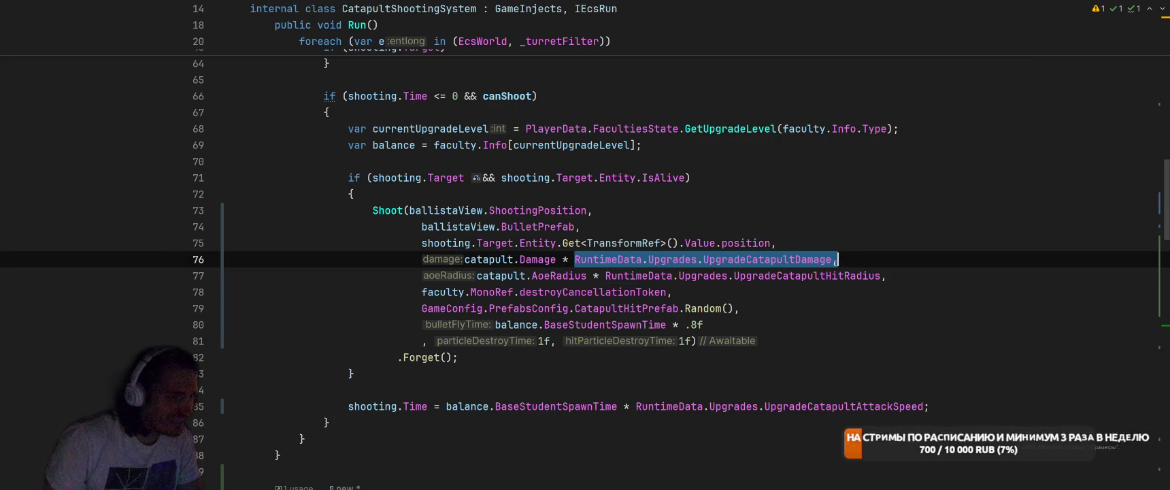
left_click(887, 230)
left_click_drag(574, 259, 826, 259)
scroll(878, 302, "up", 3)
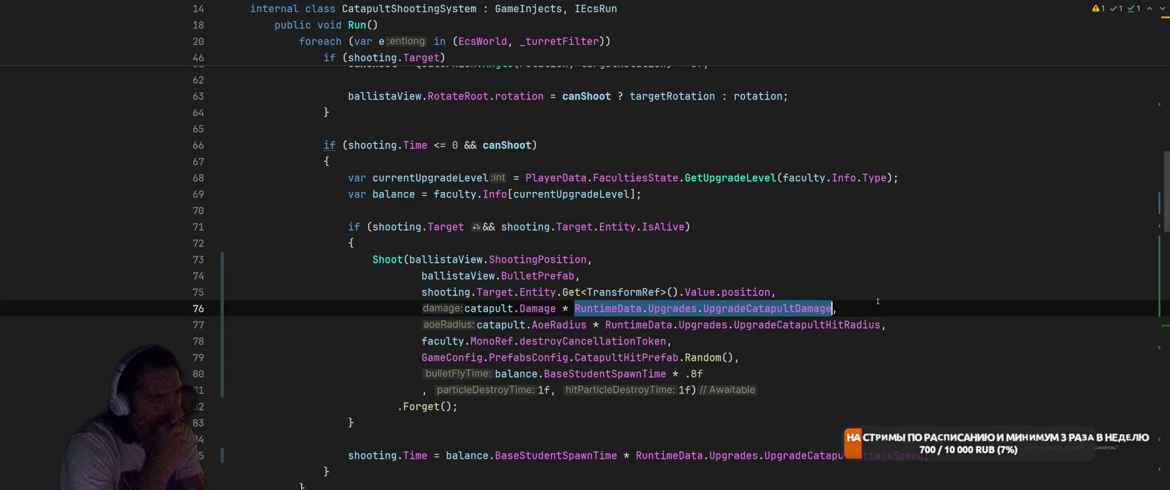
scroll(833, 311, "up", 7)
Start a 'var rado' radius declaration below the ballistaView line, then delete it
scroll(833, 311, "up", 10)
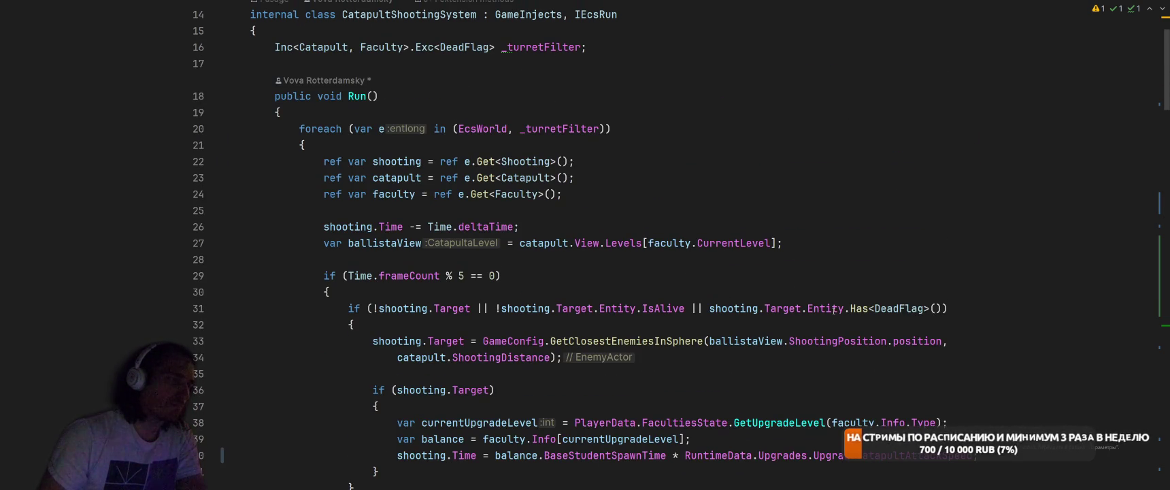
scroll(833, 311, "up", 3)
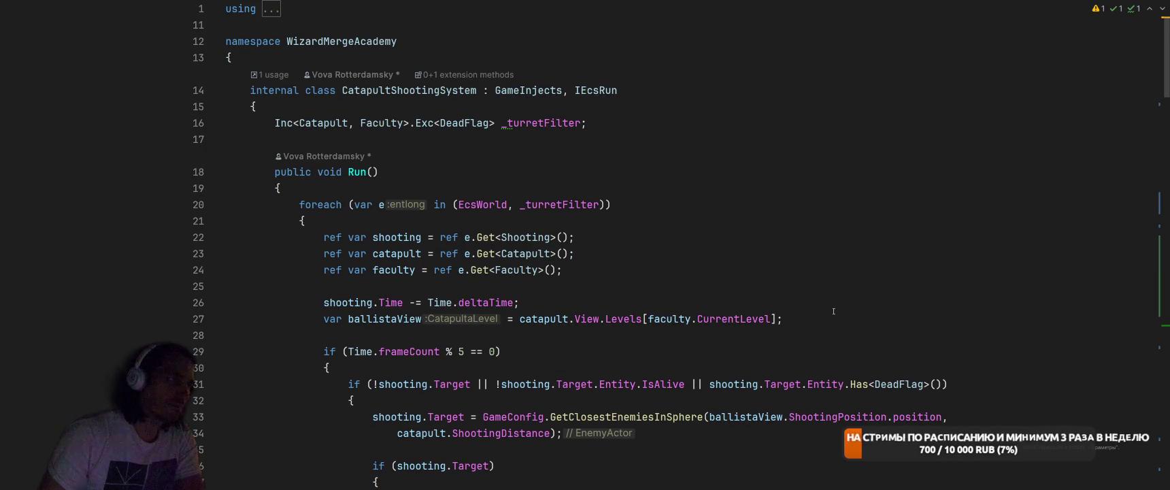
left_click(831, 314)
left_click(863, 302)
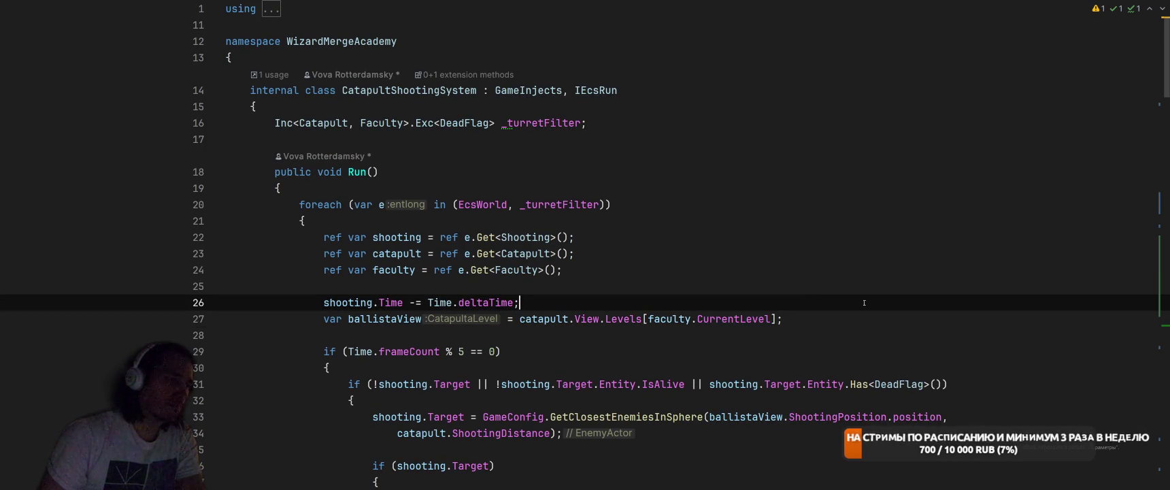
scroll(862, 304, "down", 3)
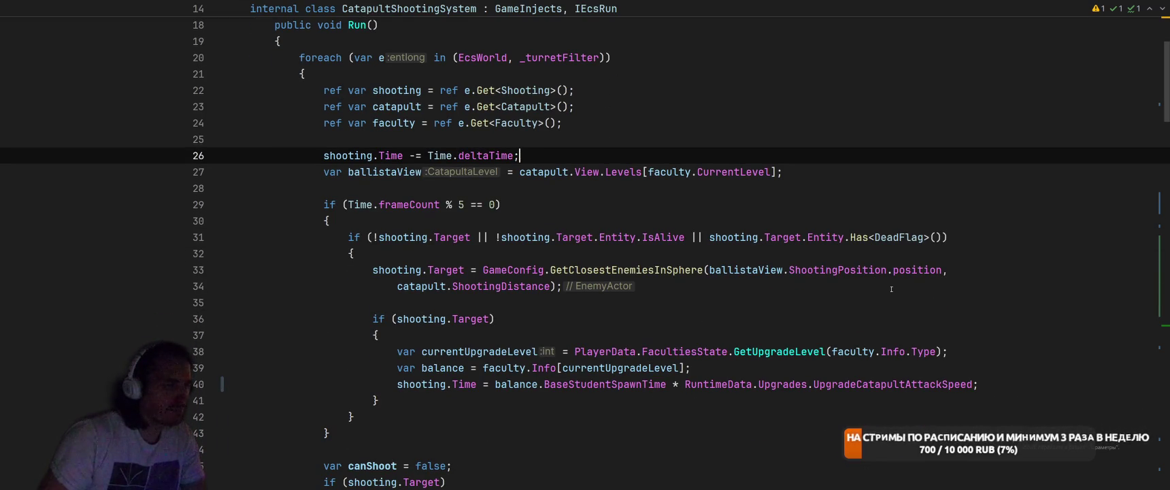
key("Down")
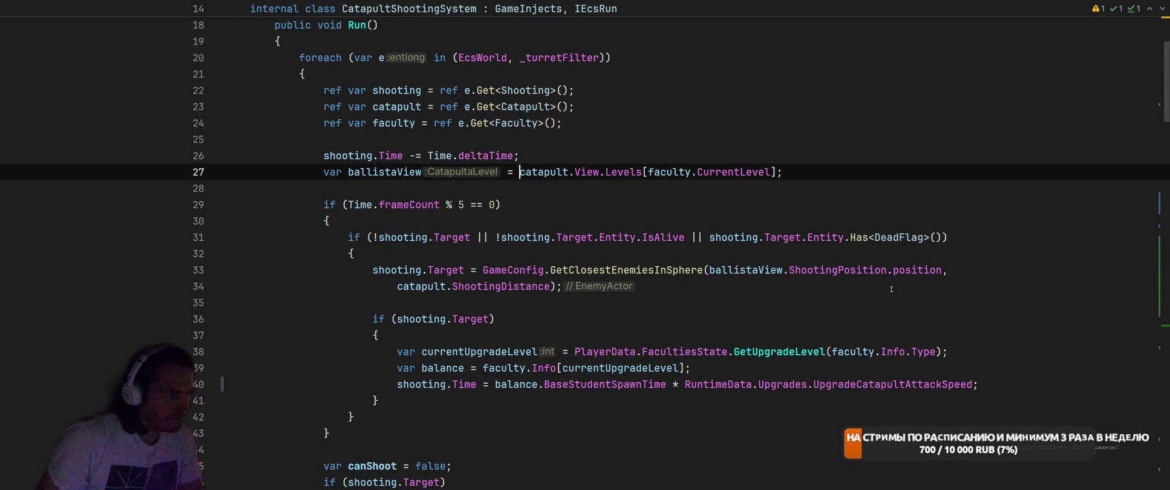
key("End")
key("Return")
type("var rad")
type("o")
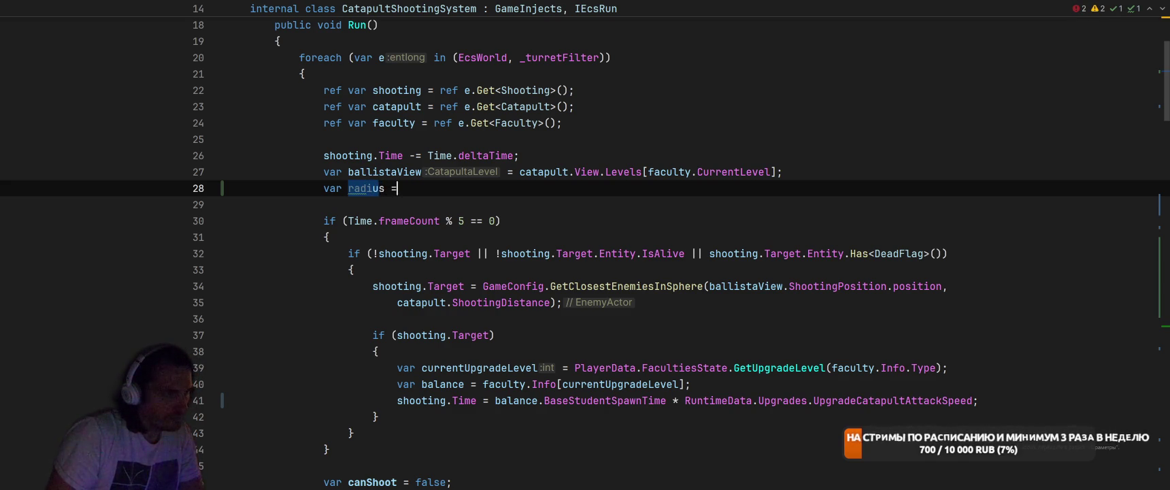
key("Escape")
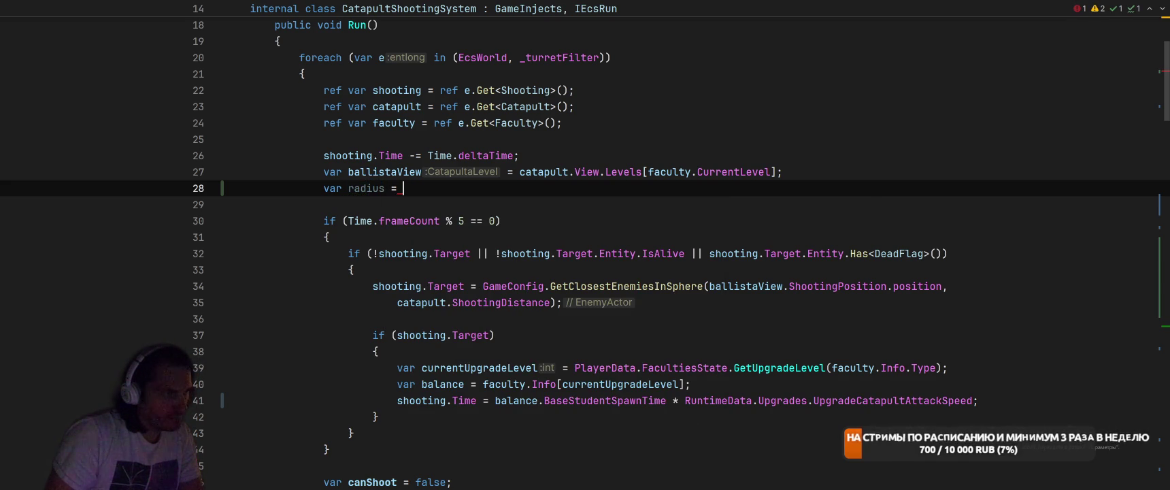
left_click_drag(409, 188, 331, 188)
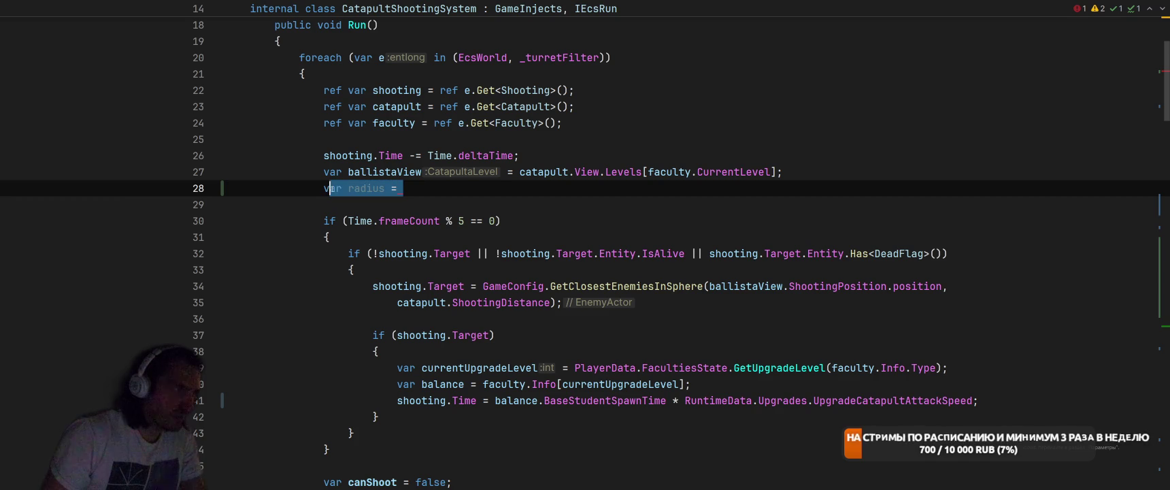
key("BackSpace")
Introduce a variable named 'radius' from catapult.ShootingDistance
mouse_move(397, 302)
left_mouse_down()
mouse_move(548, 302)
mouse_move(419, 302)
left_mouse_up()
key("Up")
key("Up")
key("shift+F10")
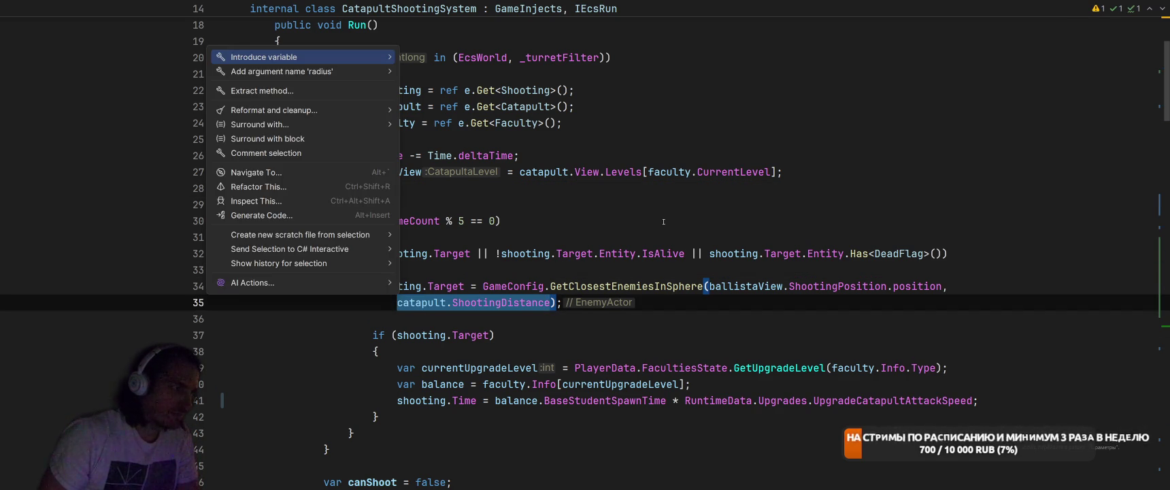
key("Return")
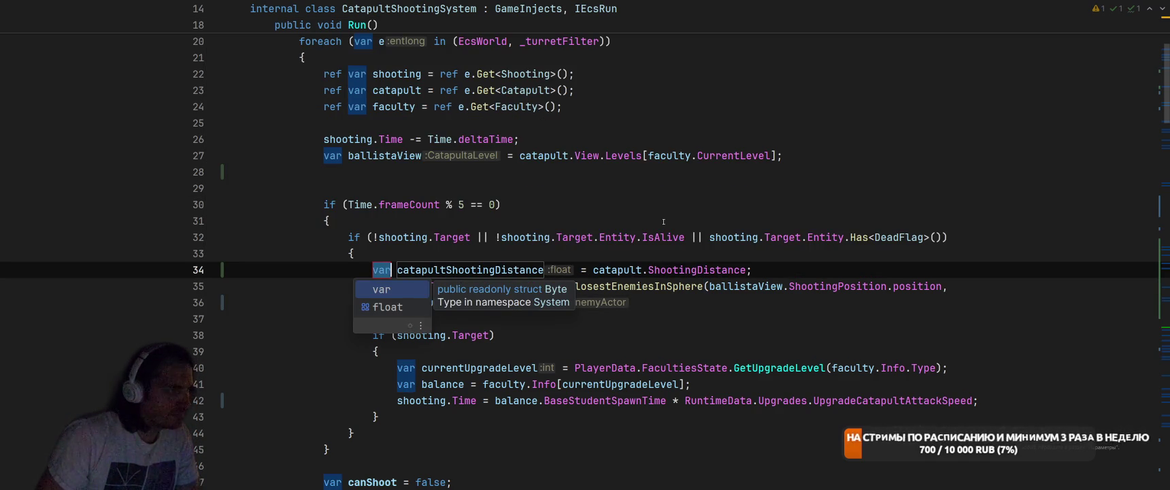
key("ctrl+z")
key("ctrl+shift+r")
key("Down")
key("Down")
key("Down")
key("Return")
key("Return")
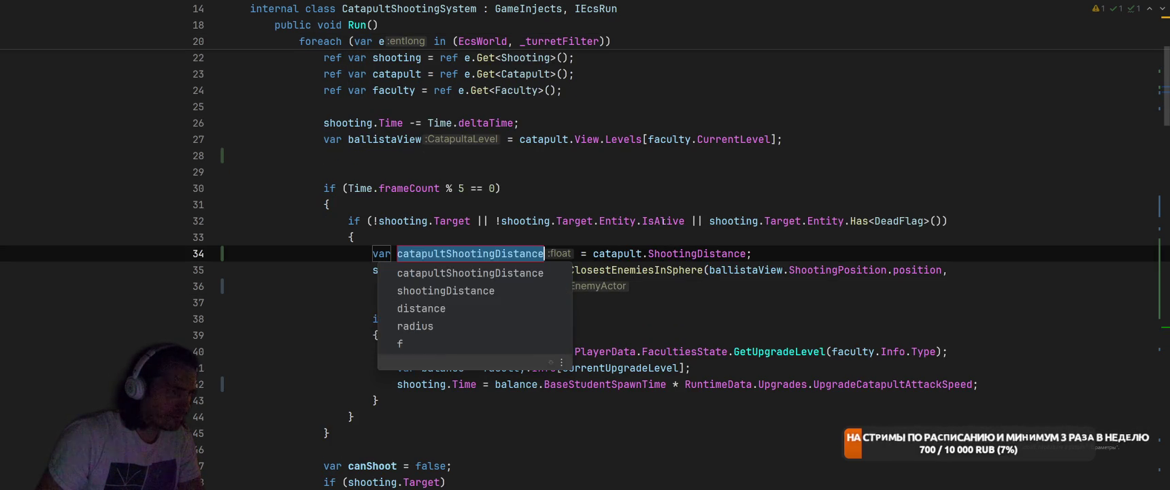
type("radius")
key("Return")
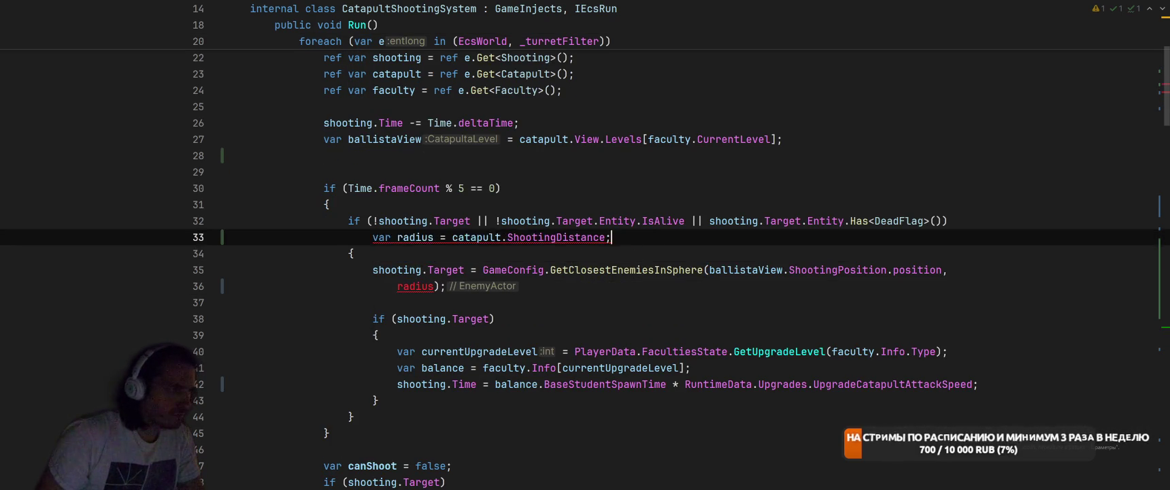
Move the radius declaration above the if and multiply it by RuntimeData.Upgrades.UpgradeCatapultRange
key("ctrl+shift+alt+Up")
key("ctrl+shift+alt+Up")
key("ctrl+shift+alt+Up")
key("Left")
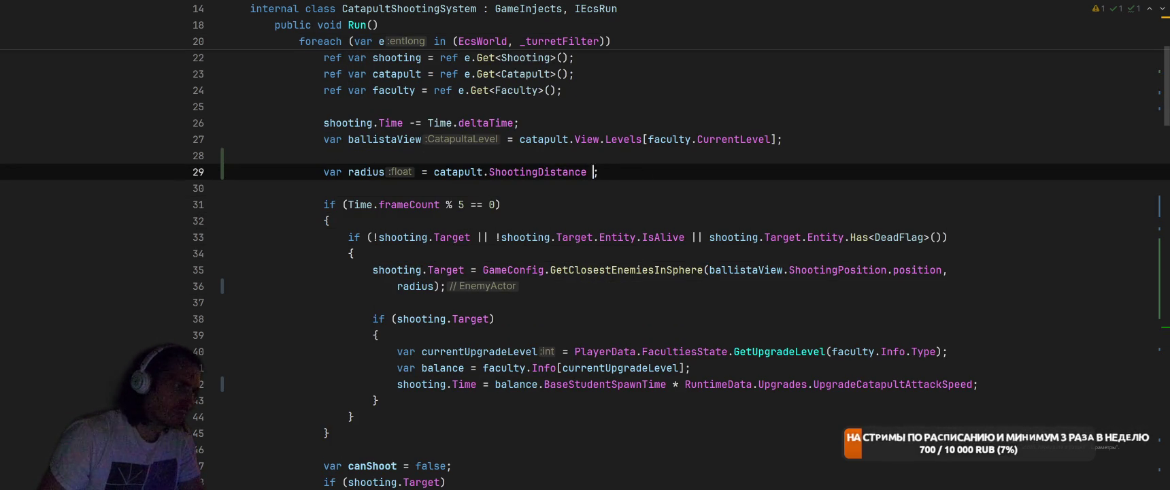
type("* Run")
key("Tab")
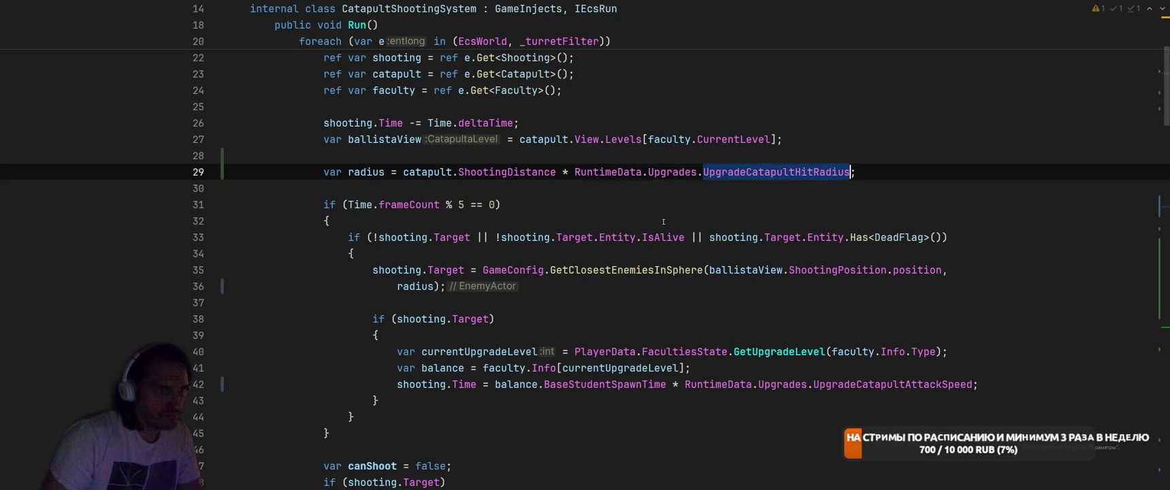
key("ctrl+shift+Left")
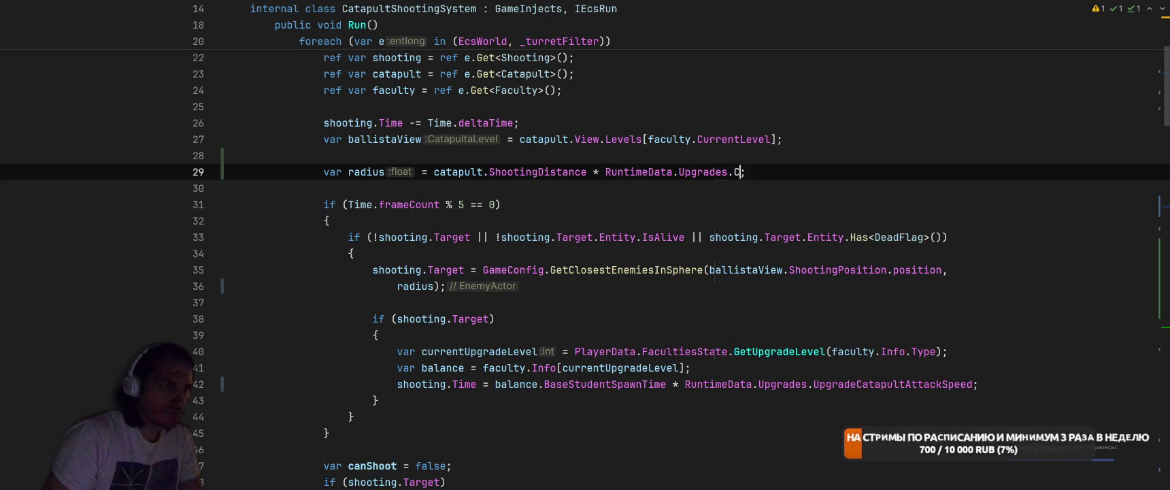
type("Catap")
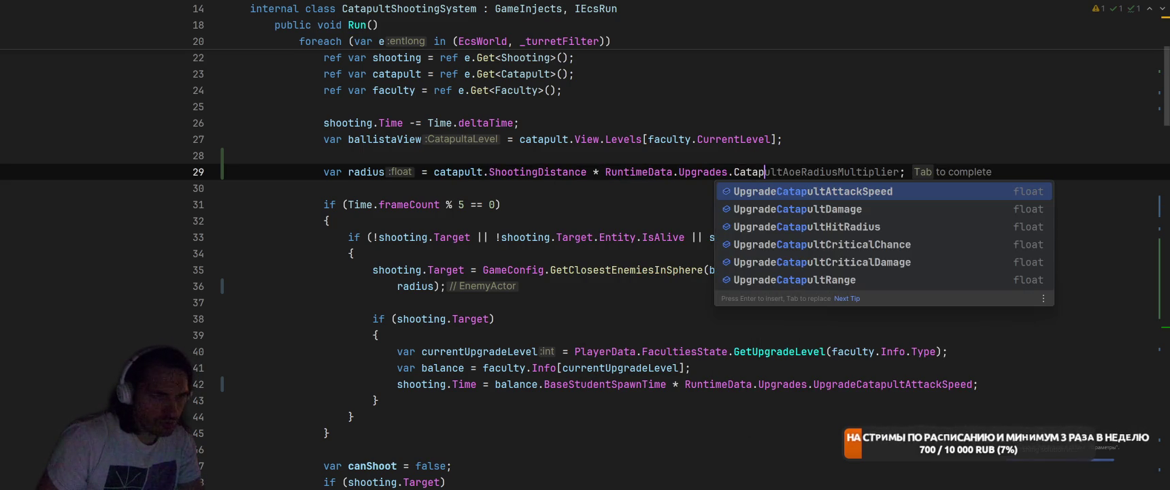
key("Down")
key("Down")
key("Down")
key("Return")
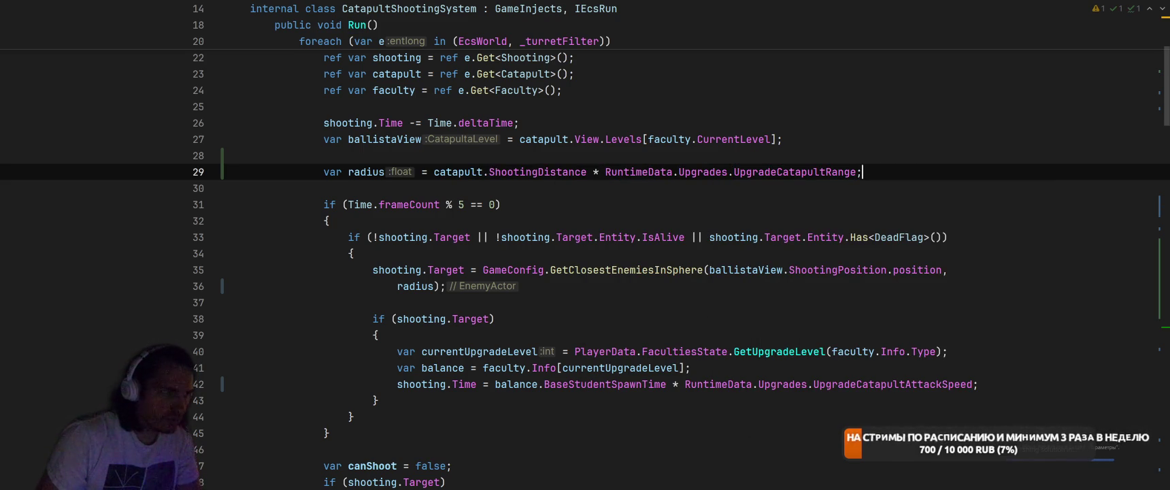
left_click(768, 178, "ctrl")
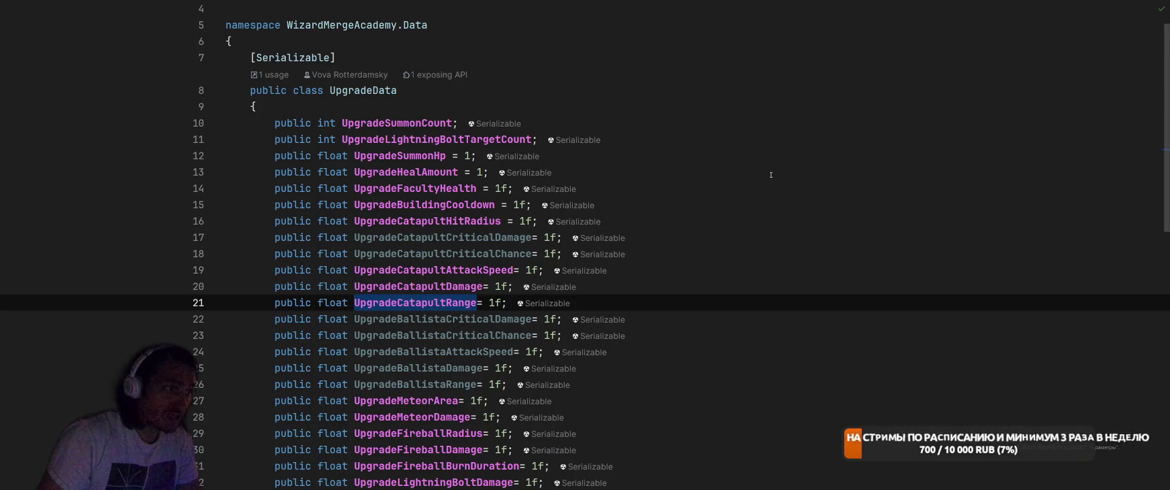
key("ctrl+minus")
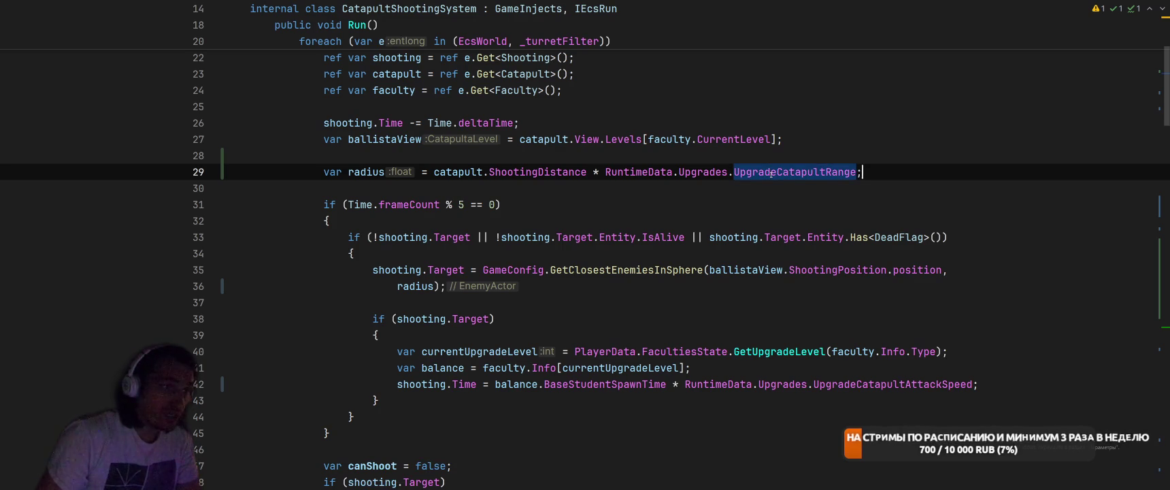
Add catapult.View.SetRadius(radius) below the radius line and open its CatapultaView declaration
key("End")
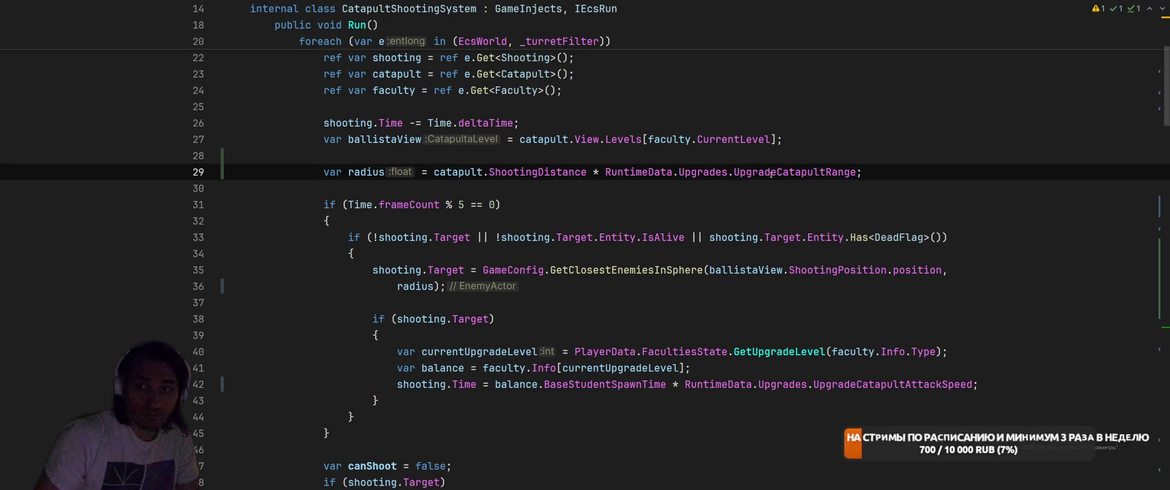
key("Return")
type("cat")
key("Return")
type("catapult.V")
key("Return")
type(".Set")
key("Return")
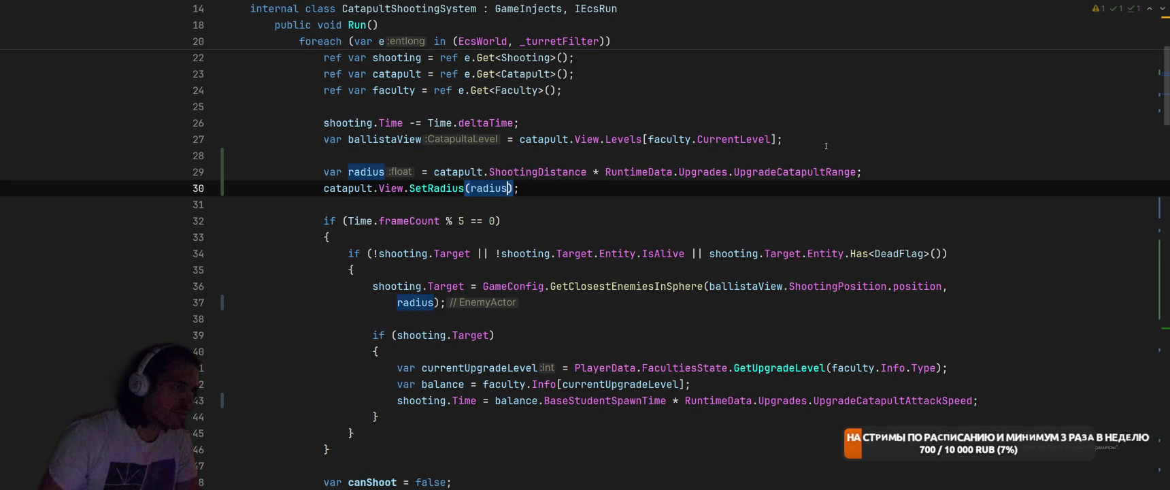
left_click(436, 188, "ctrl")
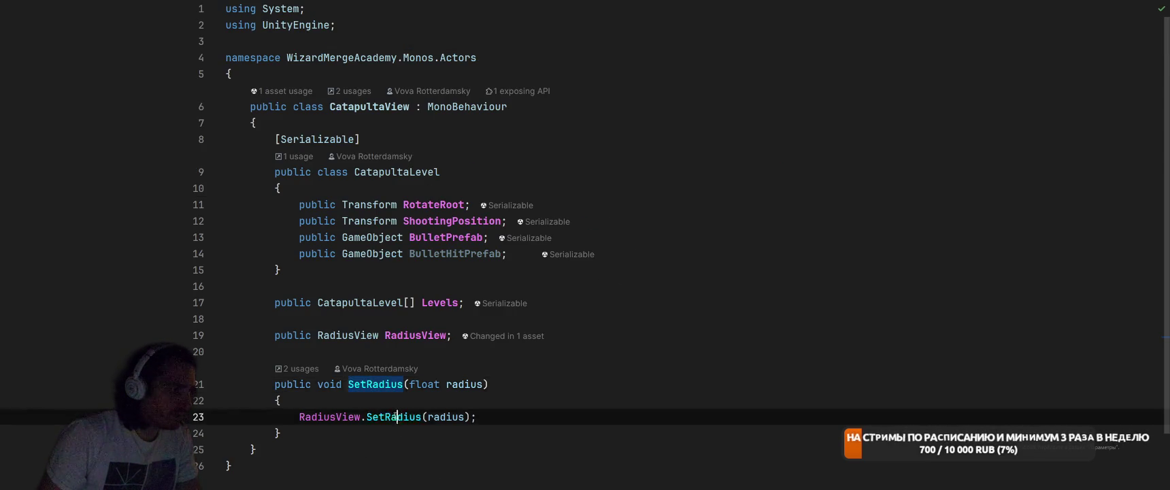
In RadiusView, start a float CurrentRadius field above SetRadius
left_click(389, 416, "ctrl")
scroll(589, 300, "up", 3)
left_click(589, 172)
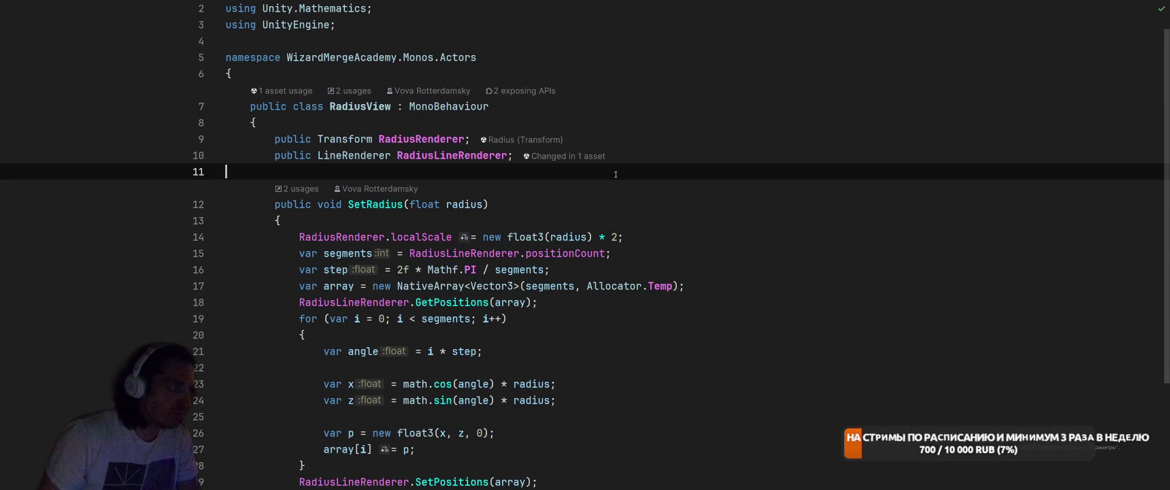
type("}")
key("Return")
key("Return")
key("Up")
type("_prev")
key("BackSpace")
key("BackSpace")
type("float Curretn")
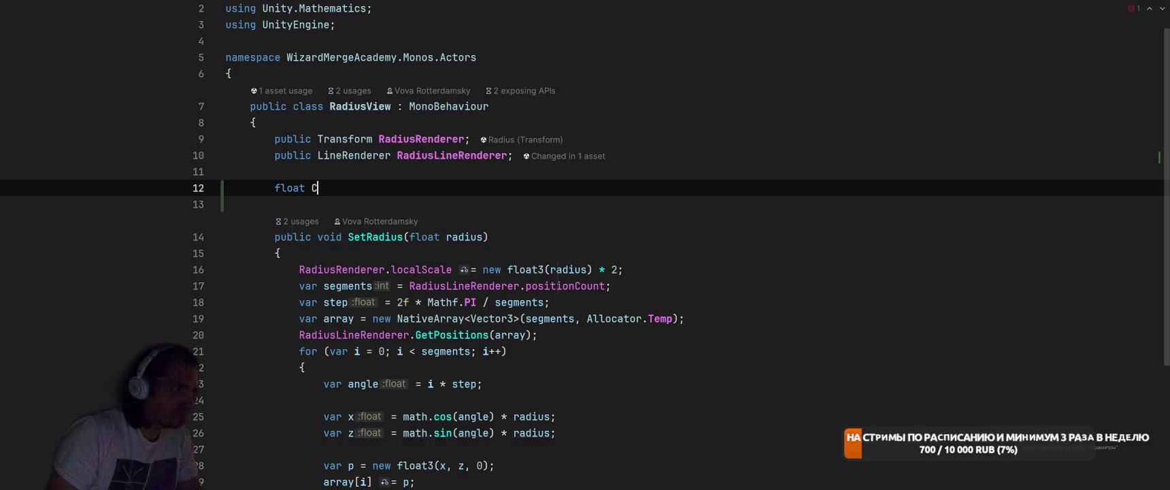
key("BackSpace")
Make the field 'public float CurrentRadius;'
key("Home")
type("public")
key("Left")
type("u")
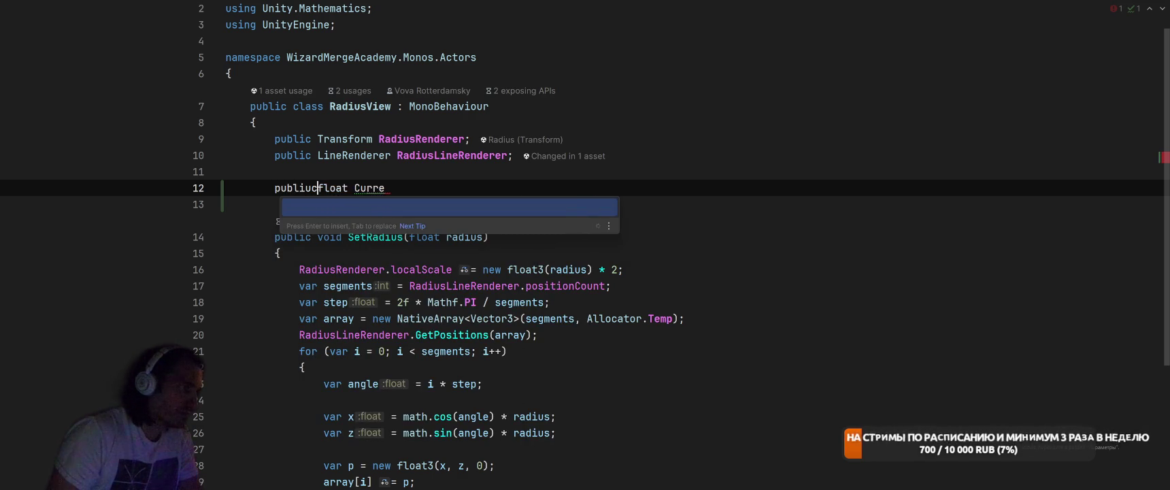
key("BackSpace")
key("BackSpace")
key("Return")
key("End")
type("nb")
key("BackSpace")
left_click(342, 188)
key("End")
type("tRadius")
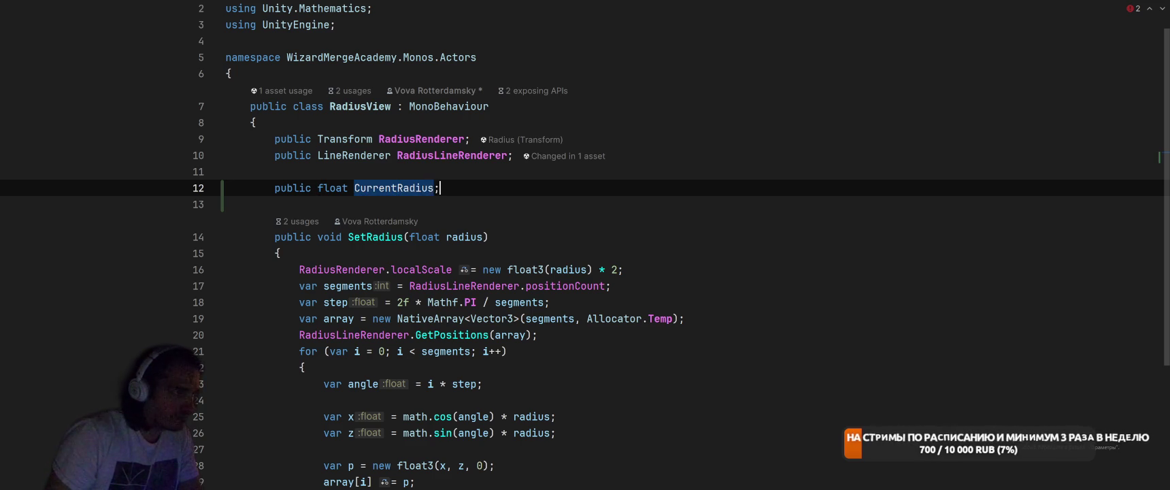
type(";")
In SetRadius, return early when CurrentRadius equals radius, then assign CurrentRadius = radius
left_click(281, 253)
key("Return")
key("Return")
key("Up")
type("if ")
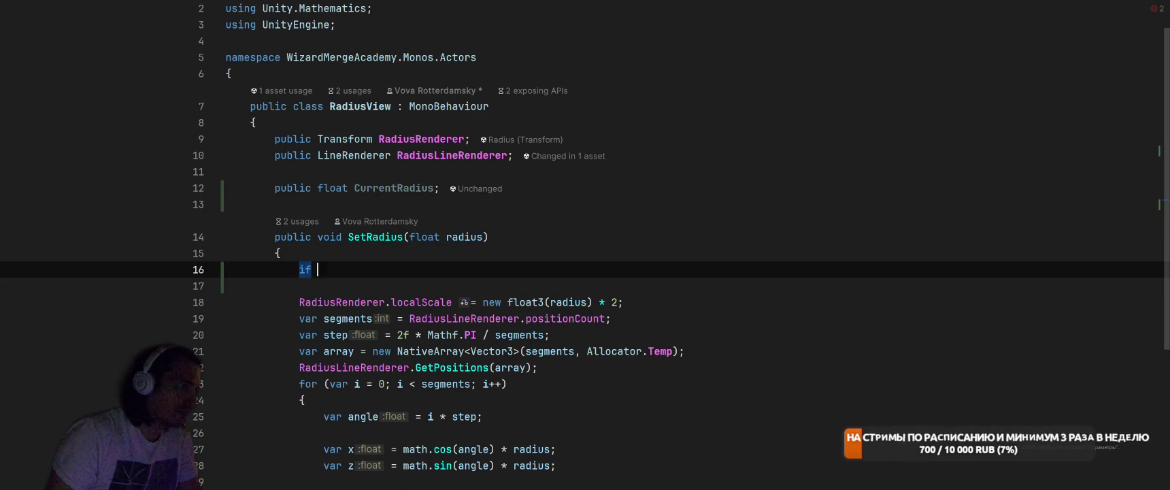
type("(c")
key("Return")
type("== r")
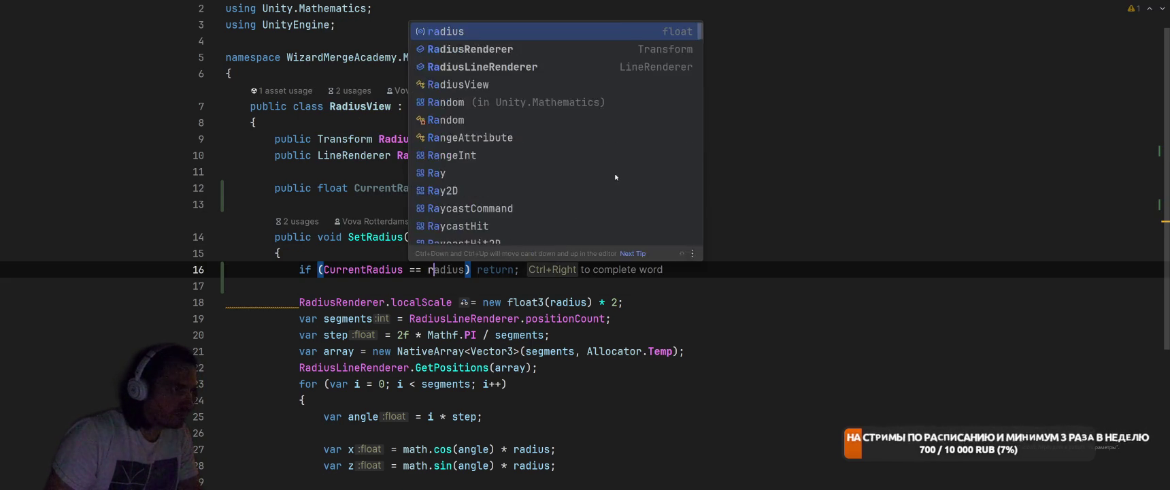
key("ctrl+Right")
key("Tab")
key("Return")
type("Cu")
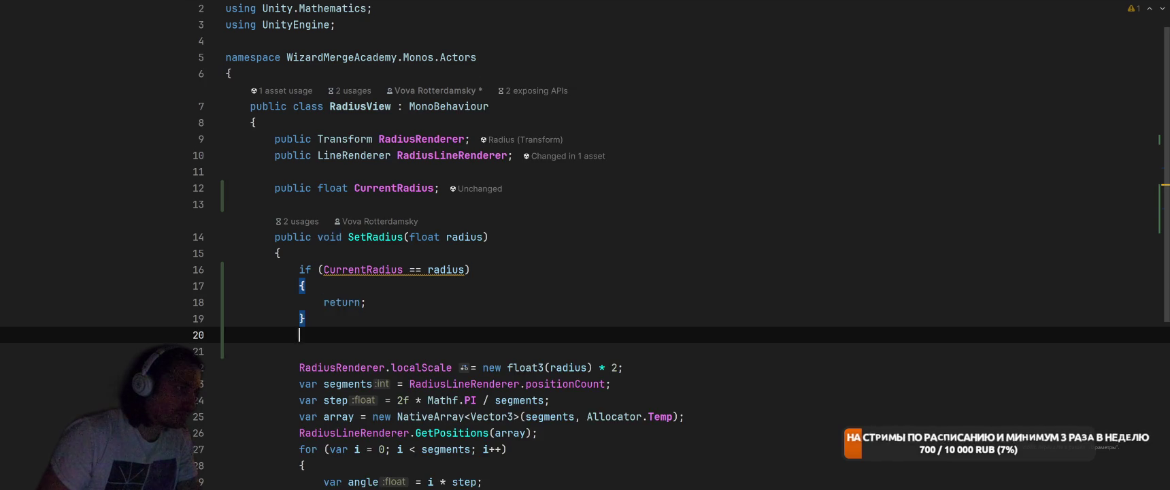
key("Return")
type("= r")
key("Tab")
Change the radius comparison to Mathf.Approximately and return to CatapultShootingSystem
key("Up")
key("Up")
key("Up")
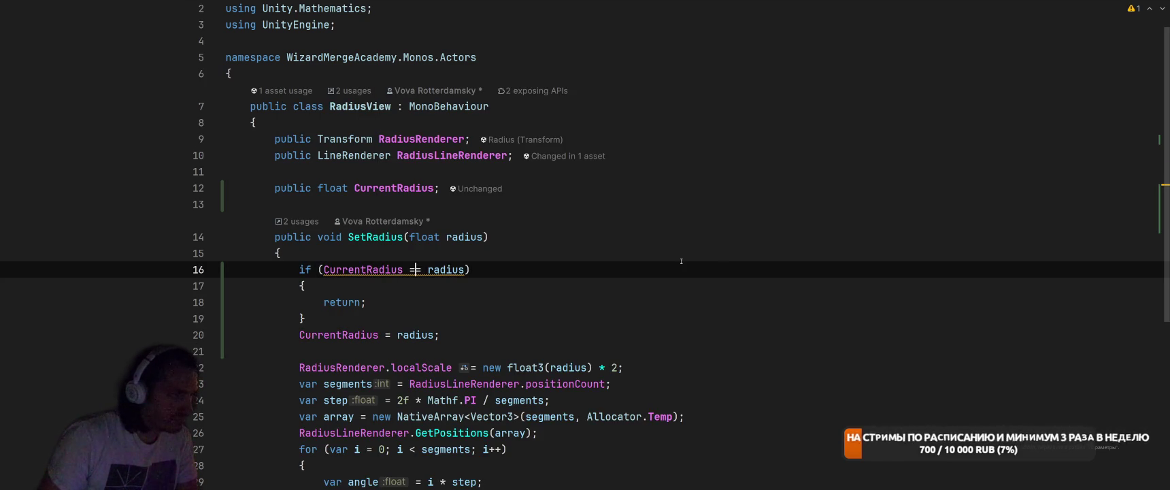
key("alt+Return")
key("Return")
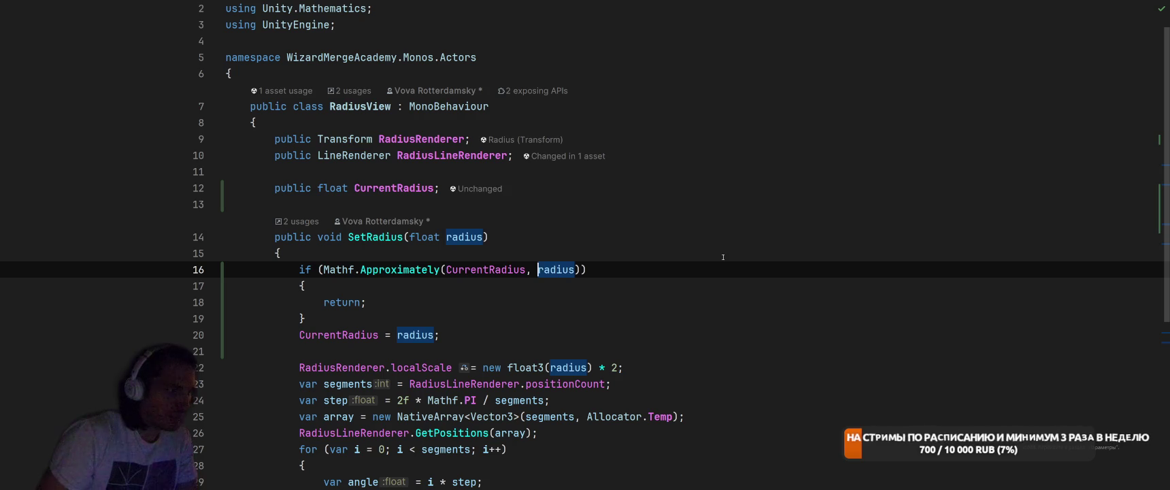
key("ctrl+alt+Left")
key("ctrl+alt+Left")
key("ctrl+alt+Right")
key("ctrl+alt+Right")
key("ctrl+Tab")
key("ctrl+Tab")
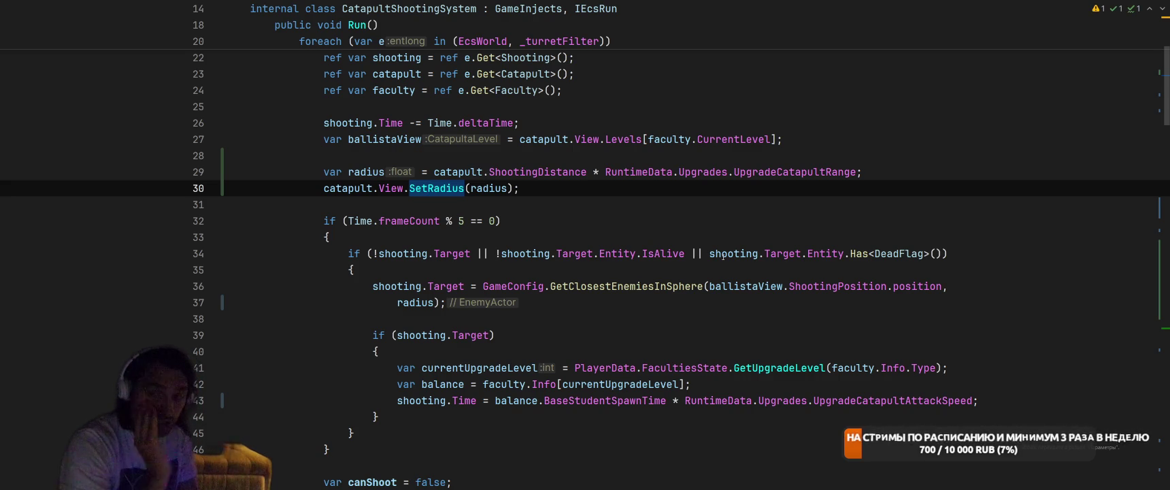
Begin a 'var damage =' line before the Shoot call, then delete it
scroll(680, 257, "down", 7)
scroll(670, 258, "down", 7)
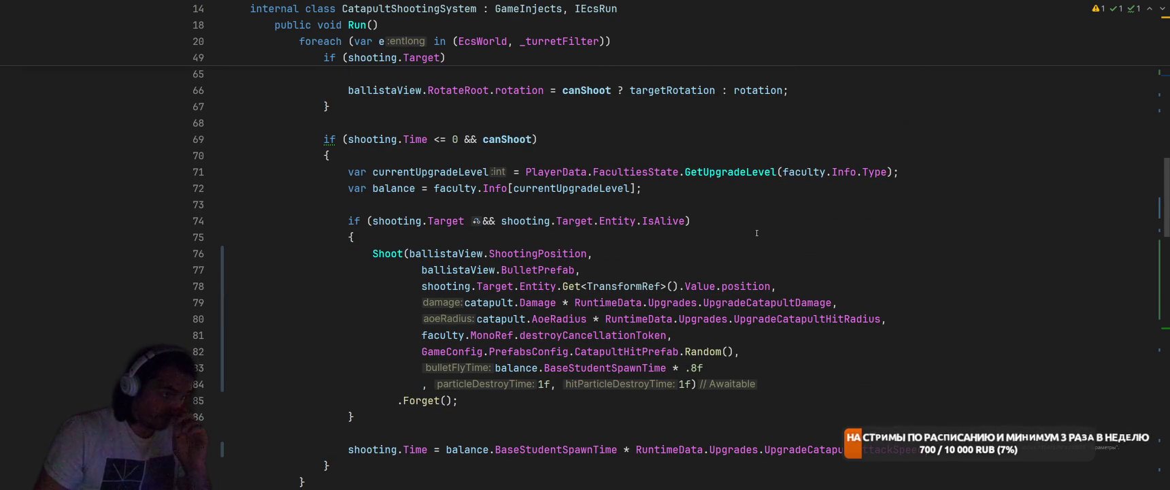
left_click(713, 212)
key("Down")
key("Return")
type("var damage =")
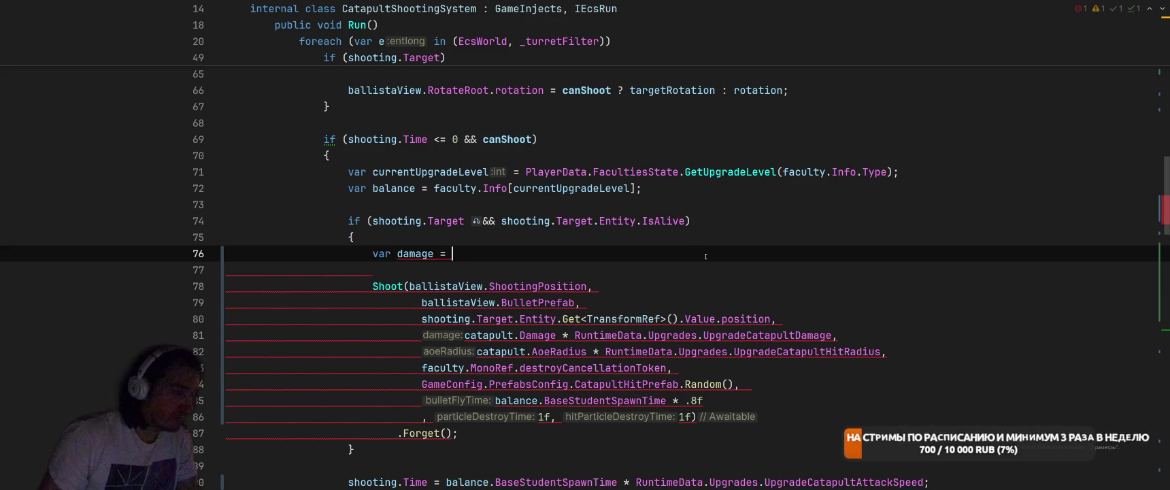
key("shift+Home")
key("BackSpace")
key("BackSpace")
key("BackSpace")
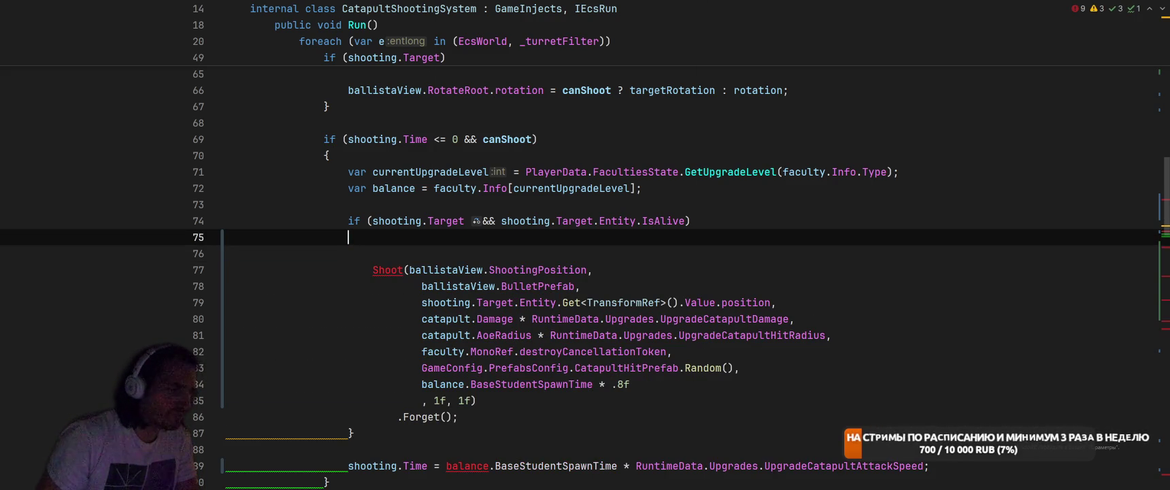
Jump to the Catapult struct and open a new line after its AoeRadius field
scroll(672, 276, "up", 12)
scroll(672, 275, "up", 6)
scroll(663, 289, "down", 3)
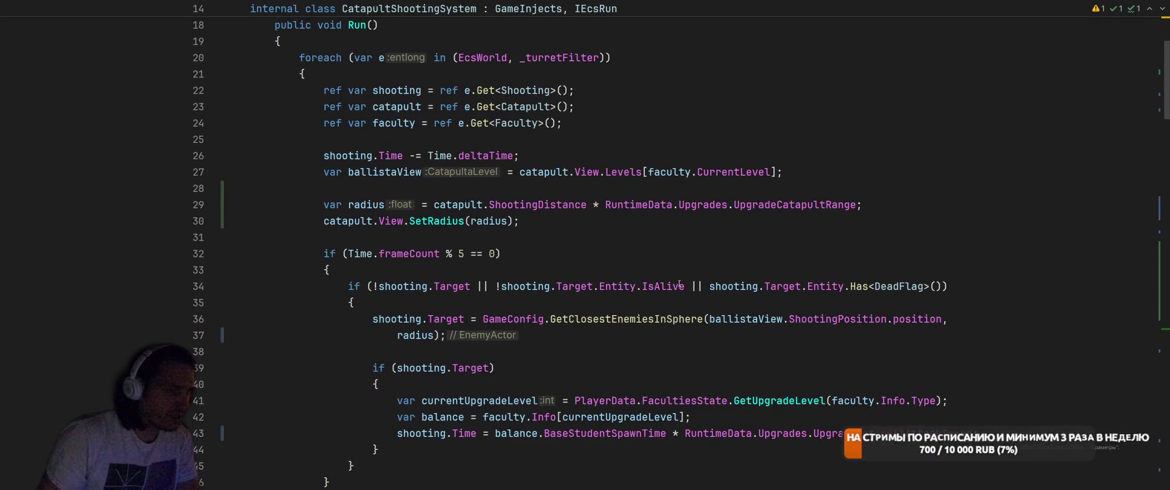
scroll(681, 286, "up", 5)
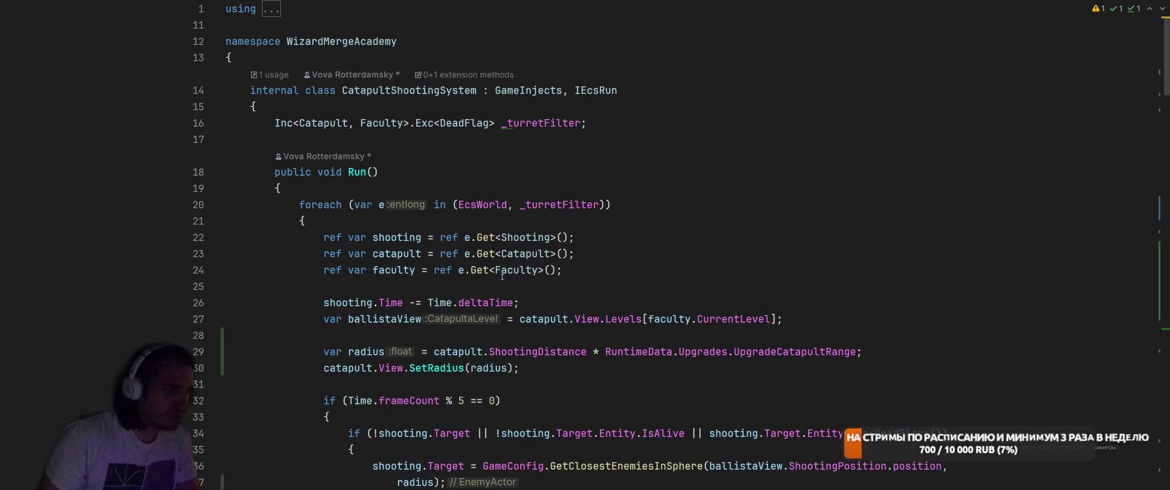
left_click(525, 257, "ctrl")
left_click(593, 173)
key("Return")
Add a 'public float CriticalChance' field to the Catapult struct
type("pu")
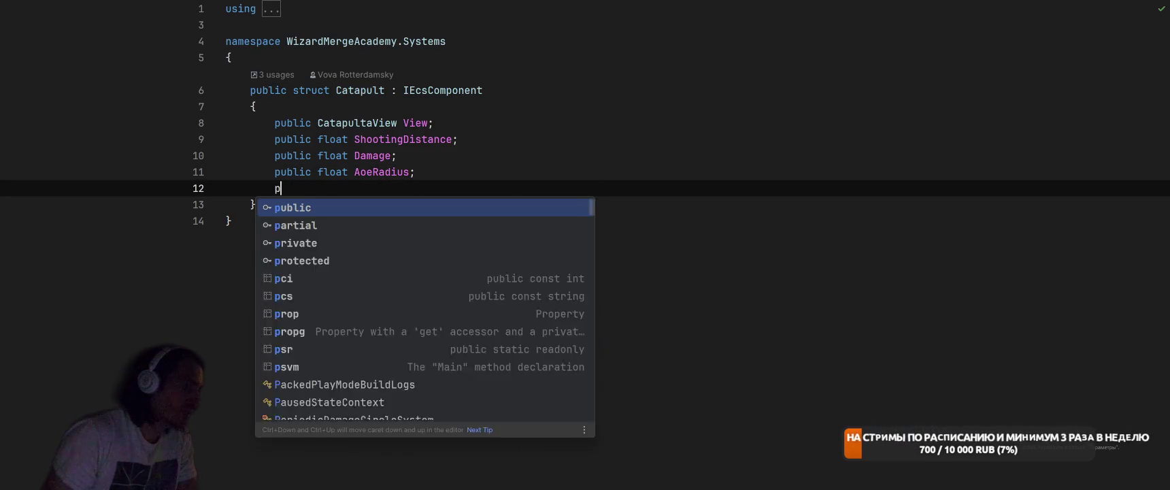
key("BackSpace")
key("BackSpace")
key("BackSpace")
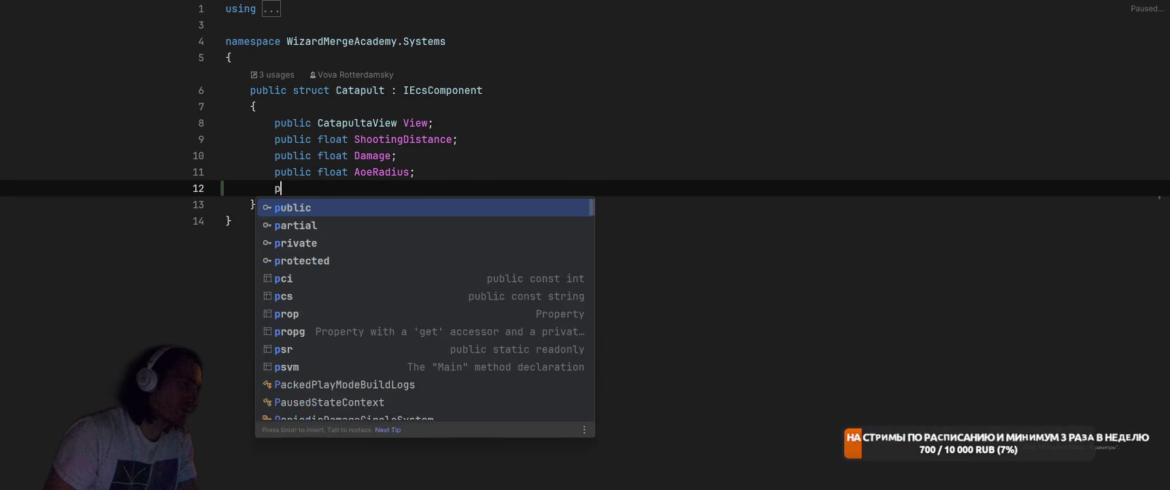
key("ctrl+alt+Left")
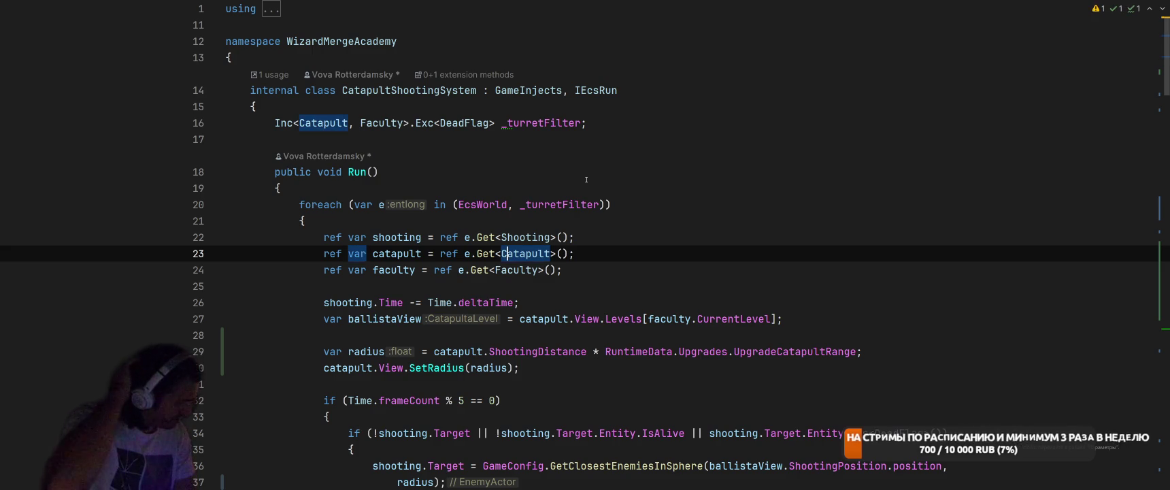
key("ctrl+alt+Right")
key("Return")
type("pu")
key("Tab")
type("float Critical")
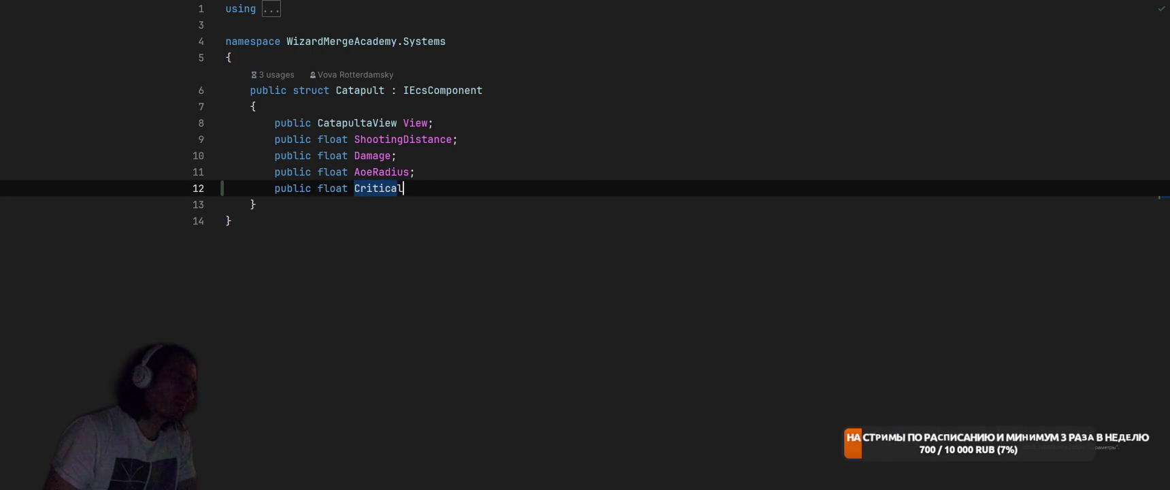
type("Chance;")
key("Return")
Add a 'public float CriticalDamageMultiplier' field beneath CriticalChance
type("pu")
key("Tab")
type("float C")
key("Tab")
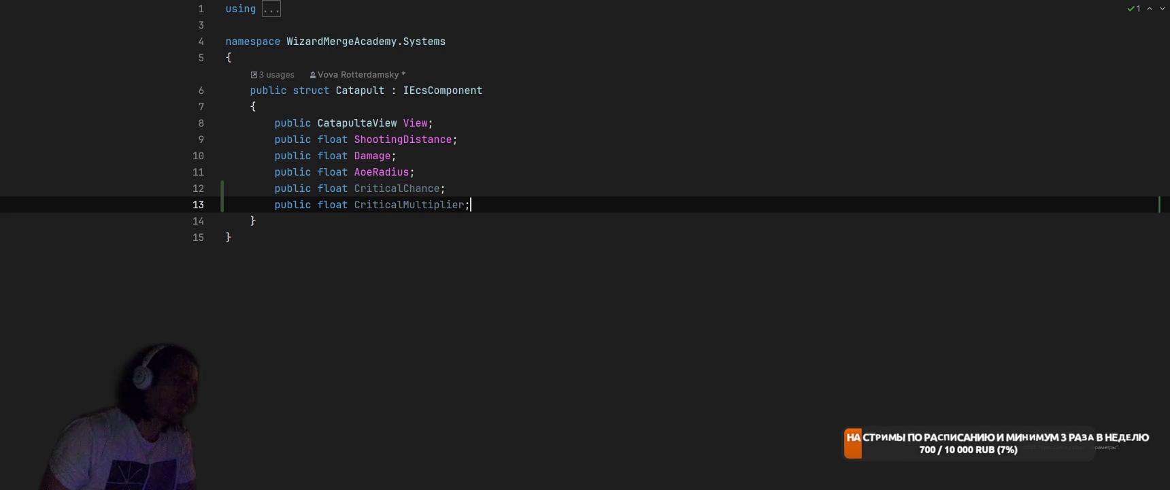
type("Damage")
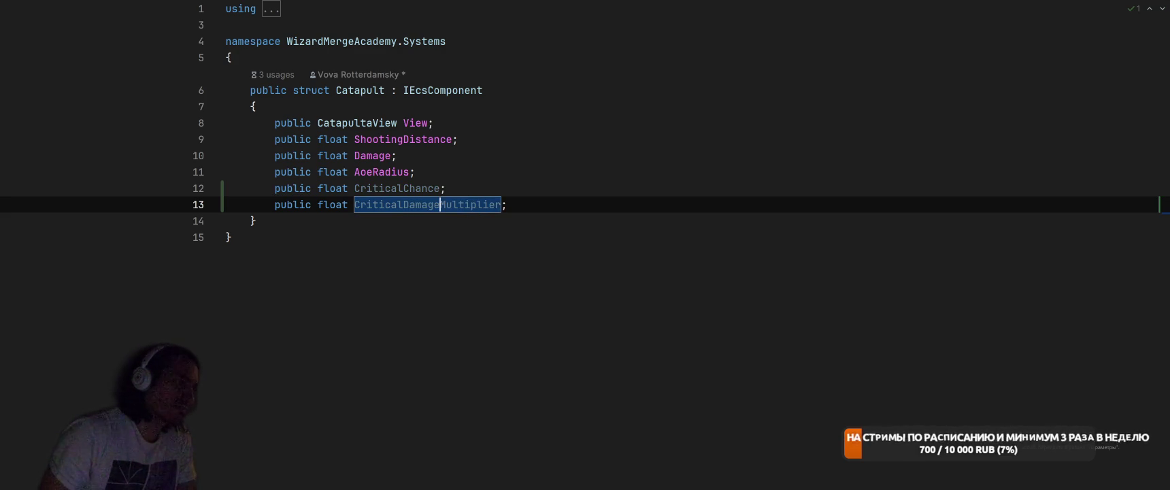
key("End")
key("Down")
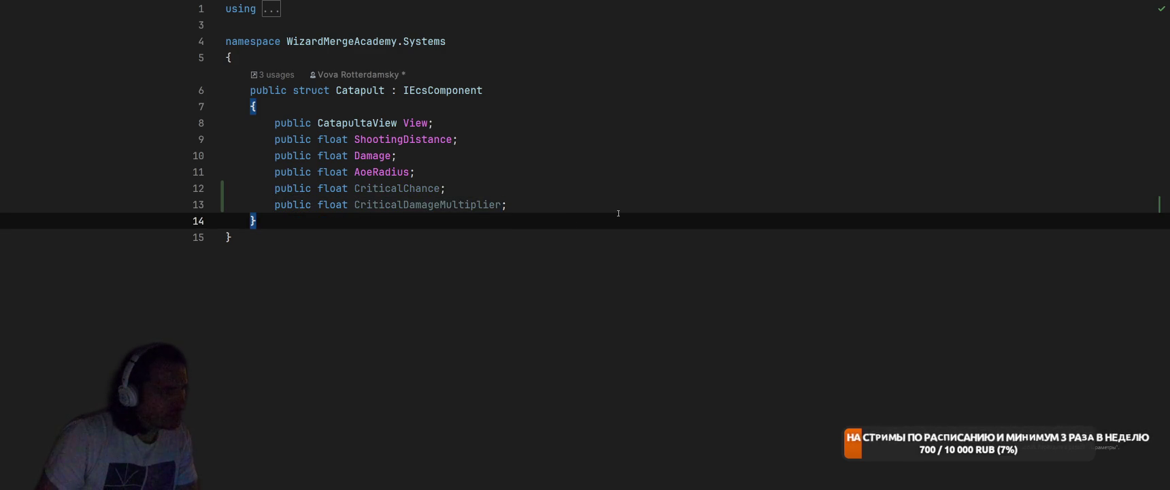
key("alt+Tab")
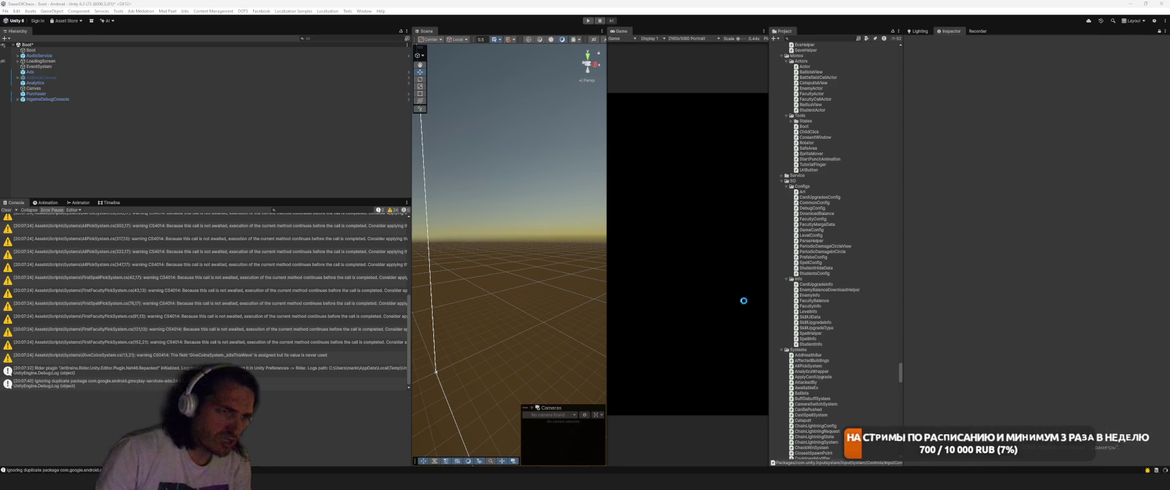
Bring Chrome forward and switch from the Здания document to the FastBalance spreadsheet
left_click(570, 481)
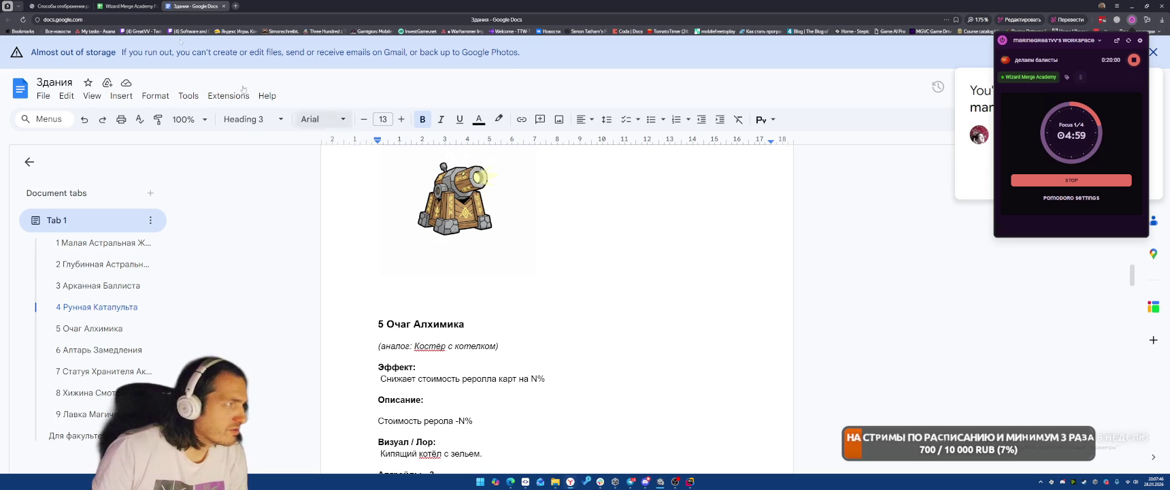
key("ctrl+shift+Tab")
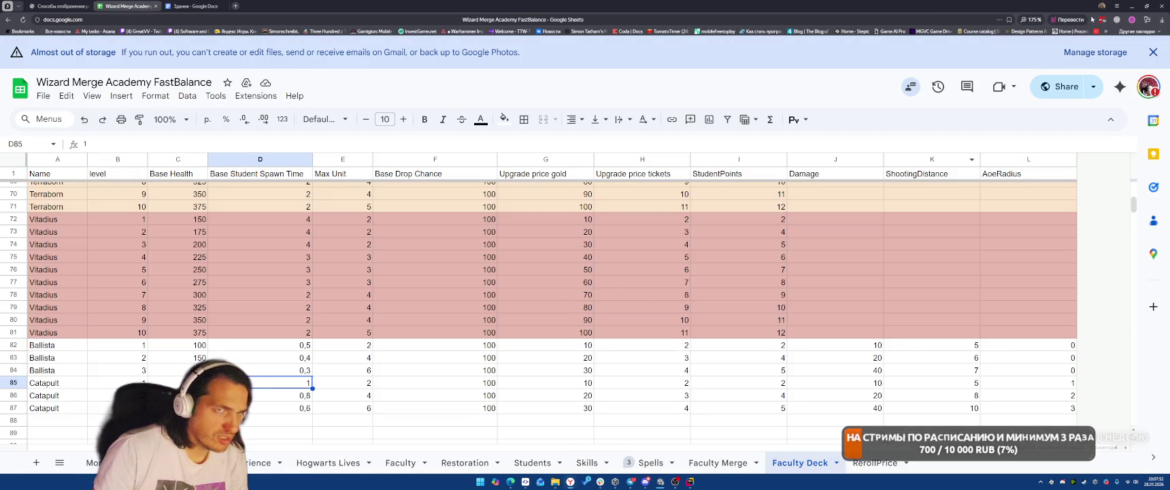
Go back to Unity and show the Prefabs Config asset's fields
key("alt+Tab")
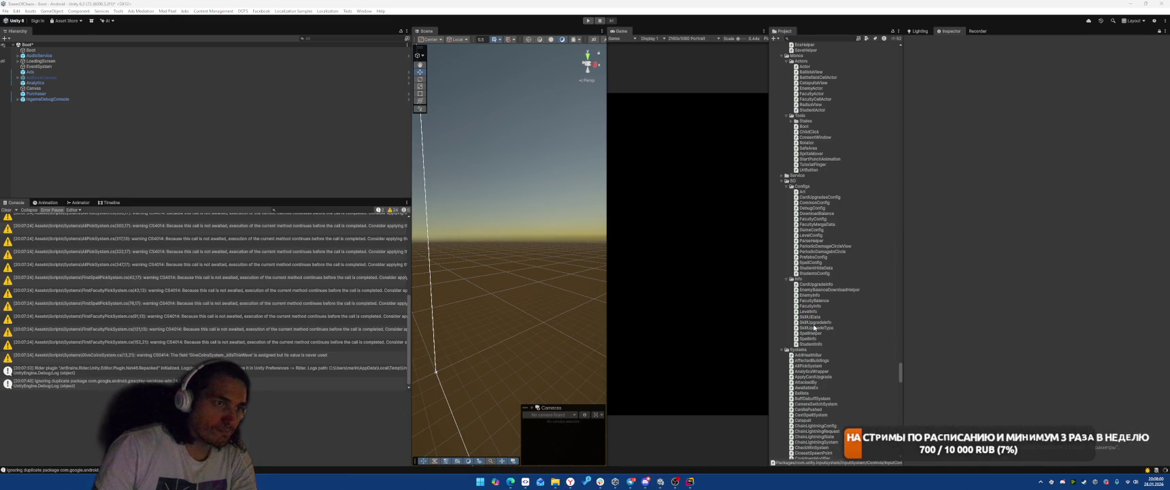
left_click(810, 256)
Collapse Scripts and browse the SkillUpgrades and Spells folders in the Project window
scroll(783, 343, "up", 15)
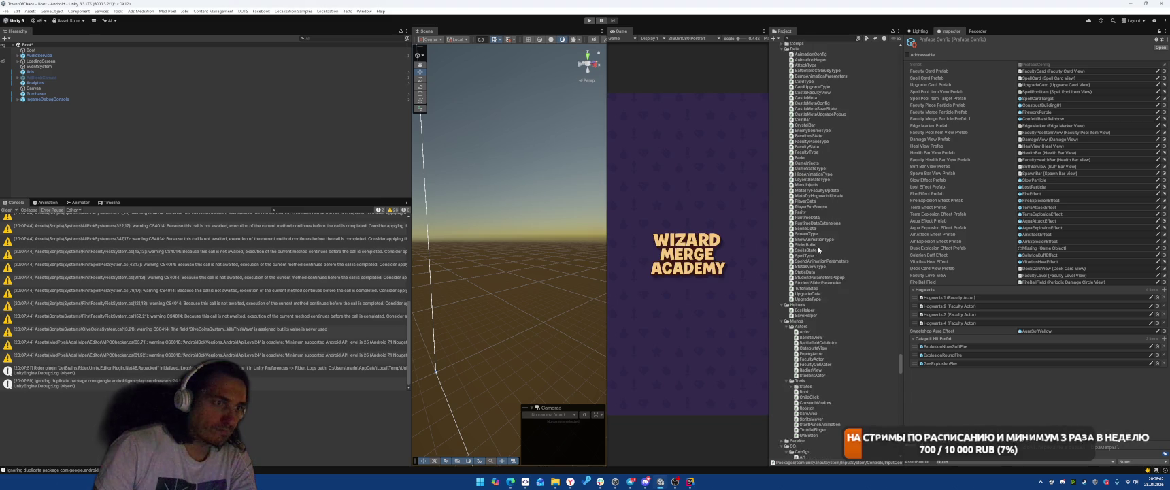
left_click(777, 324)
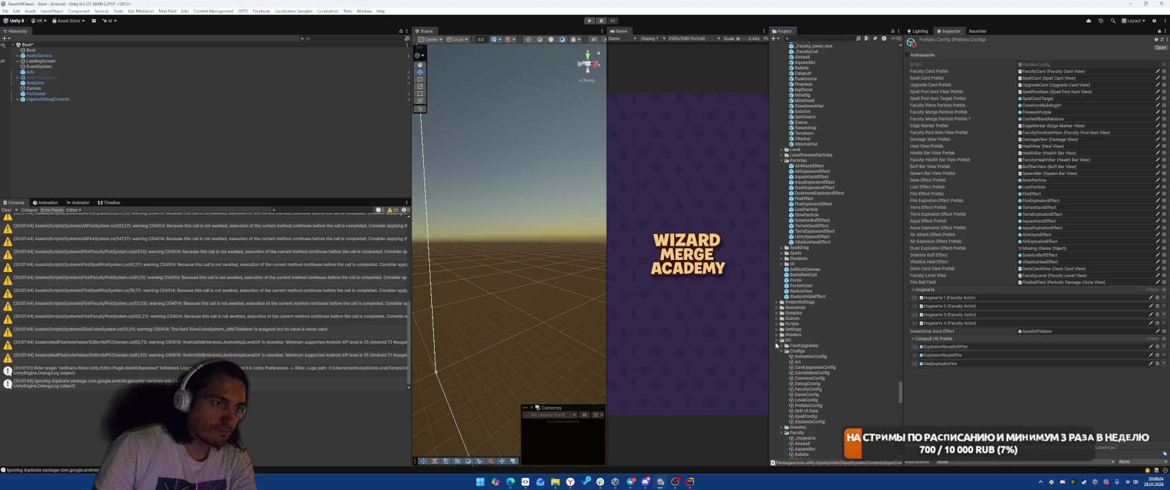
scroll(838, 262, "down", 6)
scroll(780, 311, "down", 3)
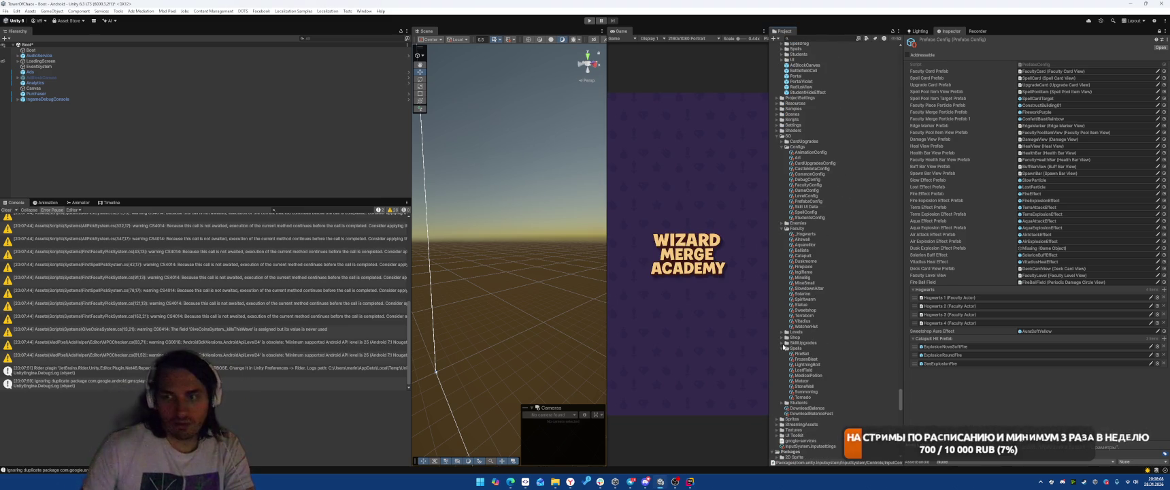
left_click(781, 342)
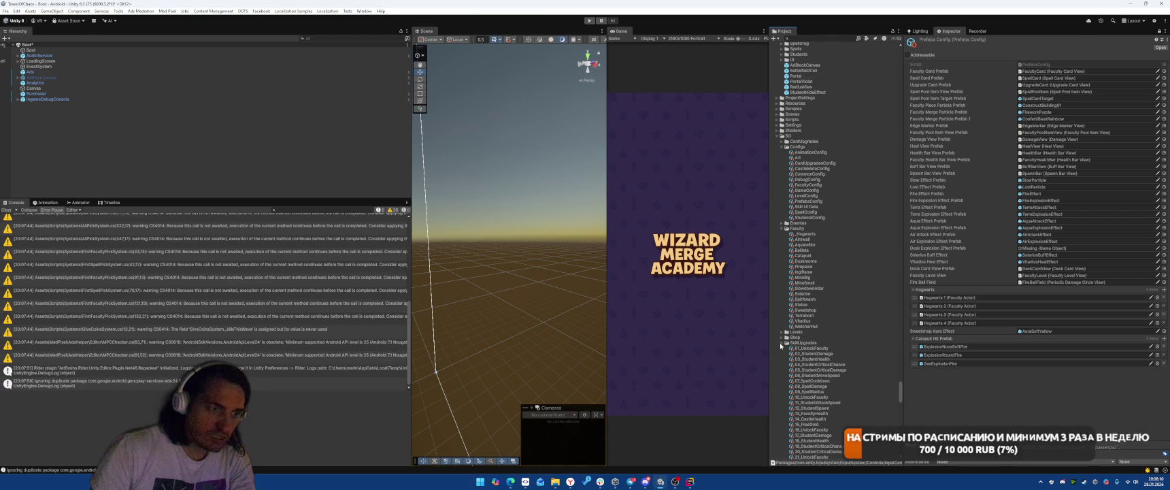
left_click(780, 343)
left_click(780, 347)
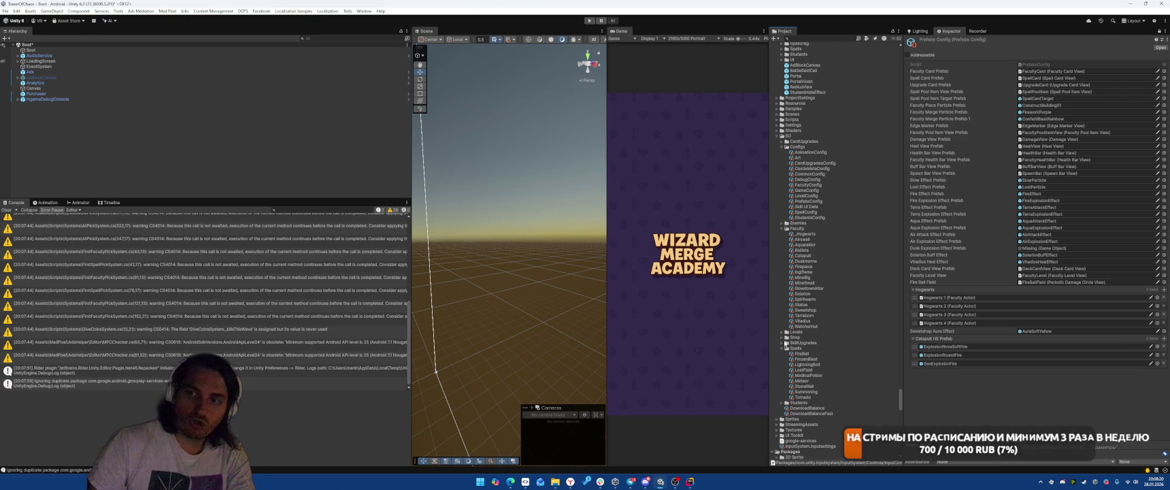
left_click(796, 342)
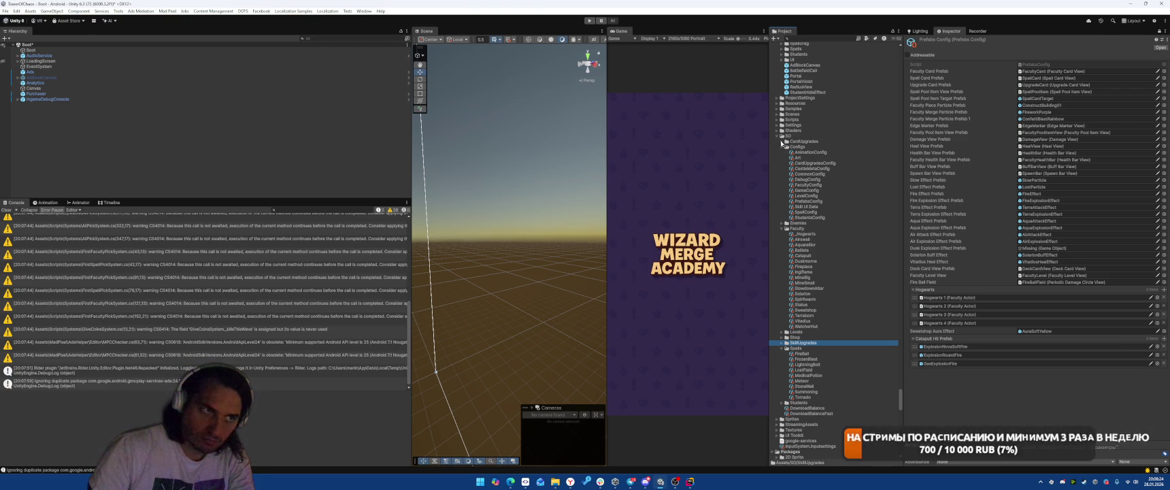
Expand CardUpgrades and inspect the _CatapultCriticalChance upgrade asset
left_click(781, 142)
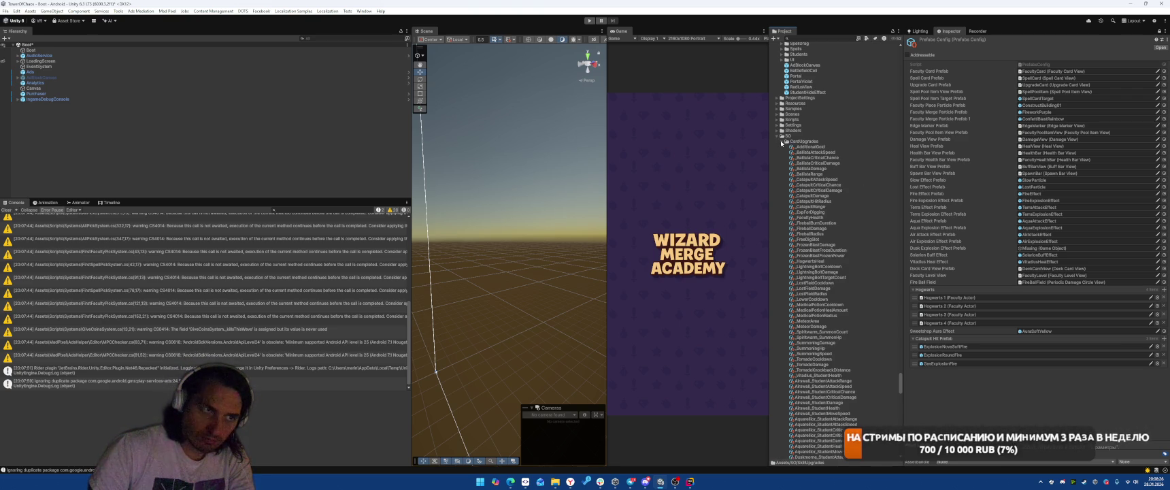
left_click(839, 185)
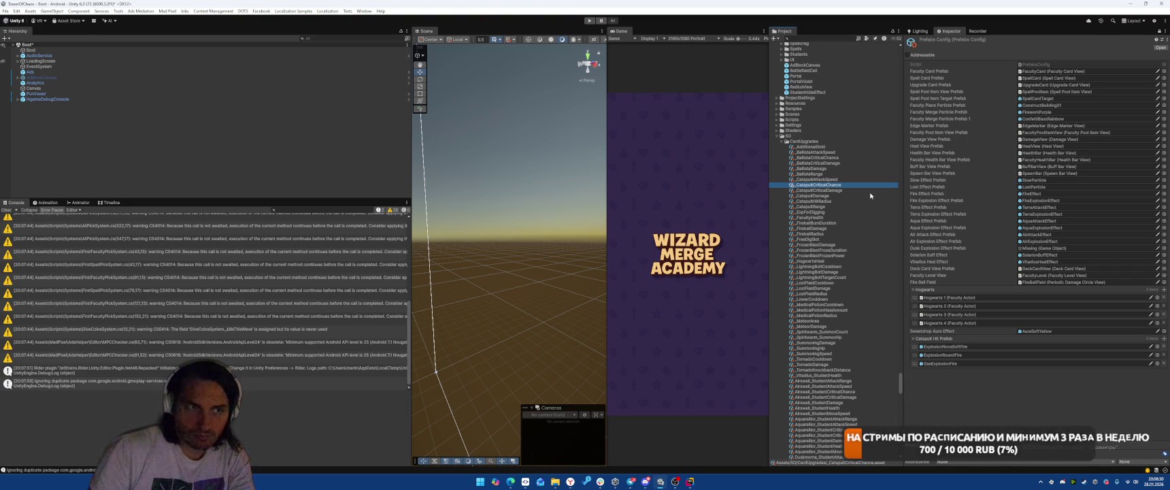
left_click(1160, 32)
left_click(1159, 32)
Compare per-level values across the Catapult Attack Speed and Critical Chance upgrade assets in Unity
left_click(831, 185)
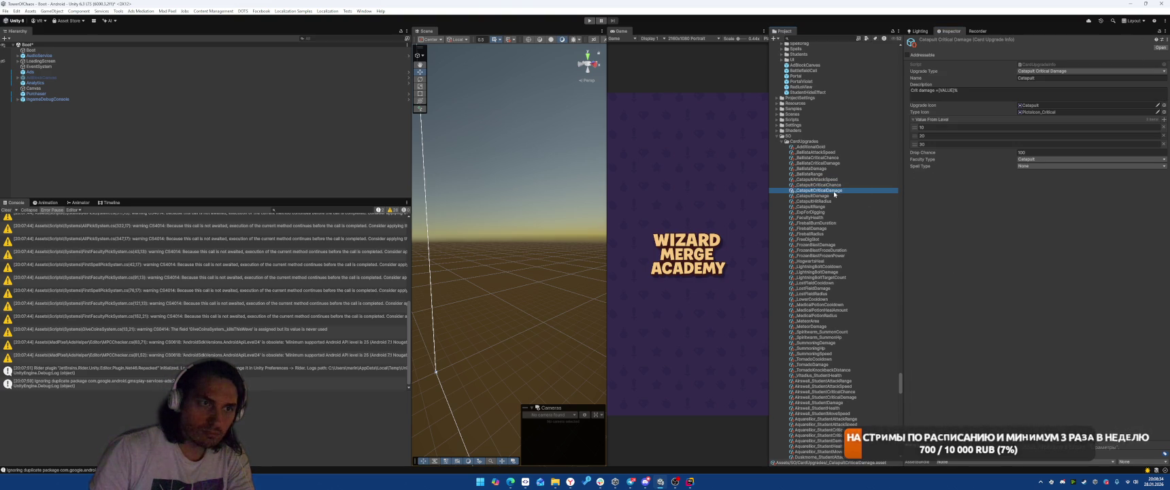
key("Up")
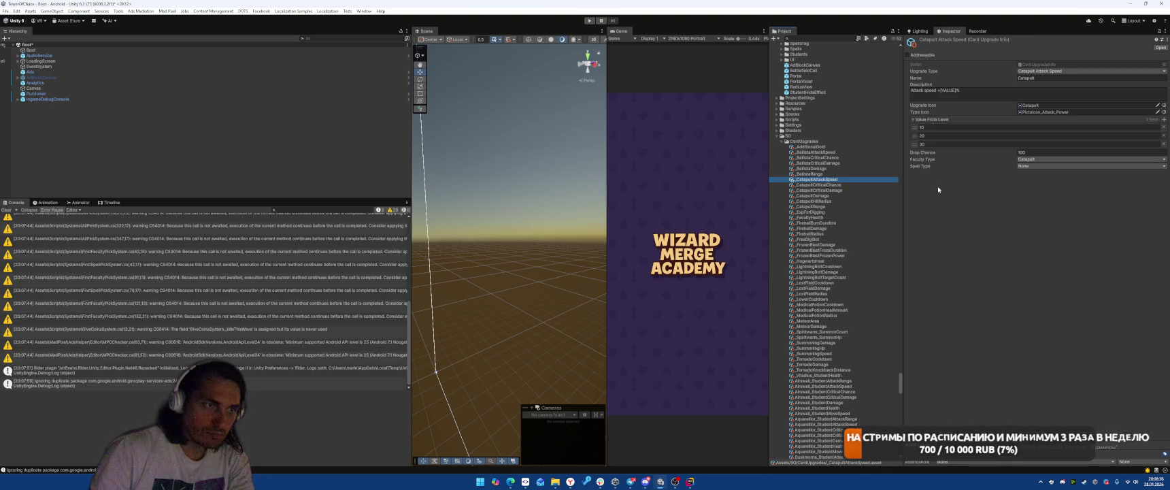
key("Down")
key("Down")
key("Down")
key("Up")
key("Up")
key("Up")
key("Down")
key("Down")
key("Up")
key("Down")
key("Down")
key("Up")
key("Up")
key("Up")
key("Down")
key("Down")
key("Down")
key("Up")
key("Up")
key("Up")
key("Down")
key("Down")
key("Up")
key("Up")
key("Down")
key("Down")
key("Up")
key("Up")
key("Down")
key("Down")
key("Up")
key("Down")
key("Down")
key("Down")
Inspect the Ballista Range and Critical Damage upgrade assets
left_click(818, 175)
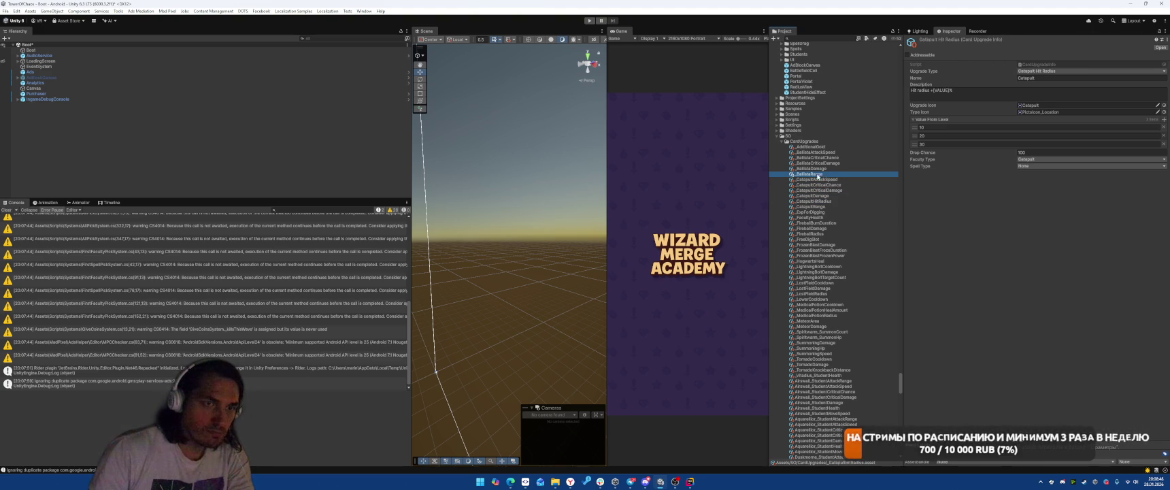
key("Up")
key("Up")
key("Up")
key("Down")
key("Down")
key("Down")
key("Up")
key("Up")
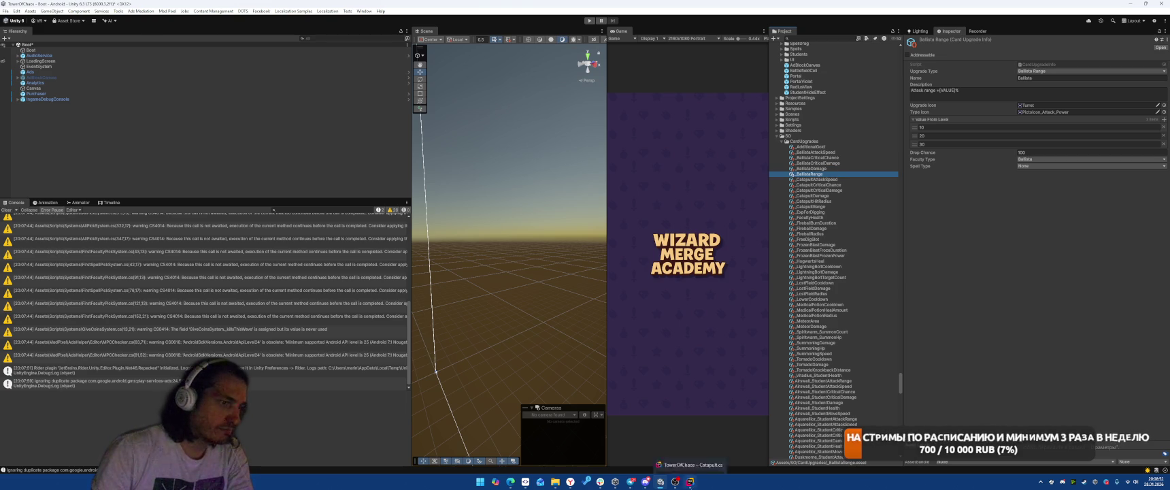
Back in Rider, place the cursor at the end of the Catapult struct's AoeRadius field
key("alt+Tab")
key("Up")
left_click(653, 178)
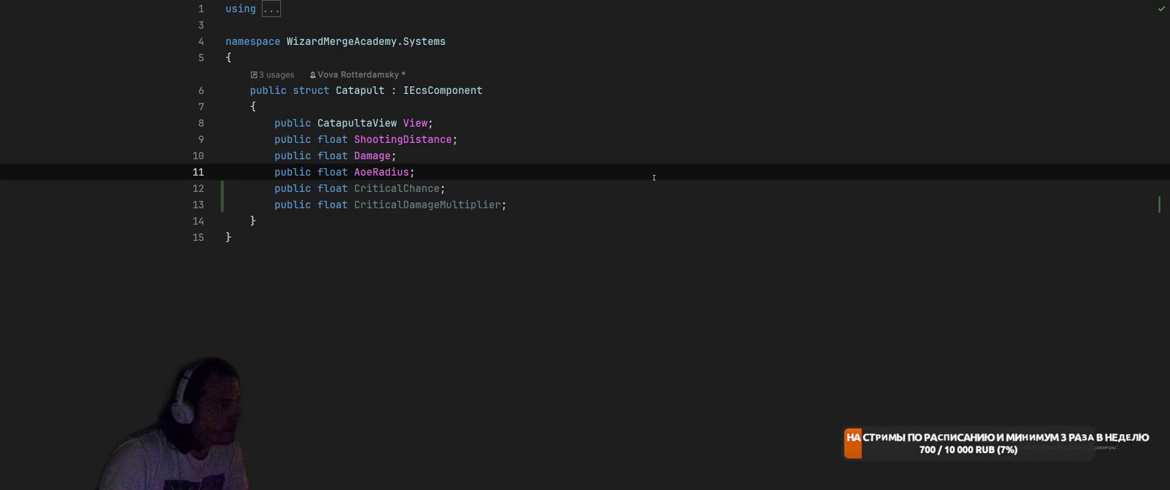
Find usages of the Catapult Damage field and open its assignment in StartFacultyDragSystem
right_click(379, 156)
key("Escape")
key("alt+F7")
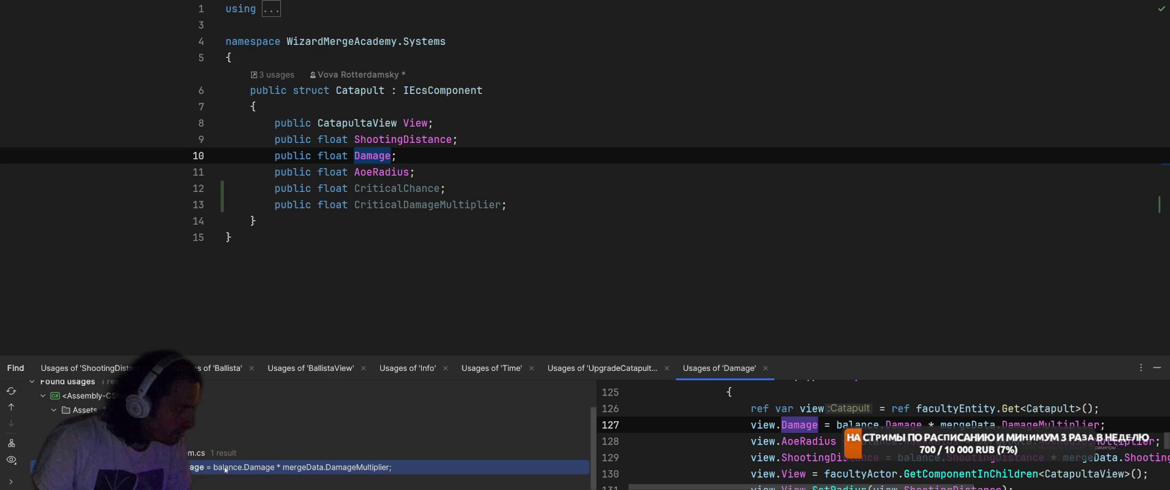
double_click(226, 469)
Below the AoeRadius assignment, start line 129: view.CriticalChance = balance.CriticalChange * mergeData.Crit…
left_click(798, 162)
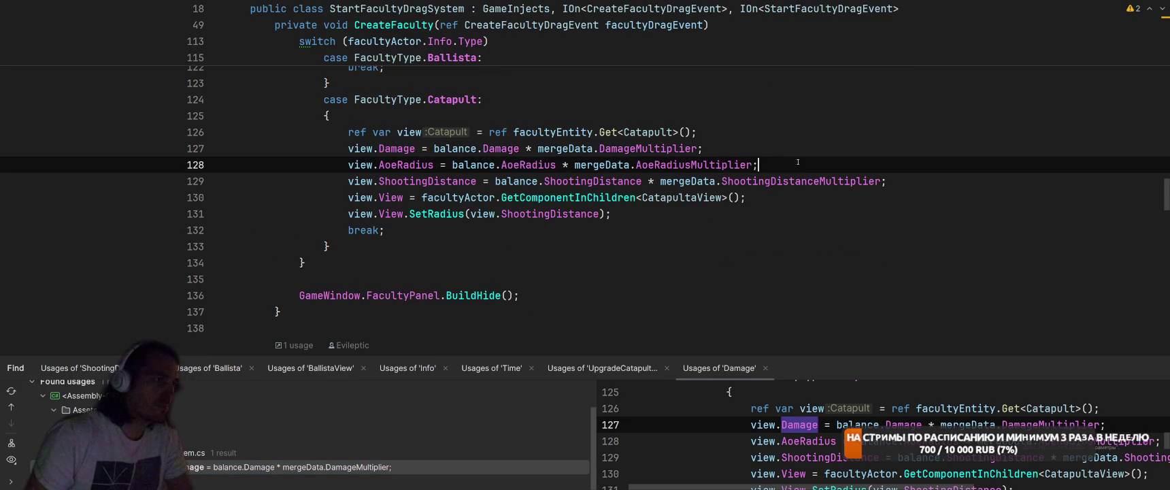
key("Return")
type("view")
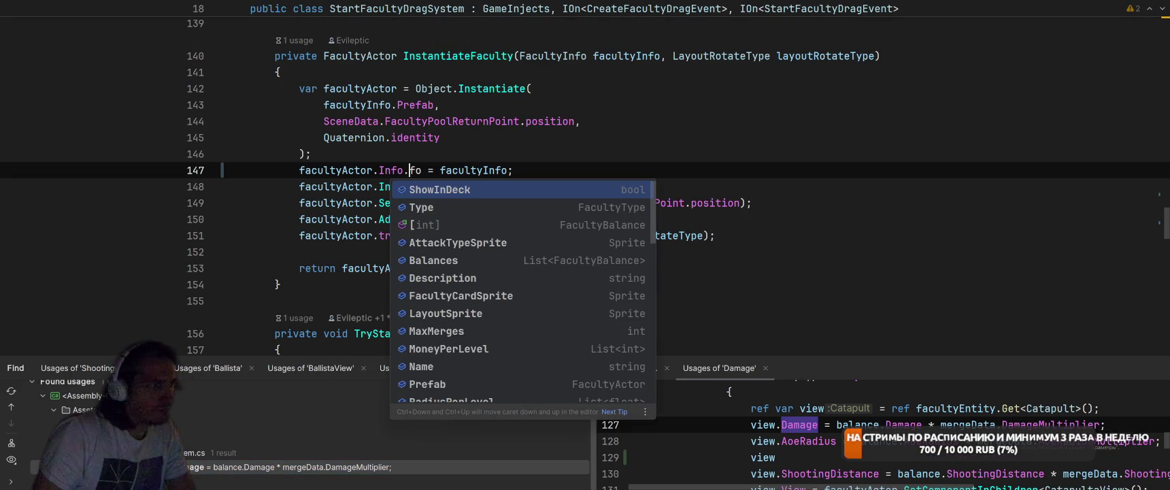
scroll(585, 204, "up", 4)
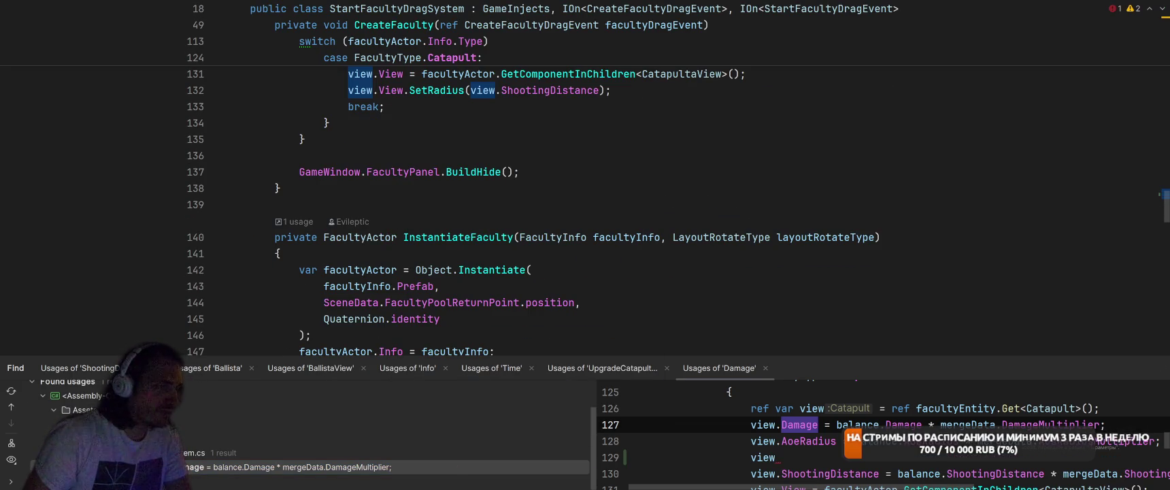
scroll(425, 236, "up", 4)
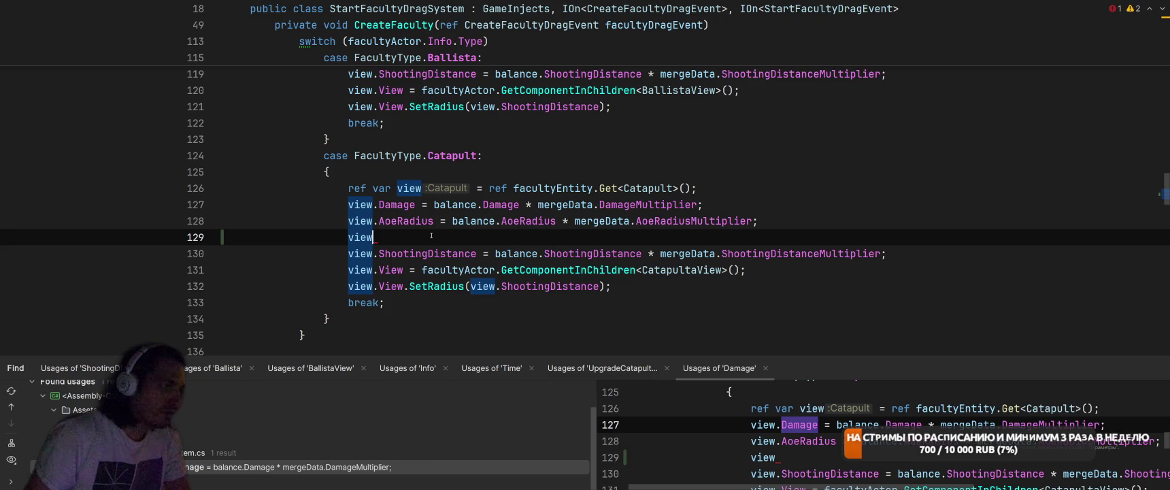
type(".cri")
key("Return")
type("= ")
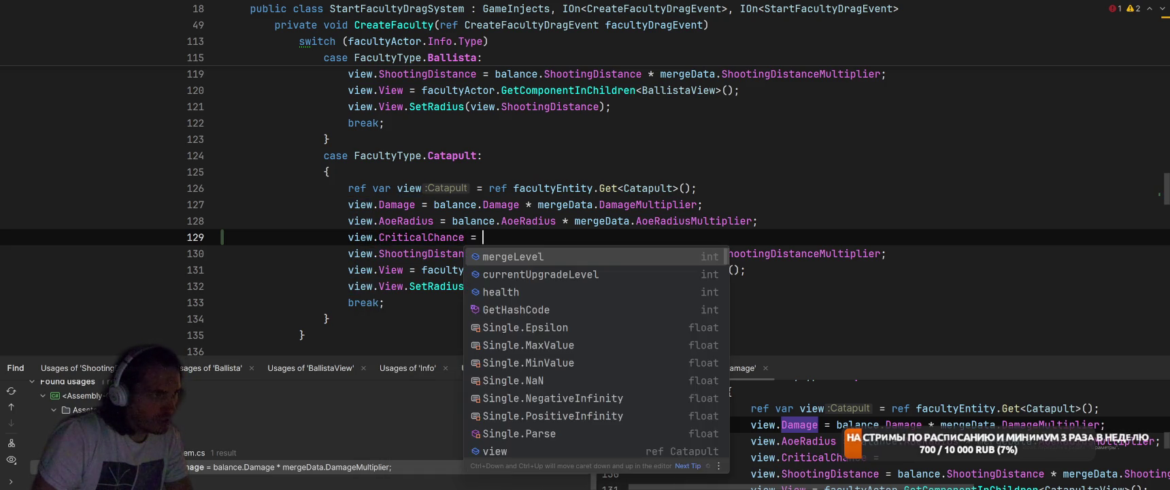
type(".")
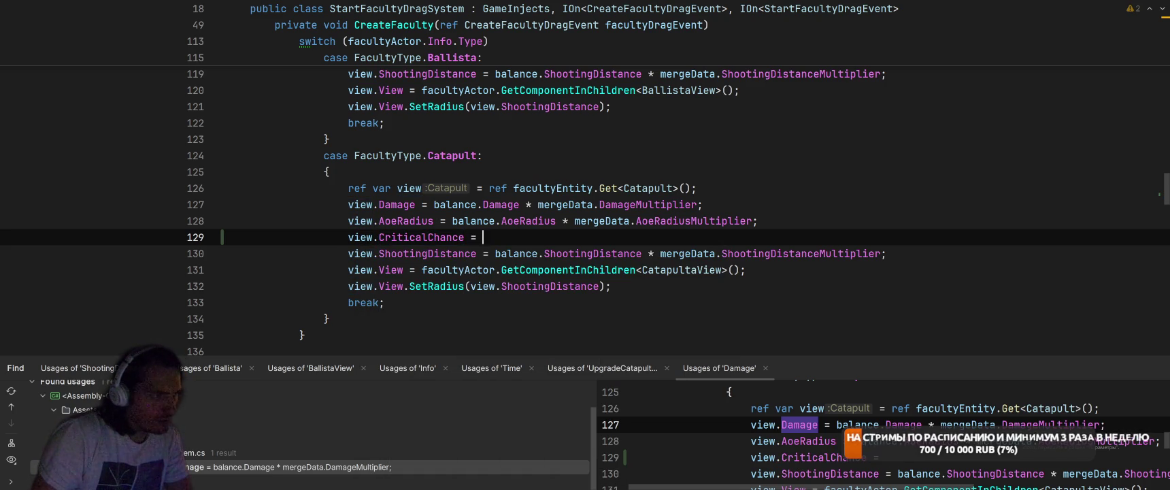
key("ctrl+shift+q")
key("Escape")
type("bal")
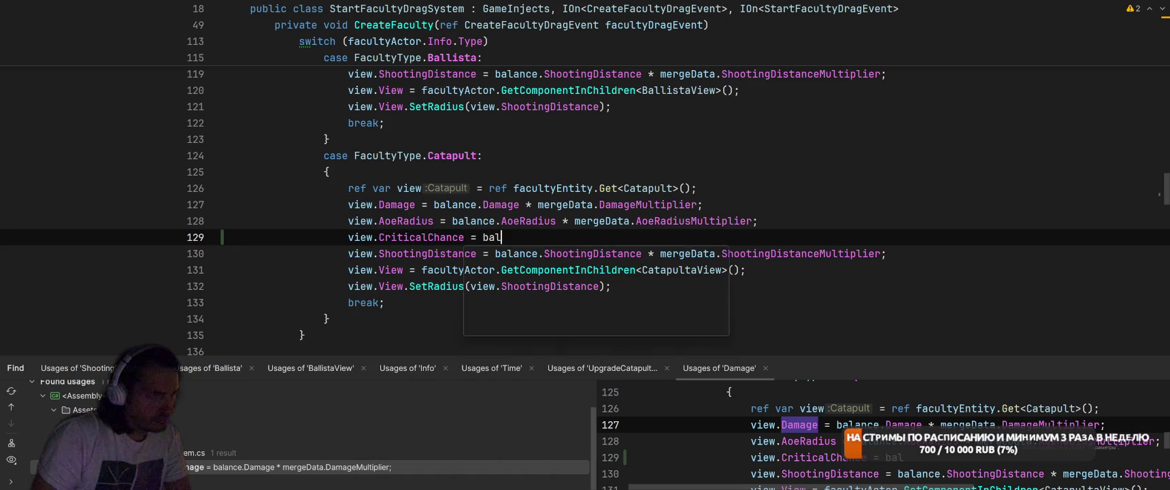
type("ance.CriticalC")
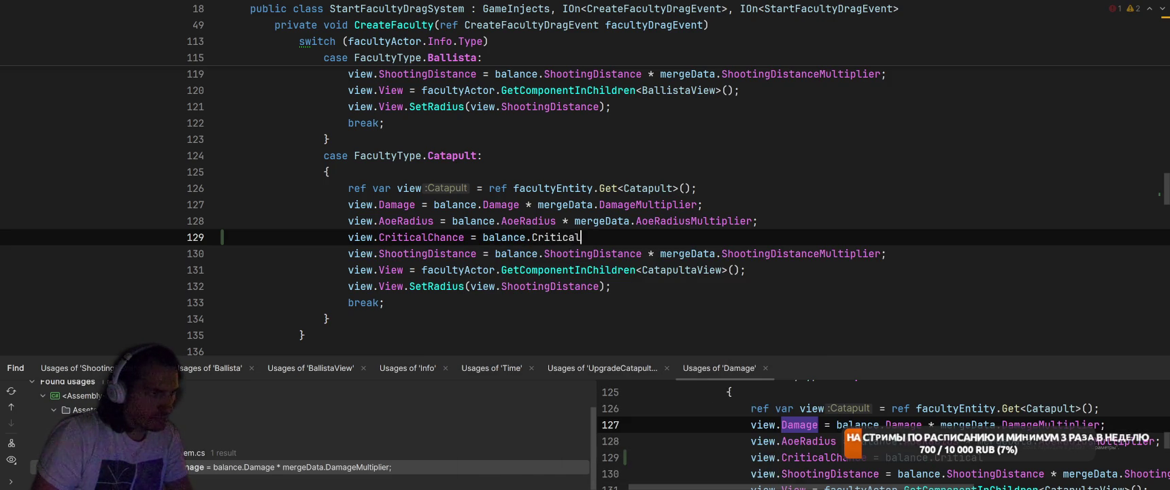
type("hange * me")
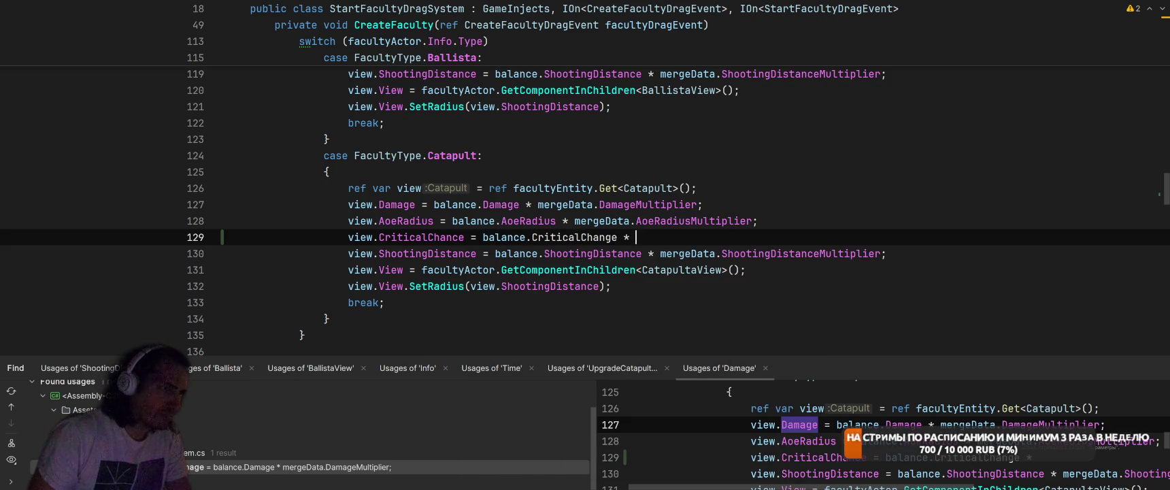
key("Return")
type(".CriticalC")
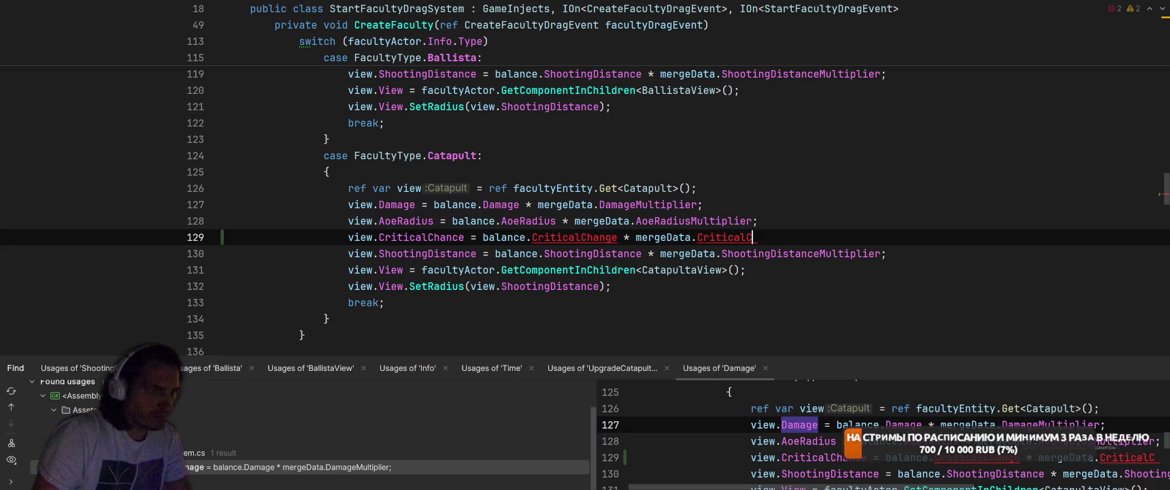
type("hance")
Fix the CriticalChange typo to CriticalChance and end line 129 with a semicolon
left_click(693, 237)
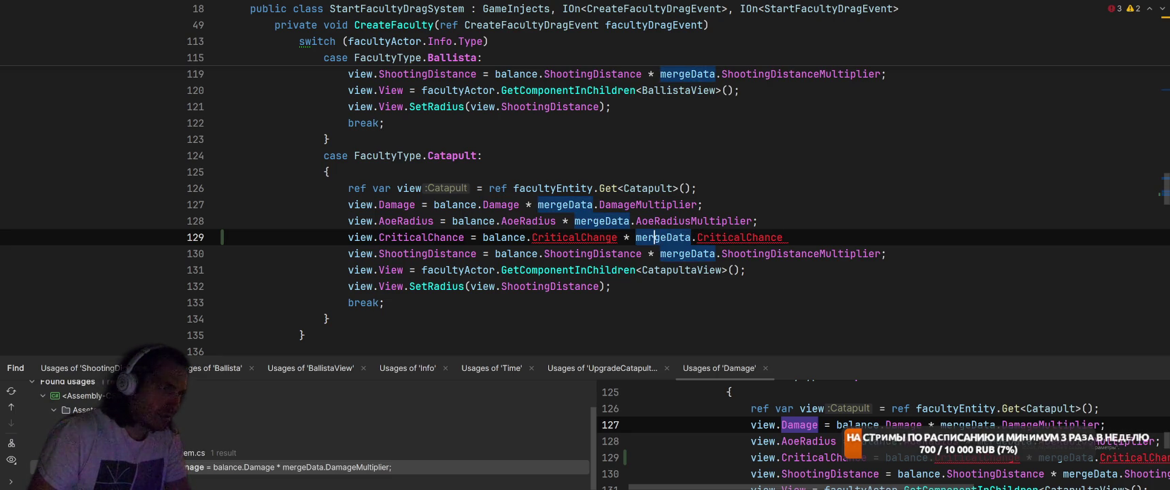
left_click(617, 237)
key("BackSpace")
key("BackSpace")
type("ce")
key("End")
type(";")
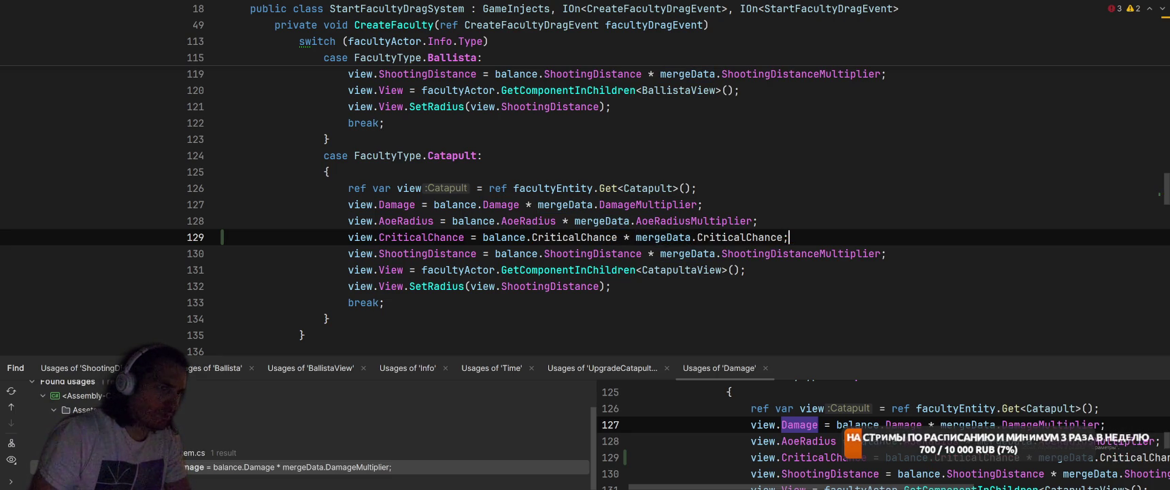
Duplicate the line as view.CriticalDamageMultiplier = balance.CriticalDamage * mergeData.CriticalDamageMultiplier
key("ctrl+d")
left_click(465, 253)
key("BackSpace")
key("BackSpace")
key("BackSpace")
key("BackSpace")
type("Damage")
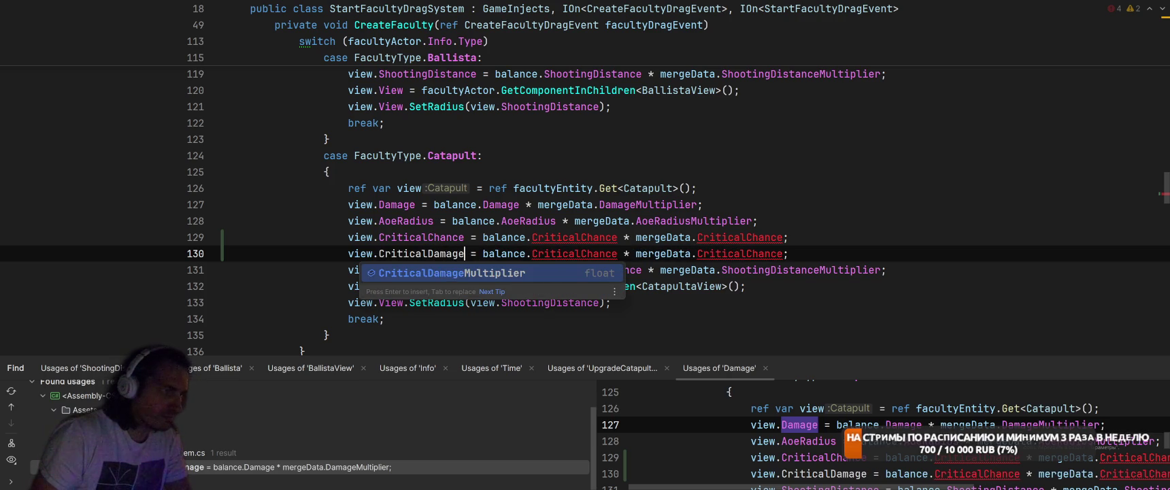
key("Escape")
key("ctrl+space")
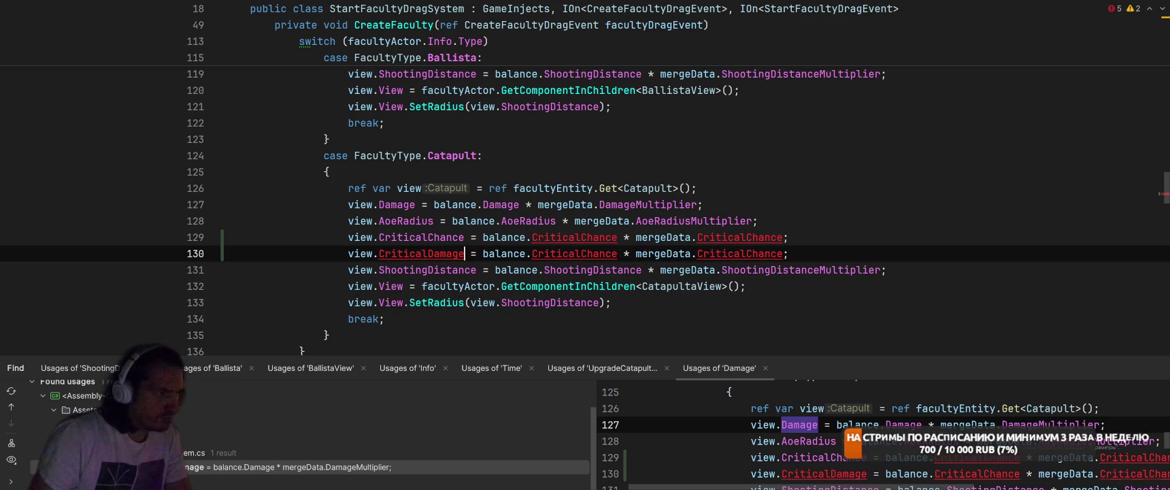
key("Return")
key("End")
left_click(697, 253)
left_click(680, 253)
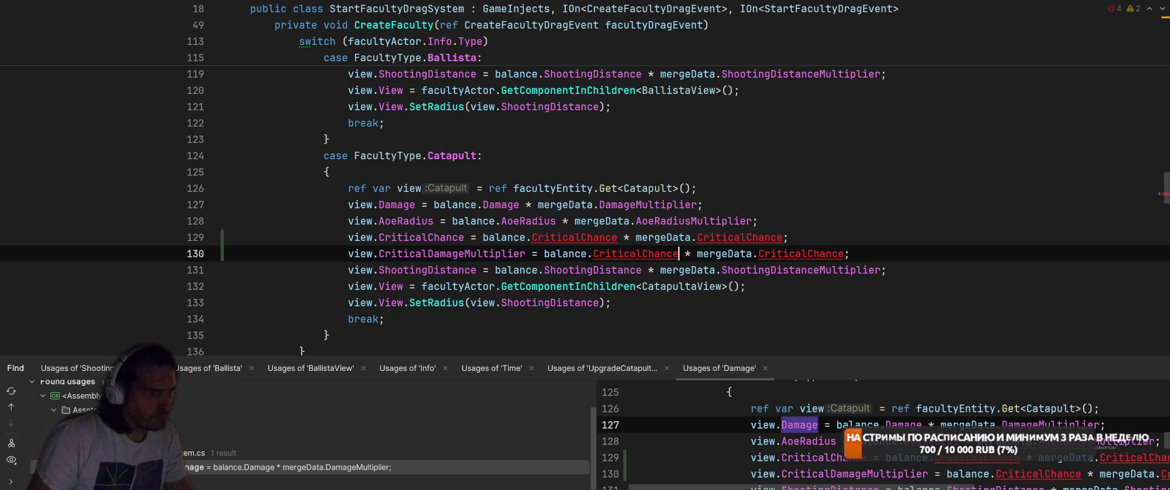
key("BackSpace")
key("BackSpace")
key("BackSpace")
type("Damage")
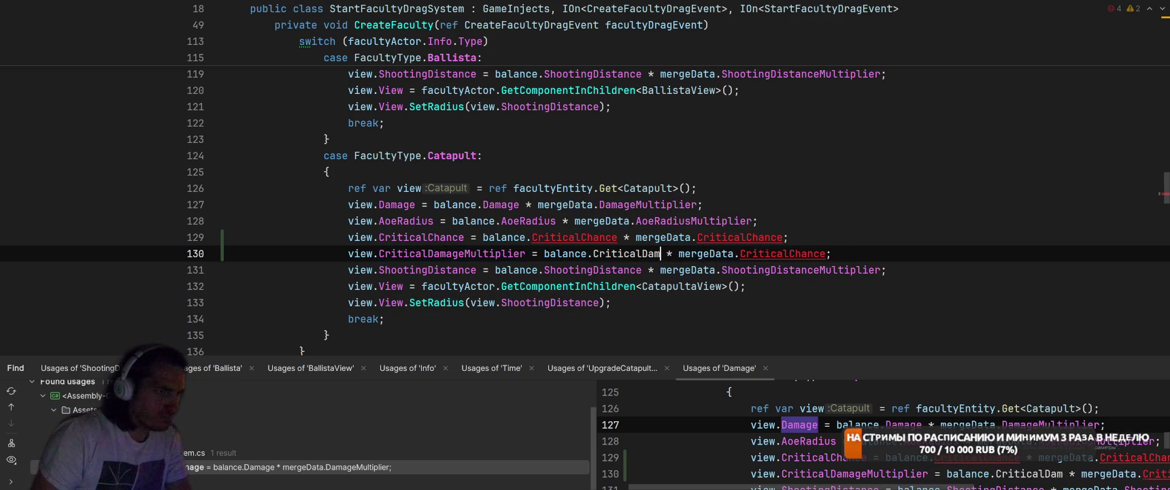
key("End")
key("Left")
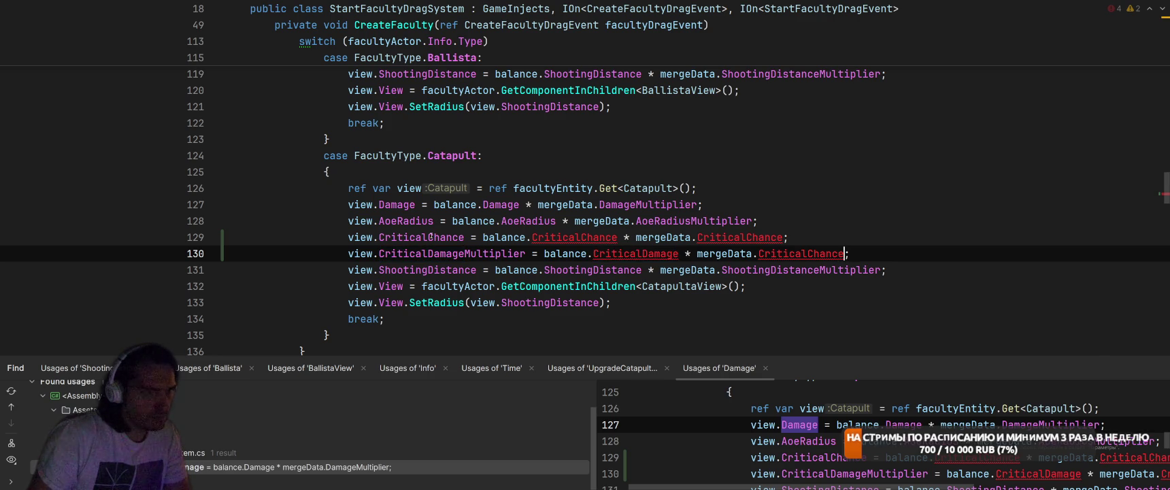
key("BackSpace")
key("BackSpace")
key("BackSpace")
type("DamageMultip")
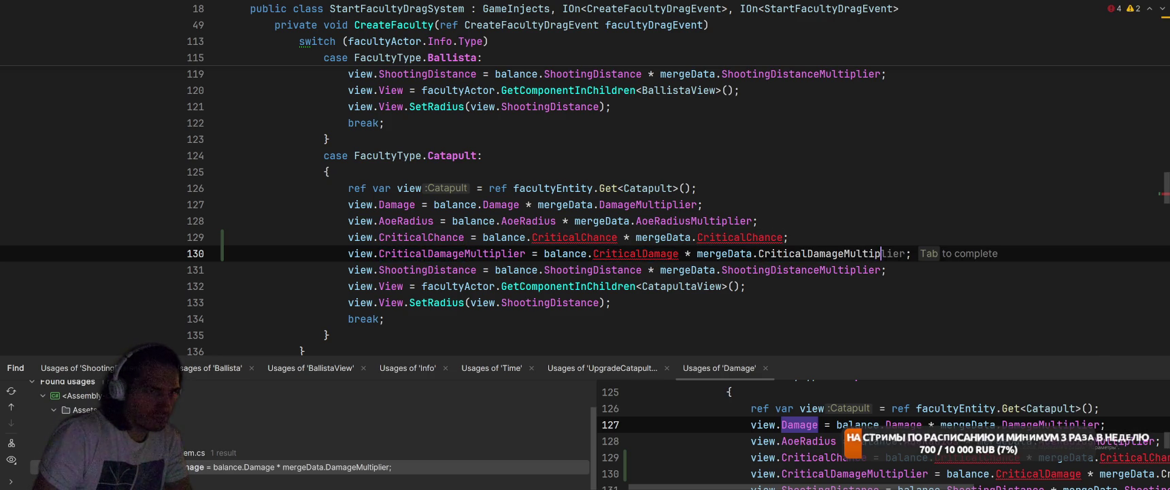
key("Tab")
key("Up")
Rename the merge term to CriticalChanceMultiplier and create a float CriticalChance field in FacultyBalance
type("Multi")
key("Tab")
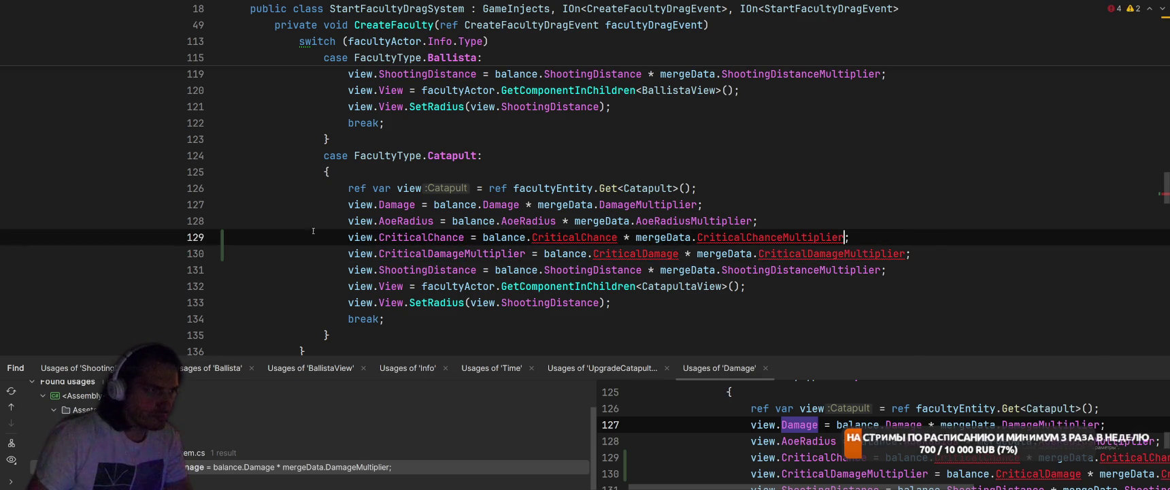
key("alt+Return")
key("Down")
key("Right")
key("Down")
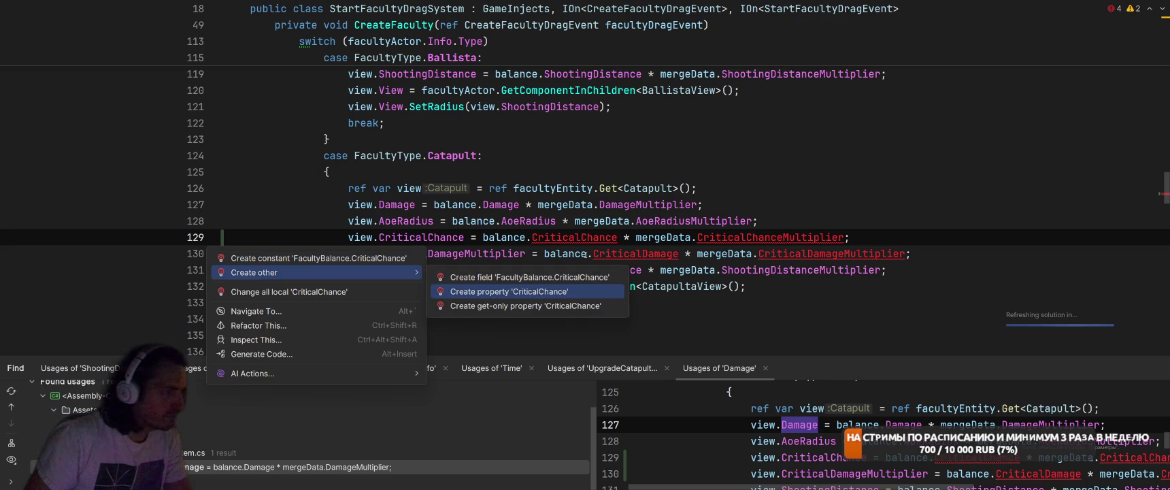
key("Up")
key("Return")
type("floa")
key("Return")
key("Tab")
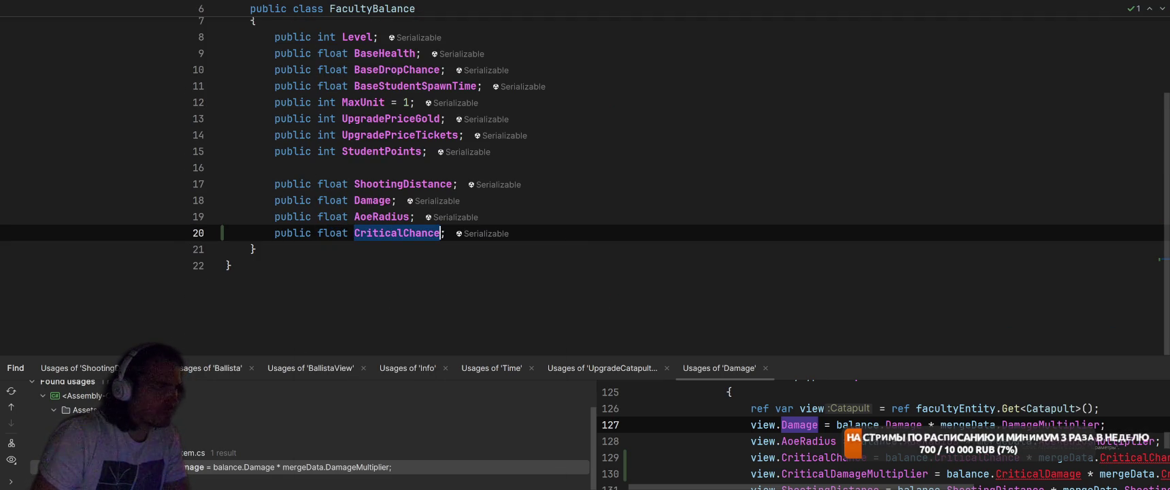
key("Return")
Create the missing CriticalDamage field in FacultyBalance
key("Down")
key("alt+Return")
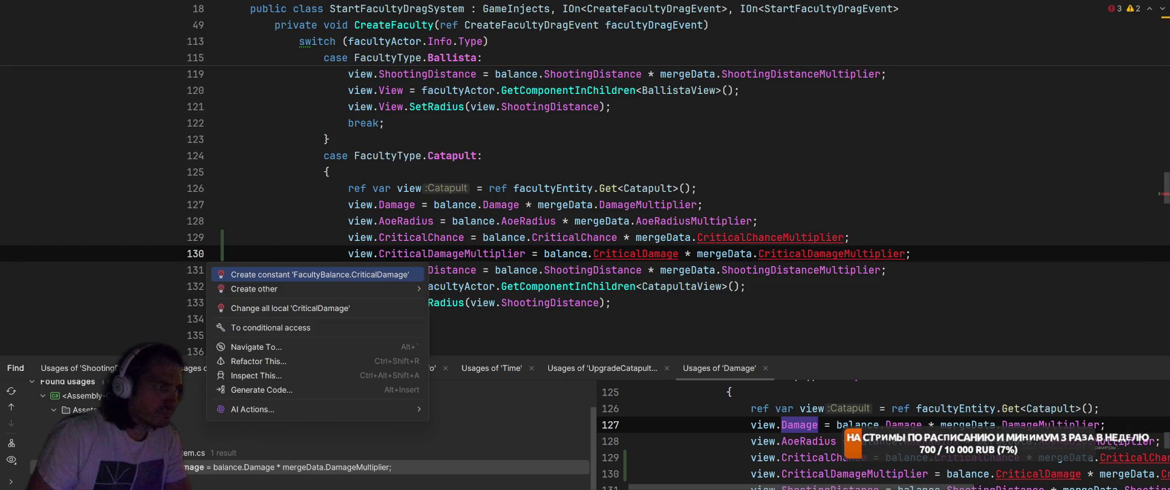
key("Down")
key("Right")
key("Return")
Create a CriticalChanceMultiplier field in FacultyMergeData with default value 1
key("Return")
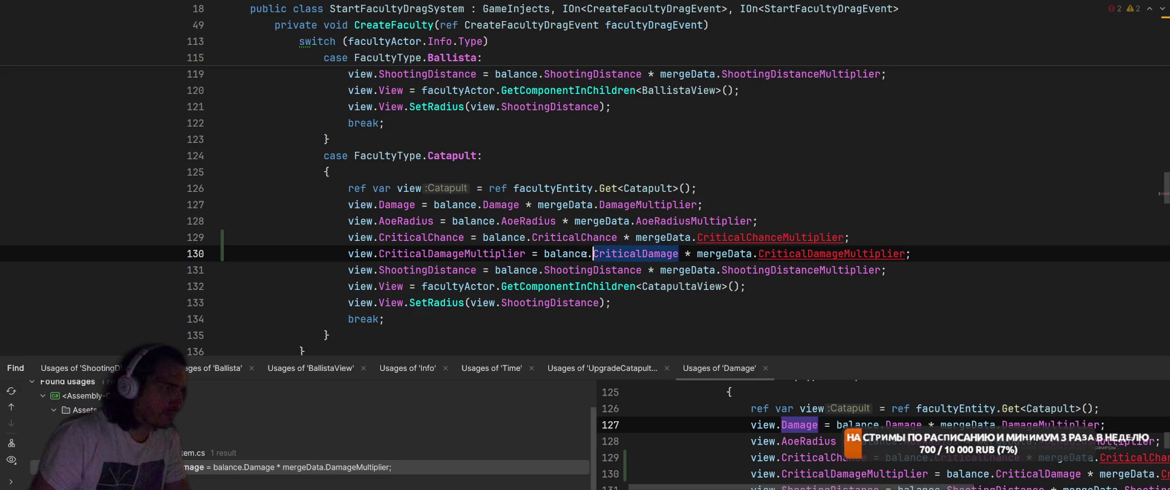
key("Up")
key("alt+Return")
key("Down")
key("Right")
key("Down")
key("Up")
key("Return")
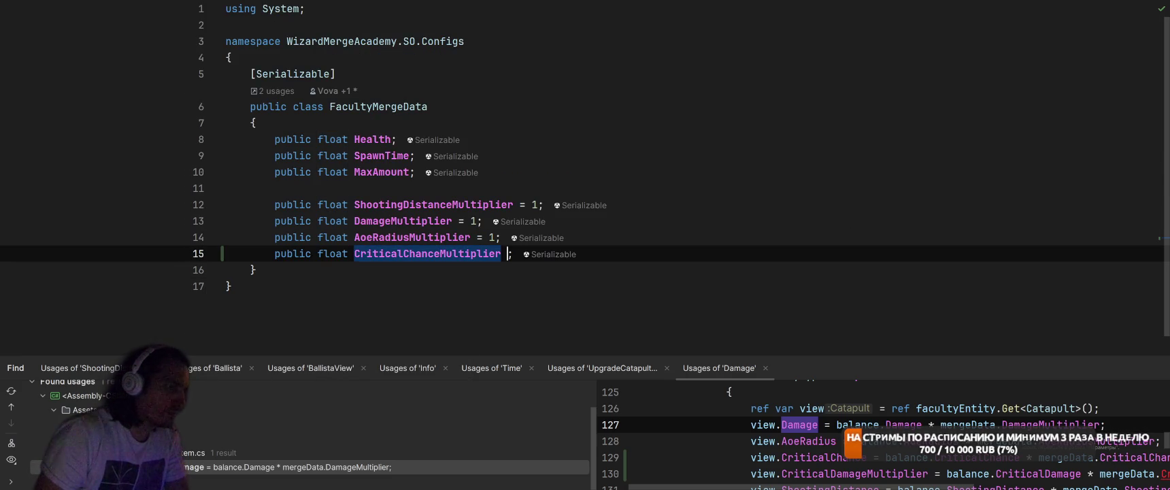
key("Return")
type("= 1")
key("ctrl+minus")
Create a float CriticalDamageMultiplier field in FacultyMergeData defaulting to 1
key("Down")
key("alt+Return")
key("Down")
key("Right")
key("Down")
key("Up")
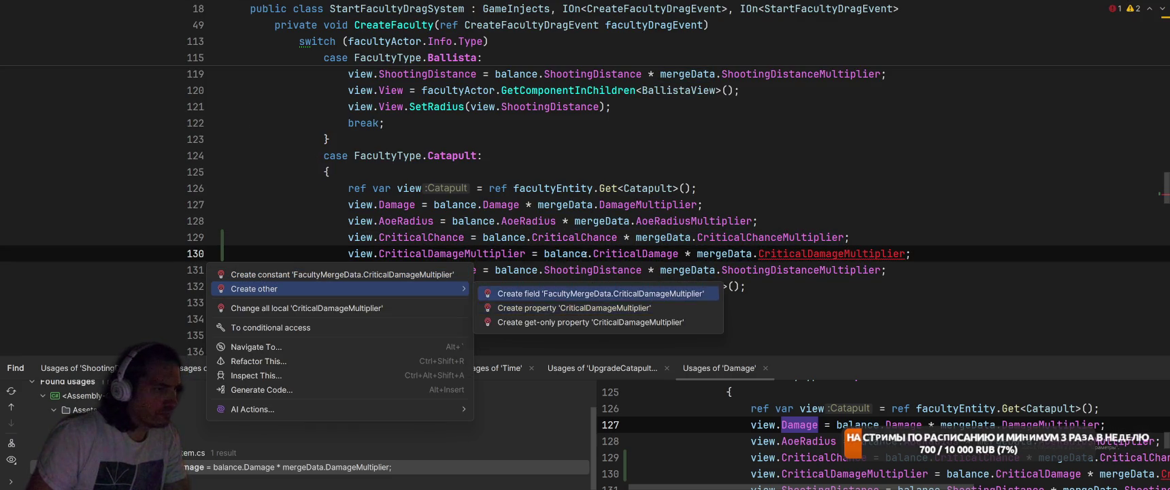
key("Return")
key("Return")
key("Left")
type("= 1")
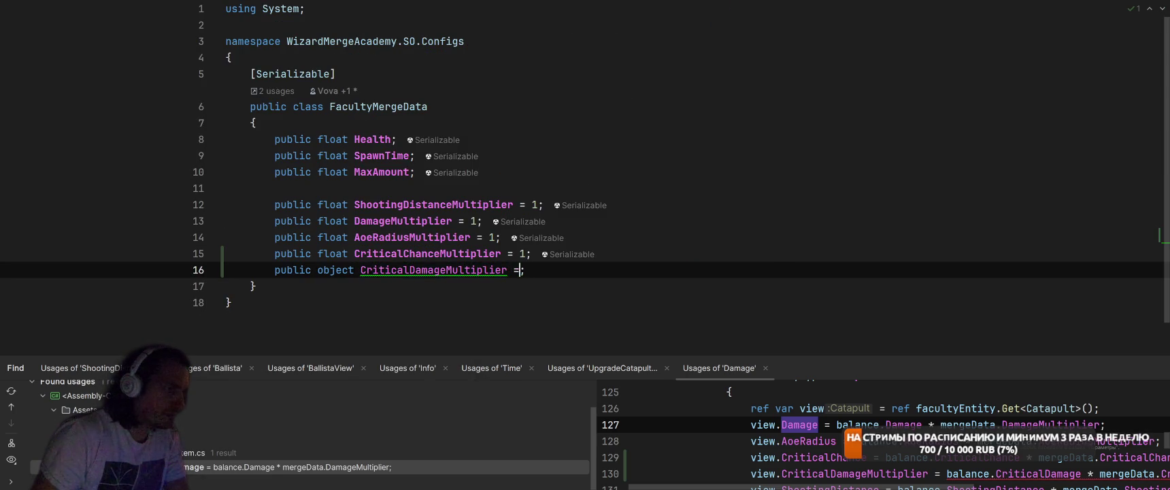
key("ctrl+Left")
key("ctrl+Left")
key("ctrl+Left")
key("ctrl+shift+Left")
type("float")
key("Escape")
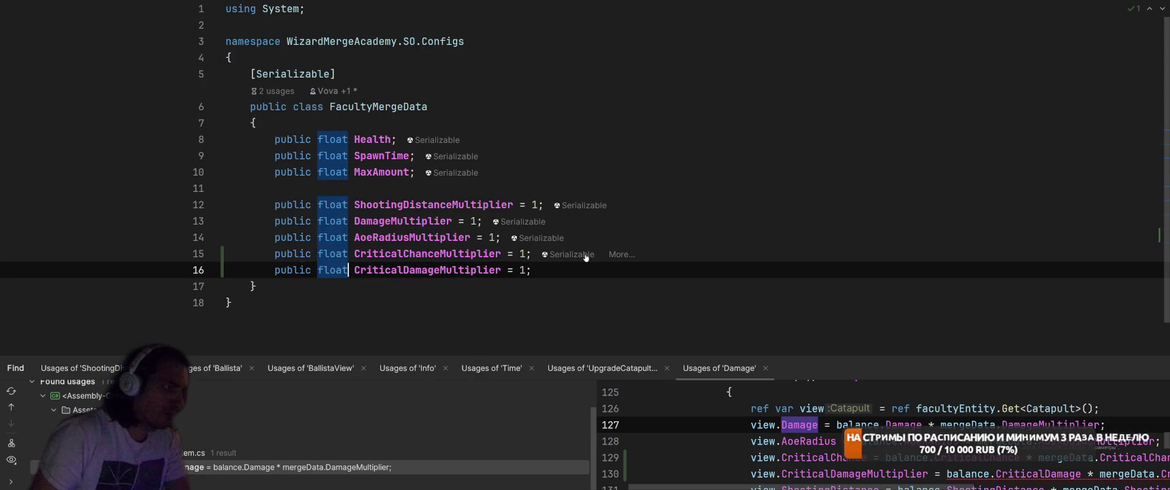
key("ctrl+minus")
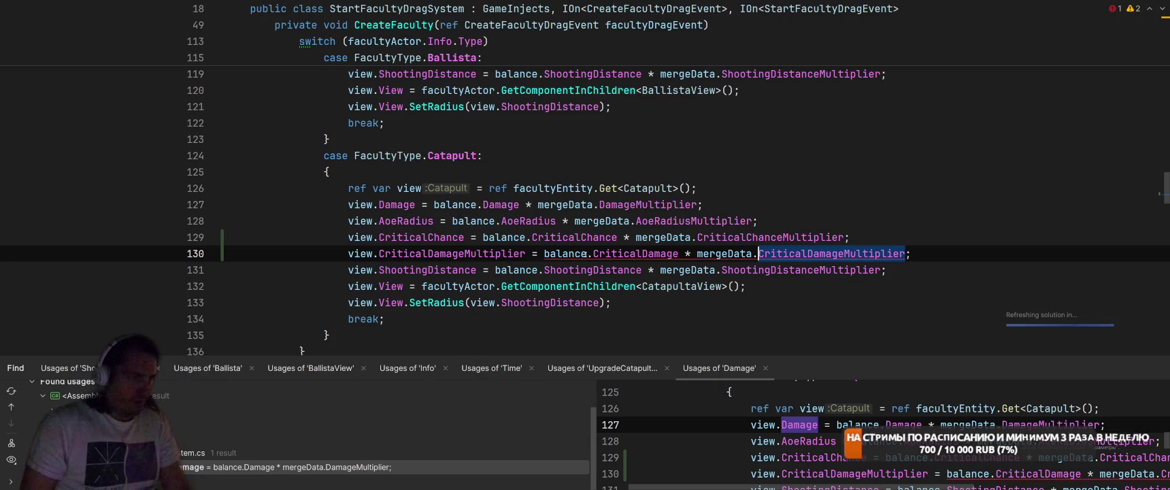
Change the FacultyBalance CriticalDamage field's type to float
left_click(442, 253, "ctrl")
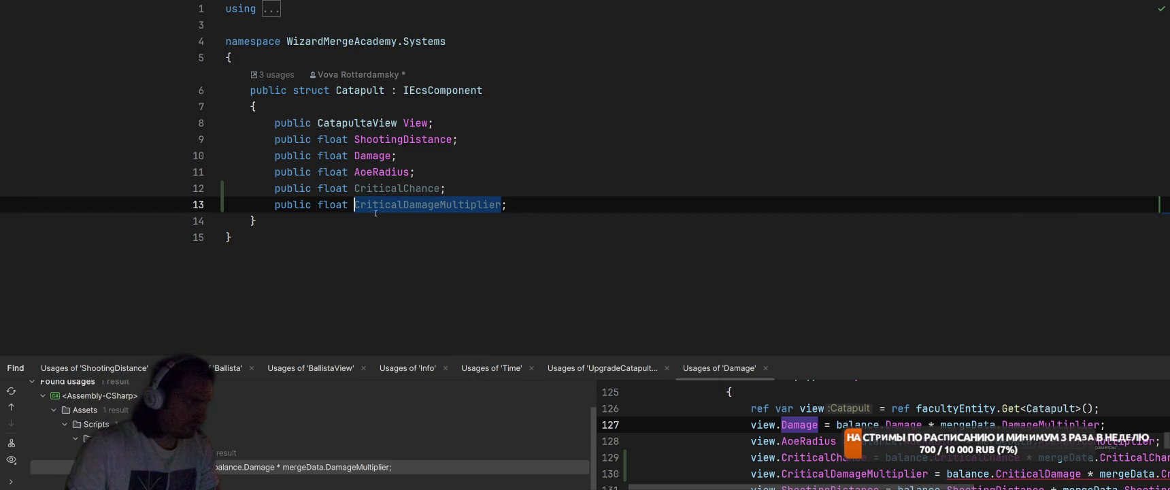
key("ctrl+minus")
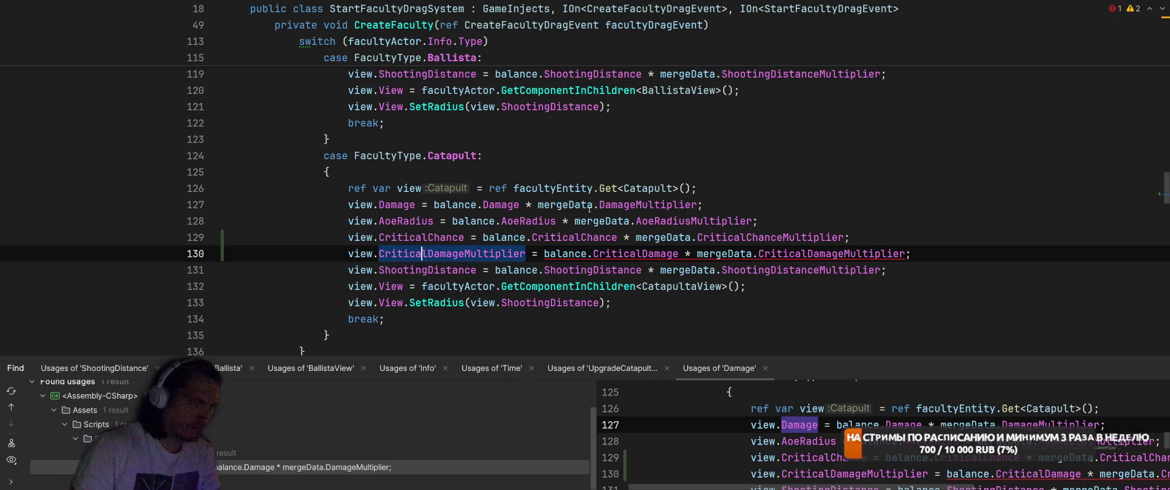
left_click(633, 253, "ctrl")
key("ctrl+w")
type("float")
key("Return")
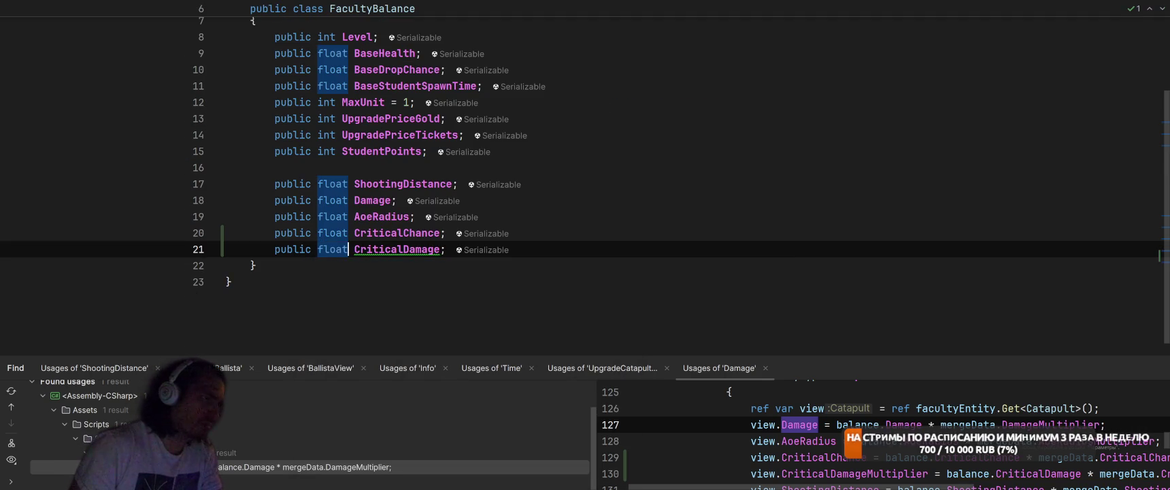
key("ctrl+minus")
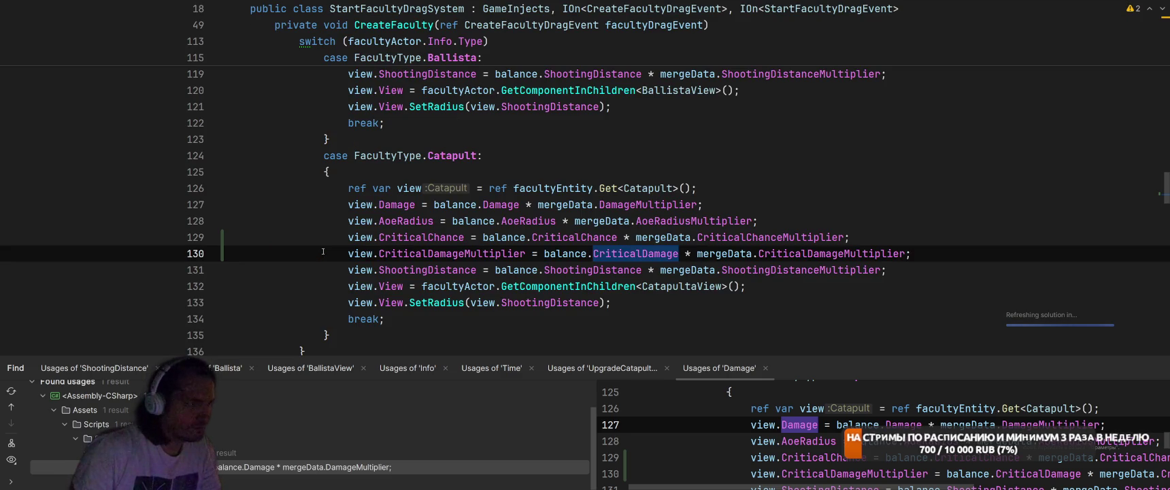
key("alt+Tab")
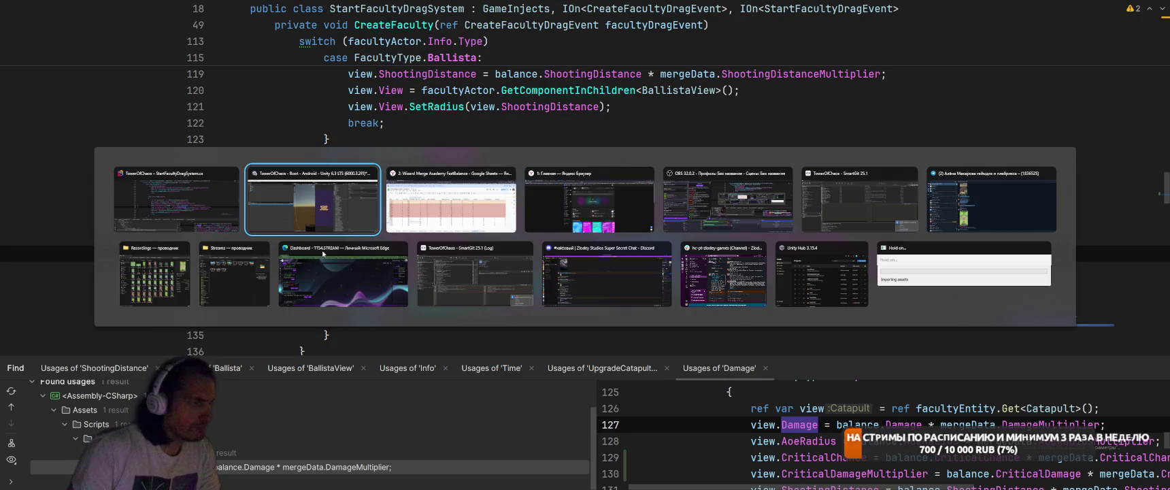
Open CatapultShootingSystem.cs and find the catapult damage calculation on line 80
key("alt+shift+Tab")
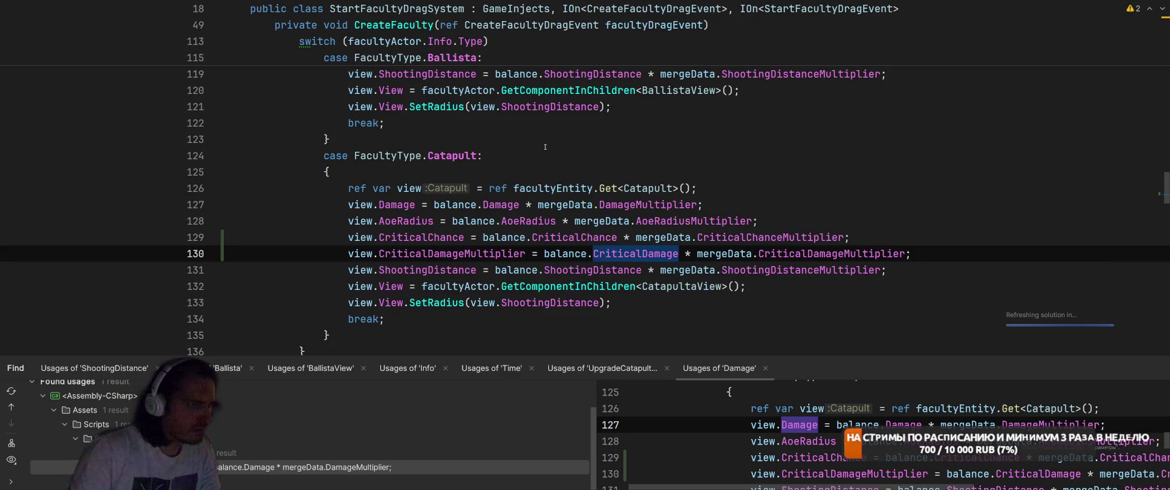
key("ctrl+Tab")
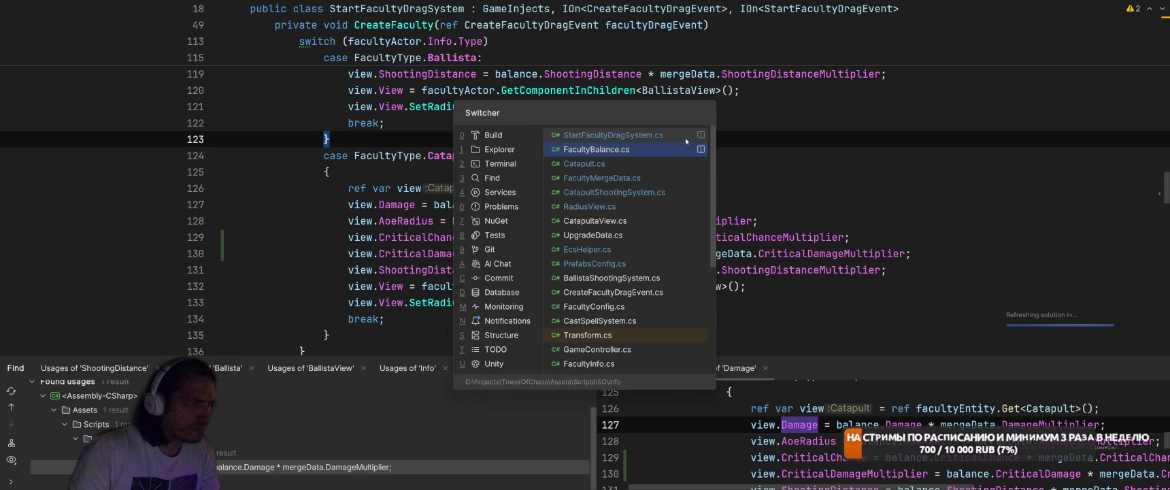
key("ctrl+Tab")
key("ctrl+Tab")
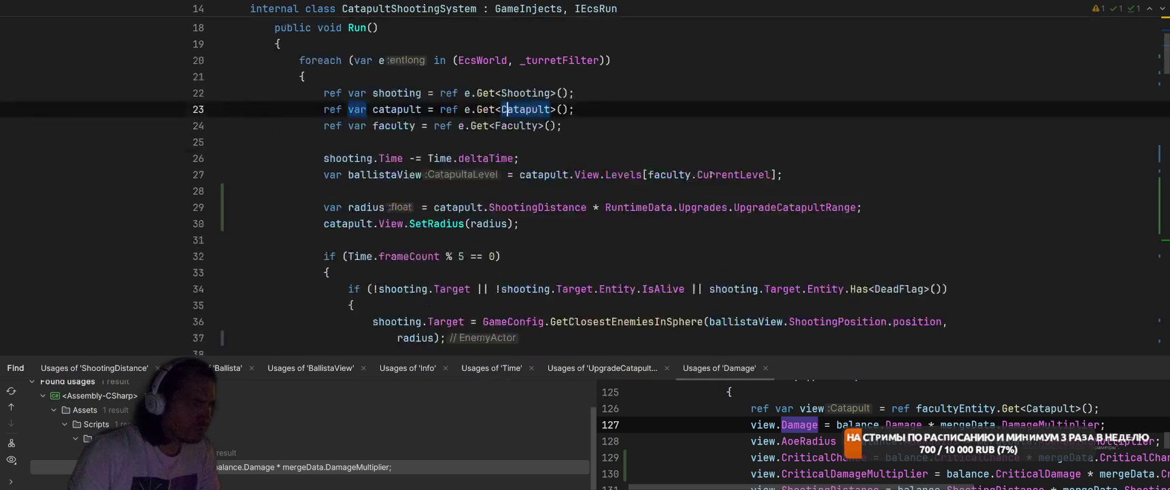
scroll(712, 170, "down", 10)
scroll(711, 175, "down", 12)
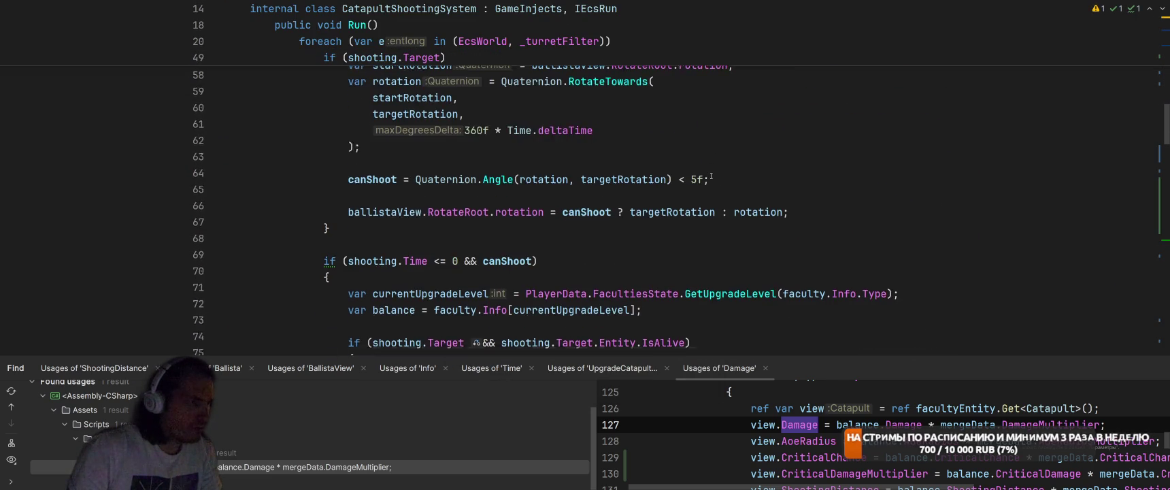
scroll(661, 221, "up", 8)
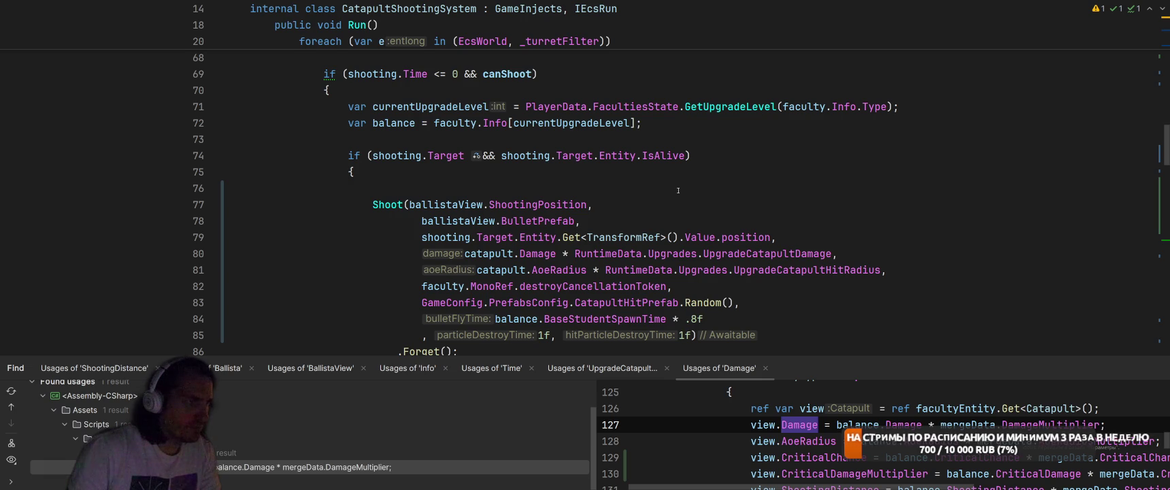
Extract catapult.Damage * UpgradeCatapultDamage into a local 'damage' variable and begin 'var ran' above it
left_click_drag(464, 254, 831, 254)
key("ctrl+shift+r")
key("Return")
key("Return")
type("damage = catapult.Damage * RuntimeData.Upgrades.UpgradeCatapultDamage;")
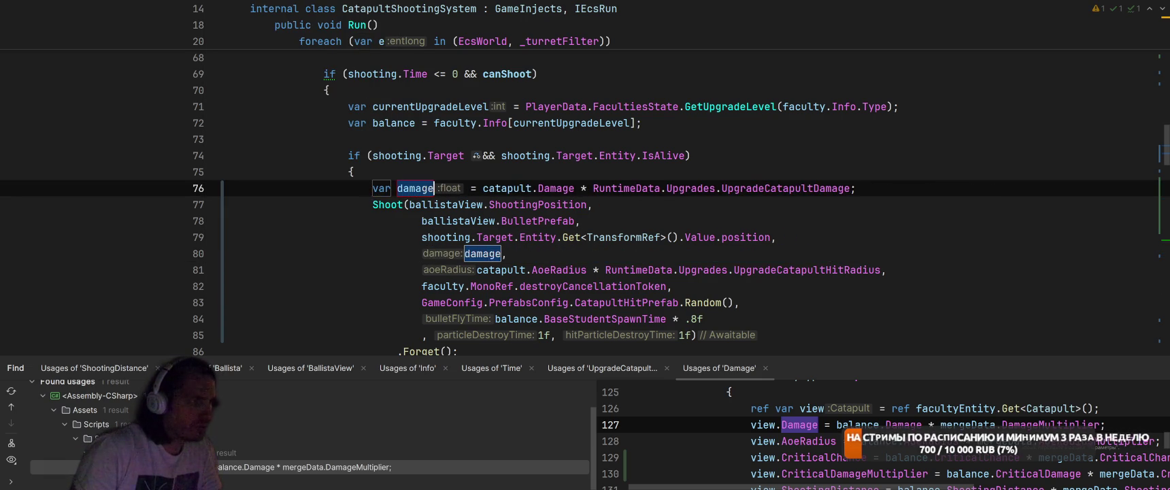
key("Return")
key("shift+Return")
key("shift+Return")
key("Up")
key("Up")
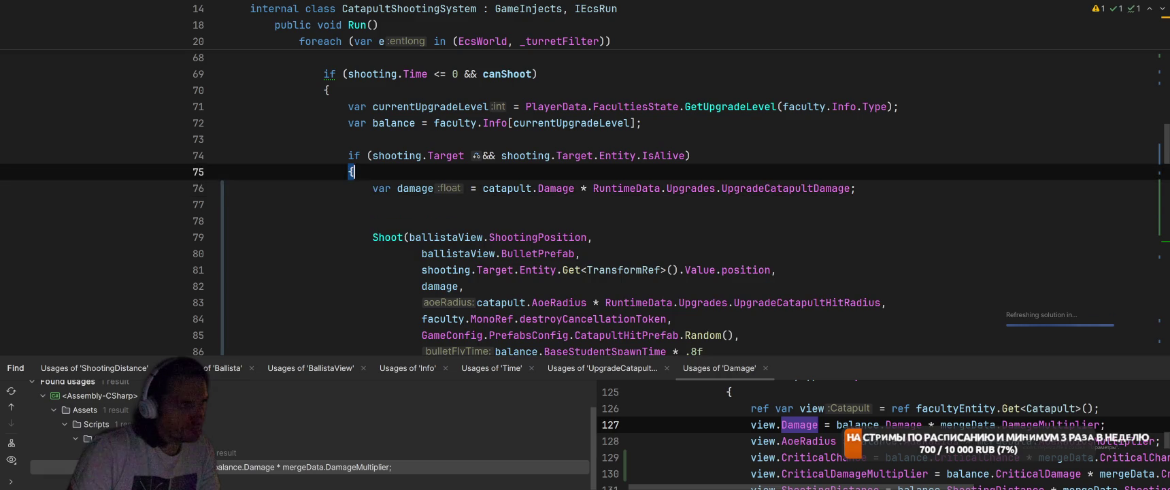
key("Return")
key("Return")
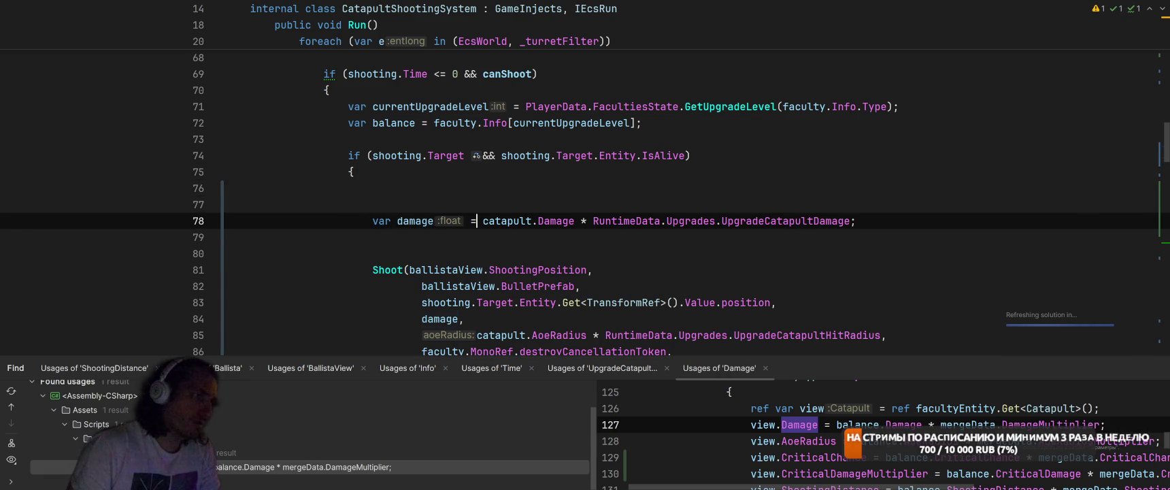
key("Return")
key("Up")
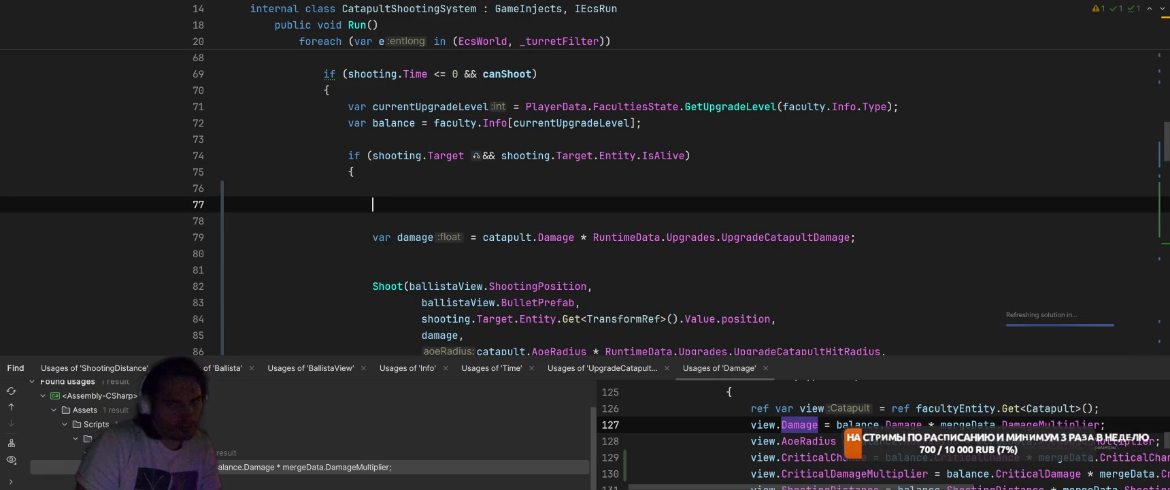
type("var rando")
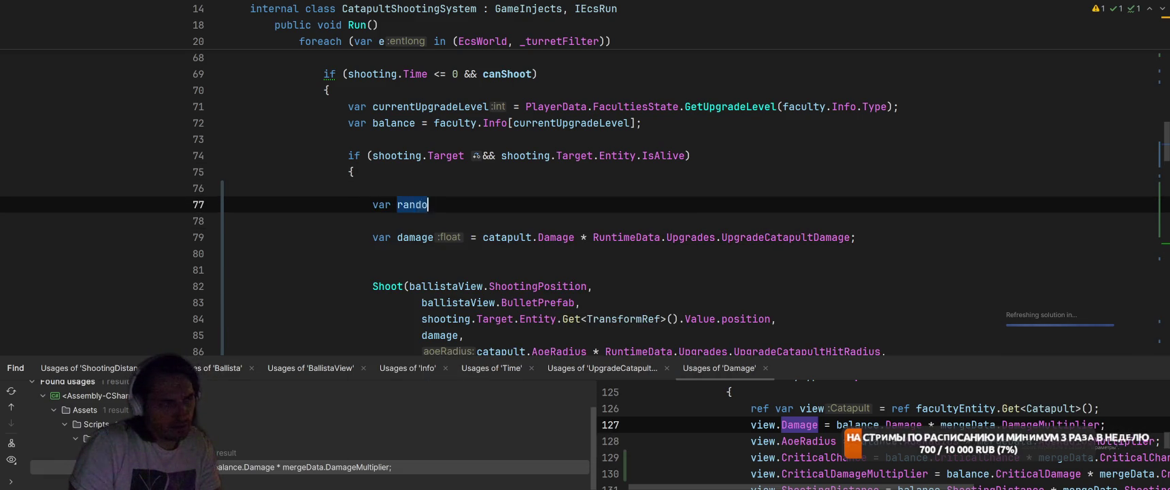
Start a crit roll line comparing Random.value with catapult.CriticalChance
key("BackSpace")
key("BackSpace")
key("BackSpace")
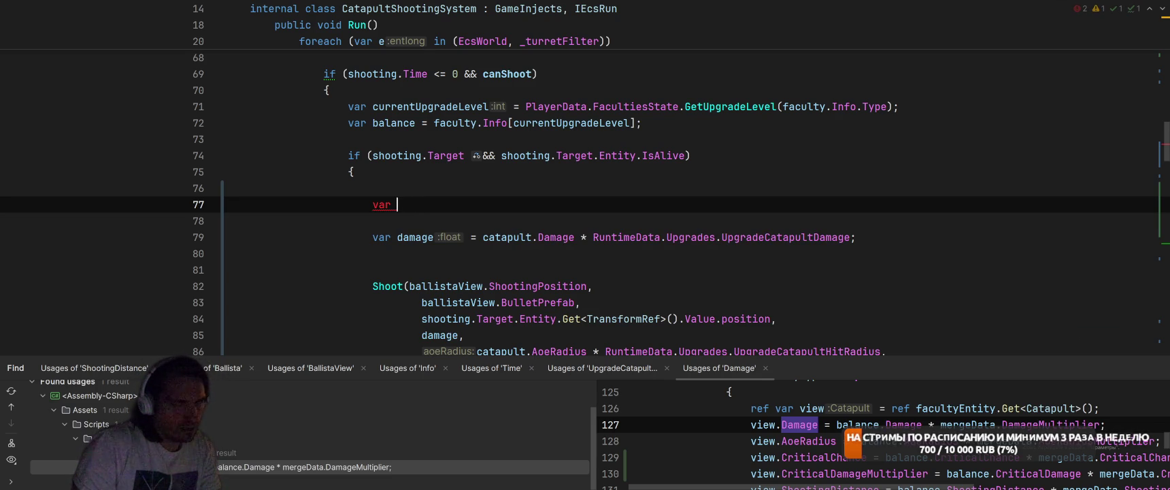
type("random")
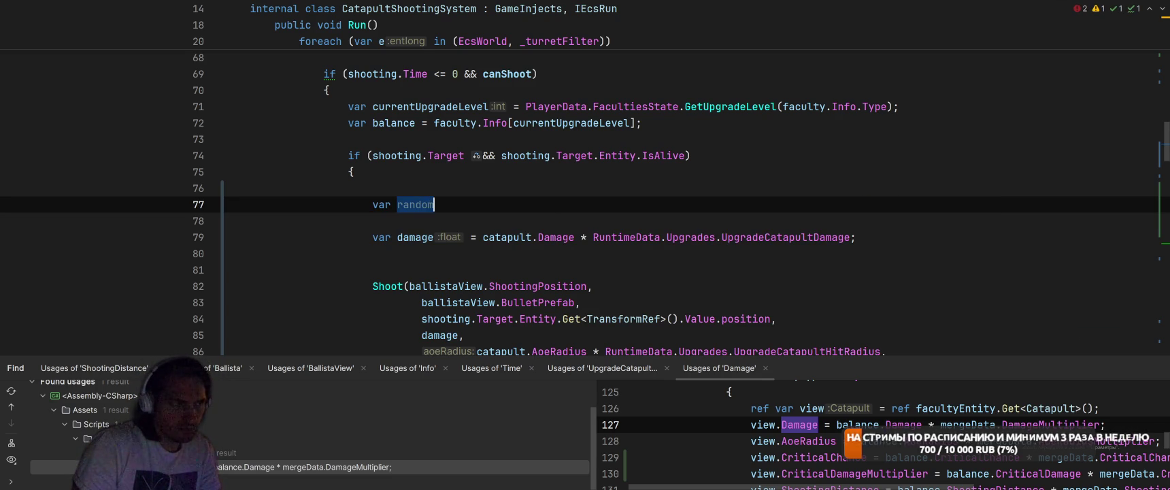
type(" = R")
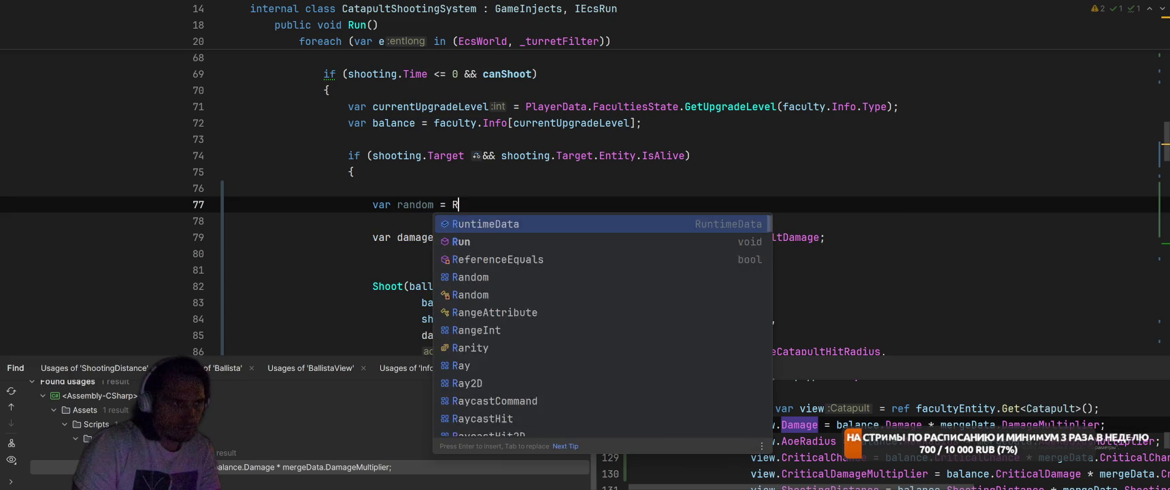
type("ando")
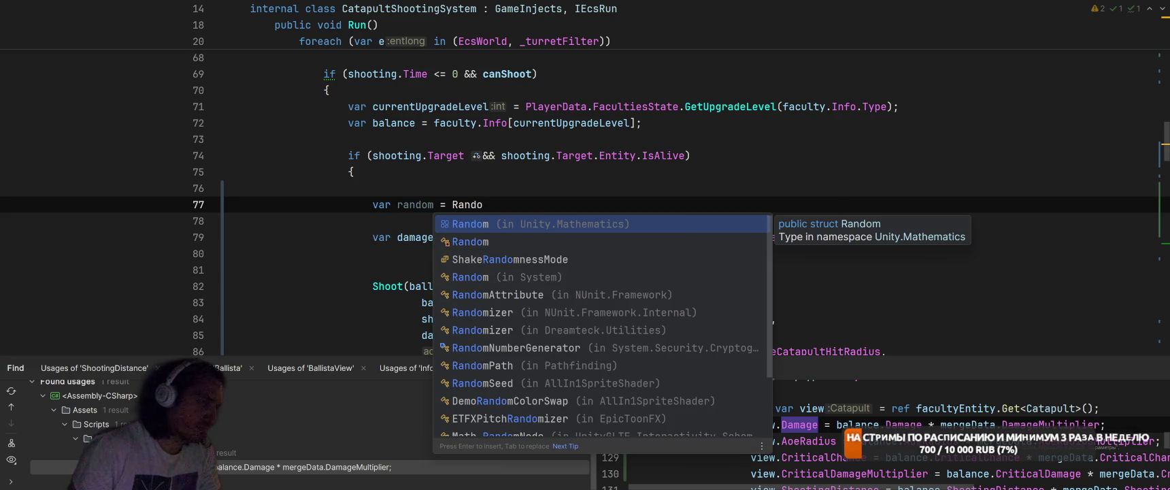
key("Return")
type(".v")
key("ctrl+z")
key("ctrl+z")
key("ctrl+z")
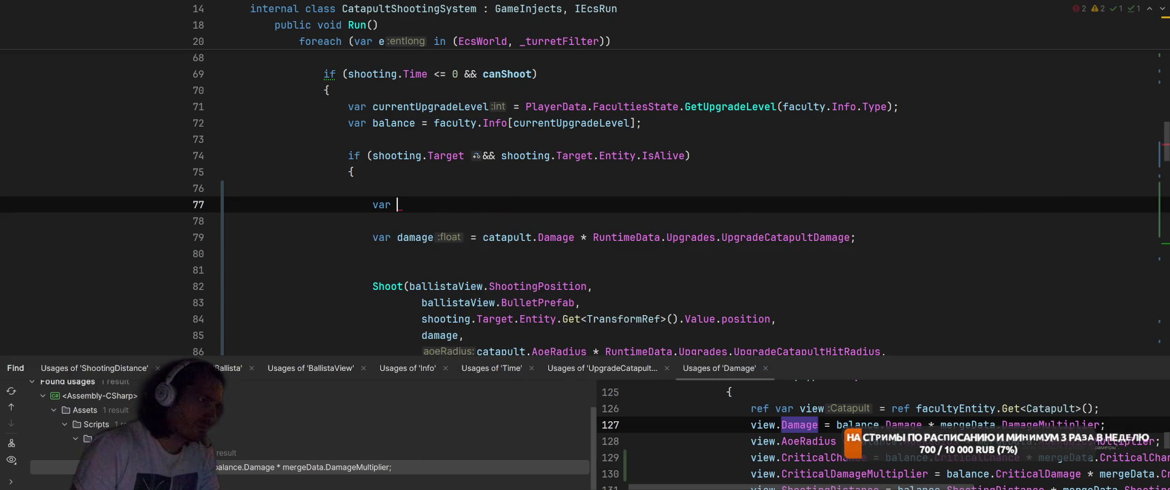
type("an")
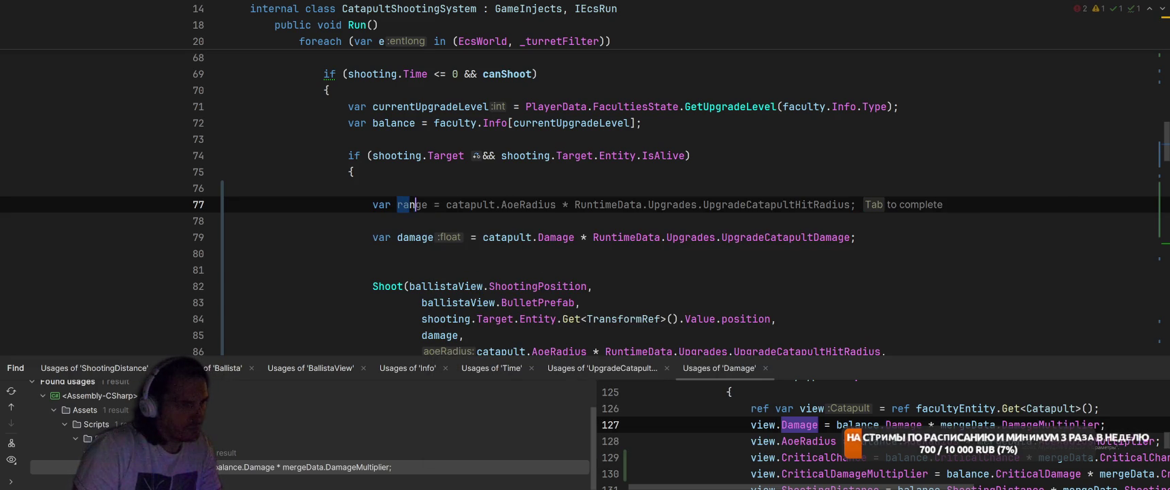
type("dom = Rand")
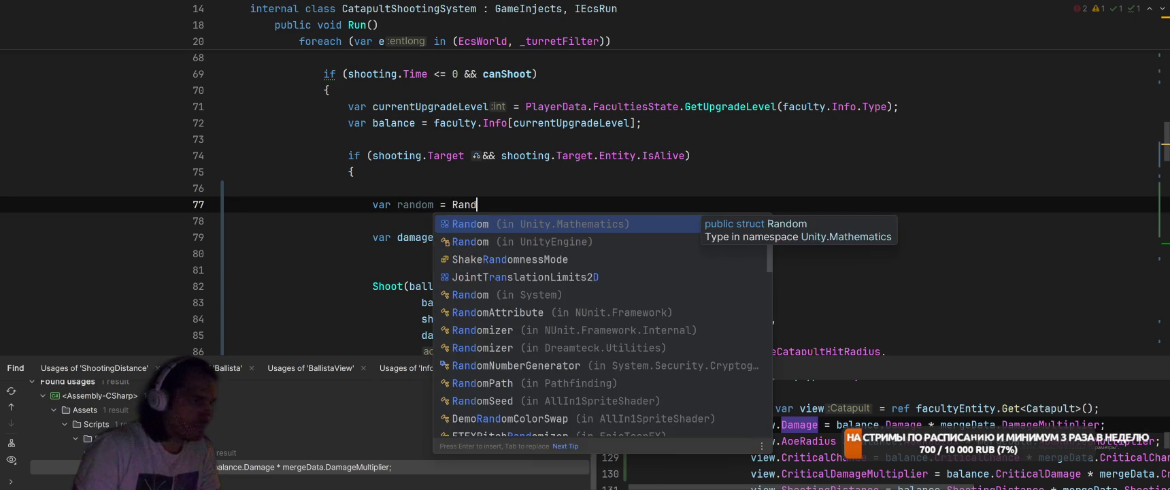
key("Return")
type(".value >")
key("BackSpace")
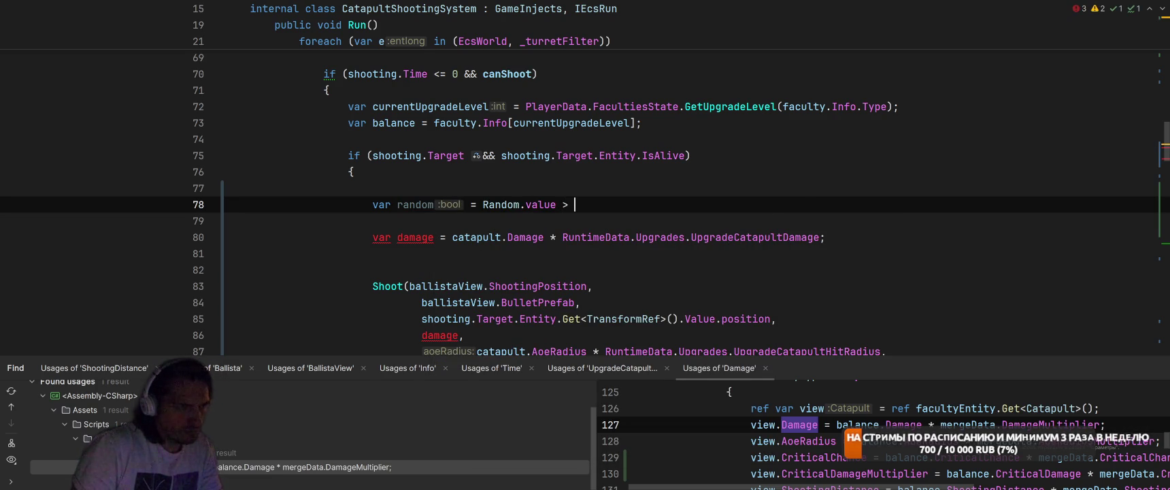
type("catapult.Cr")
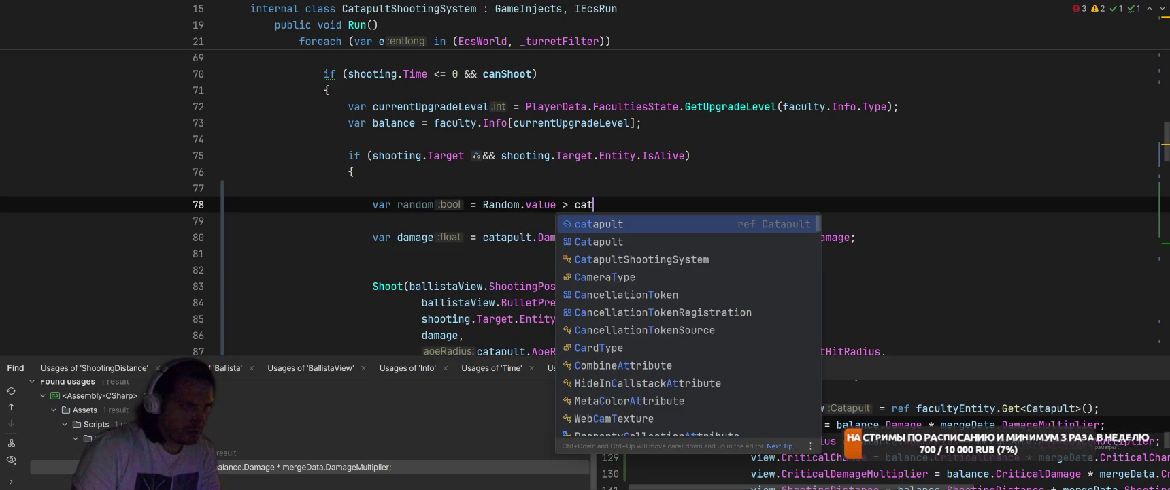
key("Return")
Make the roll Random.value < catapult.CriticalChance ? catapult.CriticalDamageMultiplier : 1
key("ctrl+Left")
key("ctrl+Left")
key("ctrl+Left")
key("BackSpace")
key("BackSpace")
type("<")
key("End")
type("?")
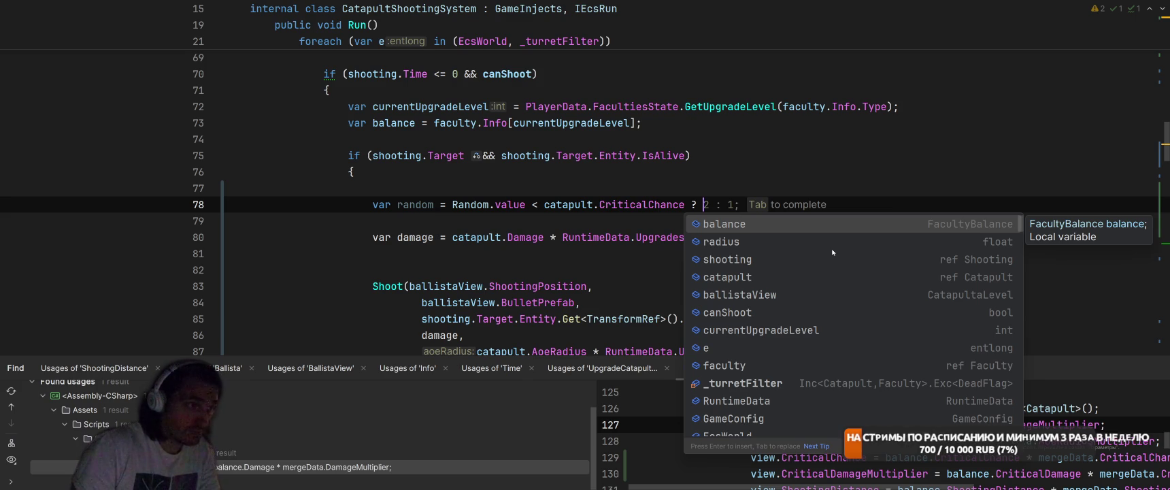
type("ca")
key("Return")
type(".")
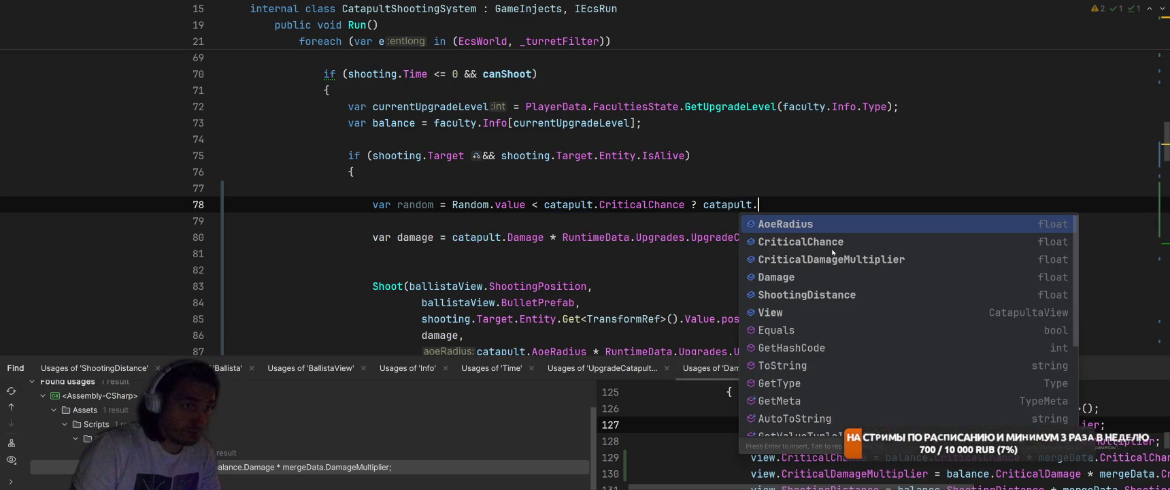
left_click(832, 259)
type(": 1")
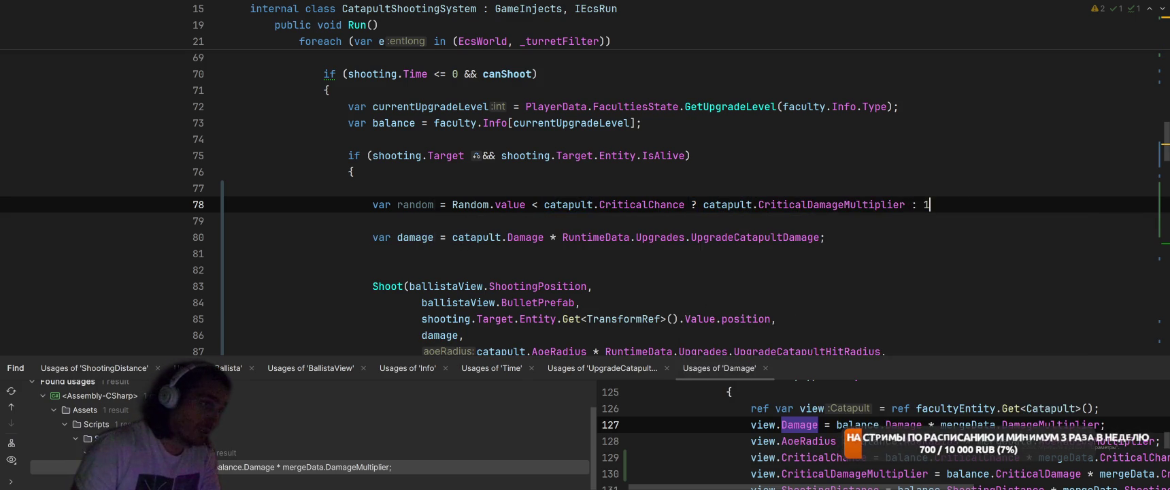
Name the variable criticalDamage and multiply the damage formula by it
double_click(425, 204)
type("criticalDamage")
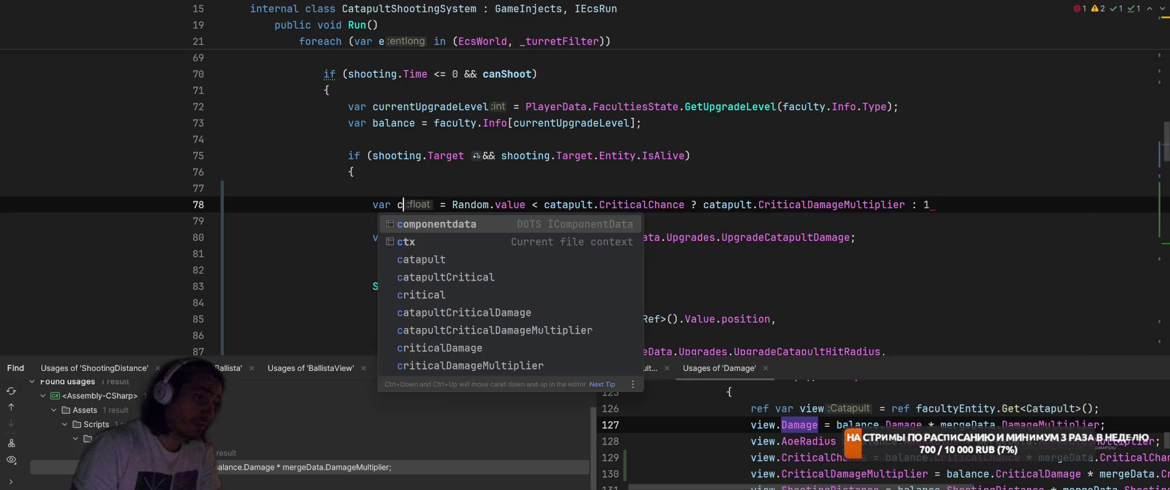
key("Escape")
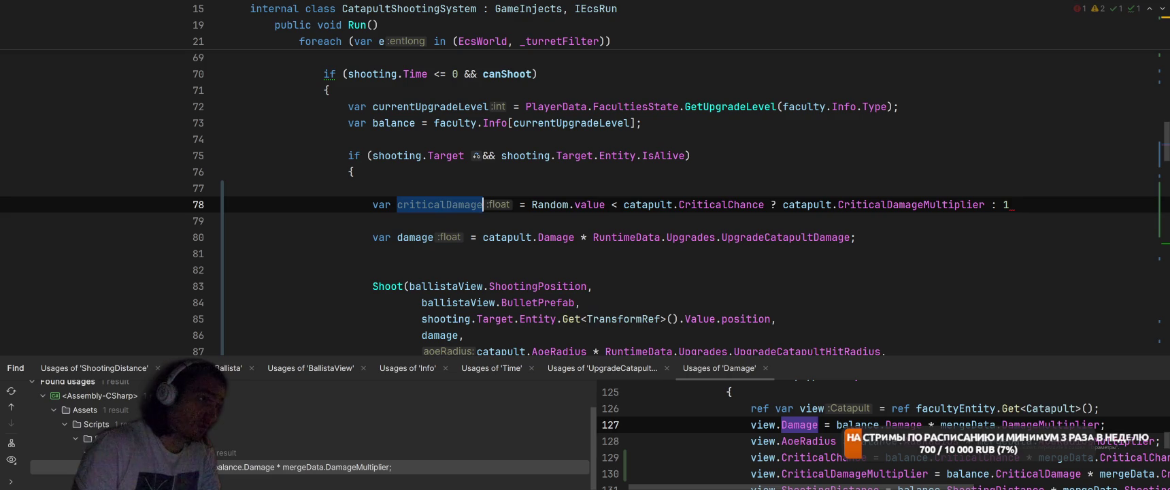
double_click(450, 204)
key("ctrl+c")
left_click(481, 238)
key("ctrl+v")
type("*")
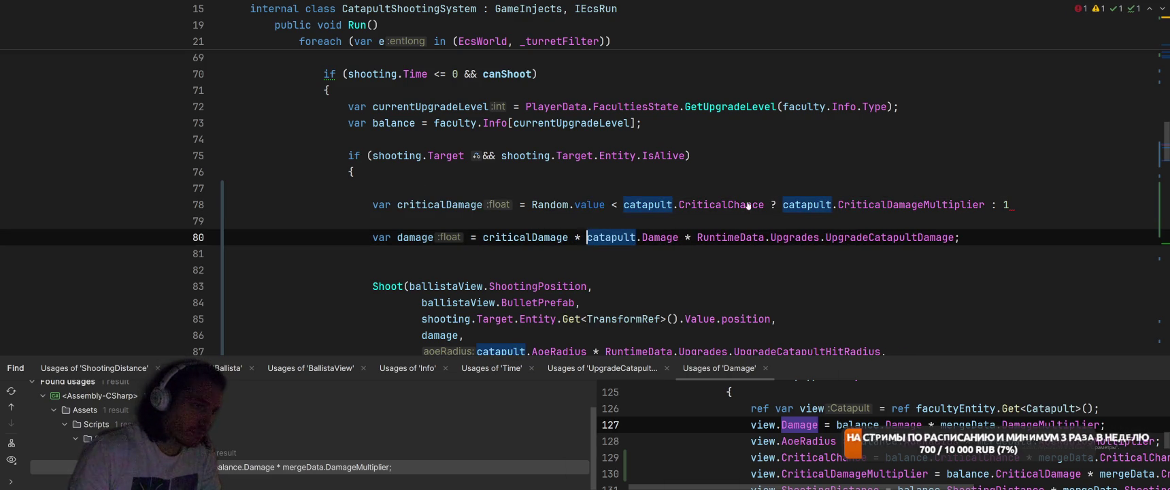
Divide CriticalChance by 100f inside parentheses, end the statement and remove the blank line
left_click(677, 204, "ctrl")
key("ctrl+alt+Left")
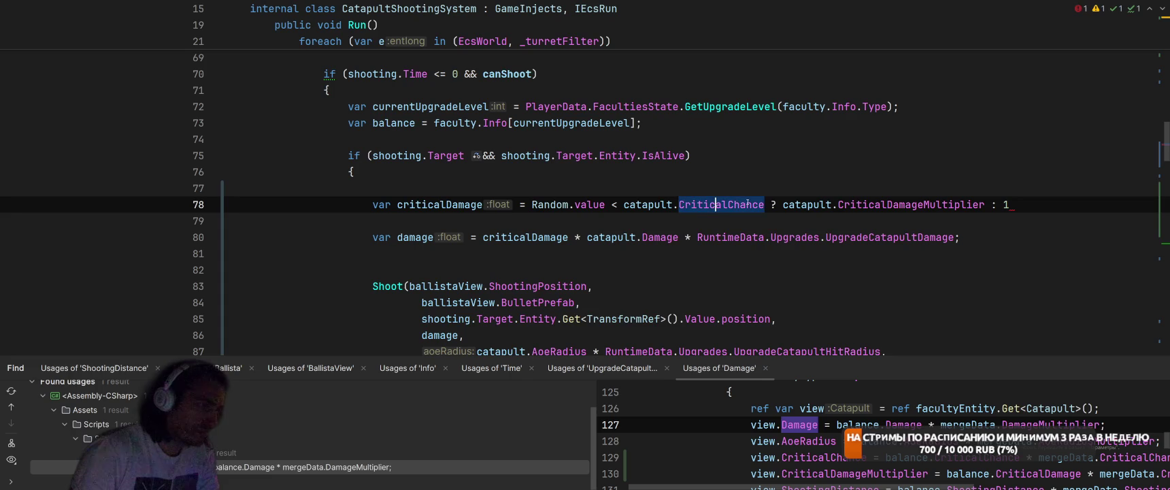
type("/ 10 ")
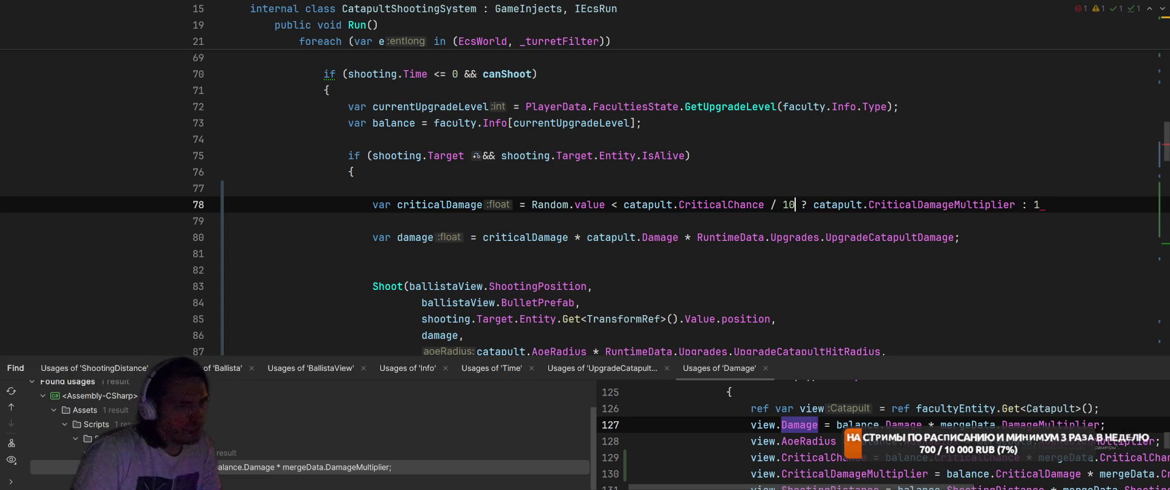
type("0f)")
left_click(782, 204)
left_click(673, 204)
type("(")
key("Escape")
key("End")
type(";")
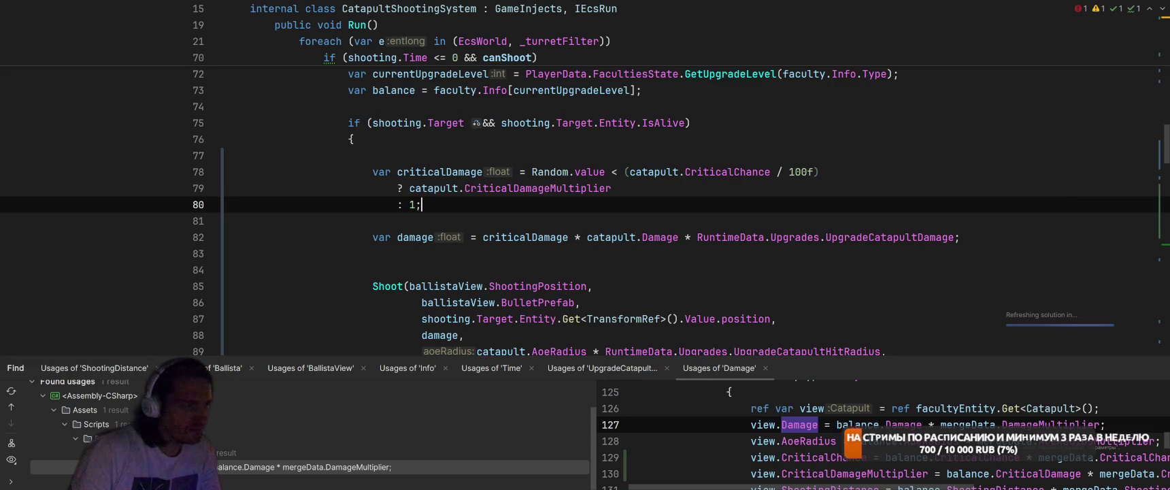
key("Up")
key("Up")
key("Up")
key("BackSpace")
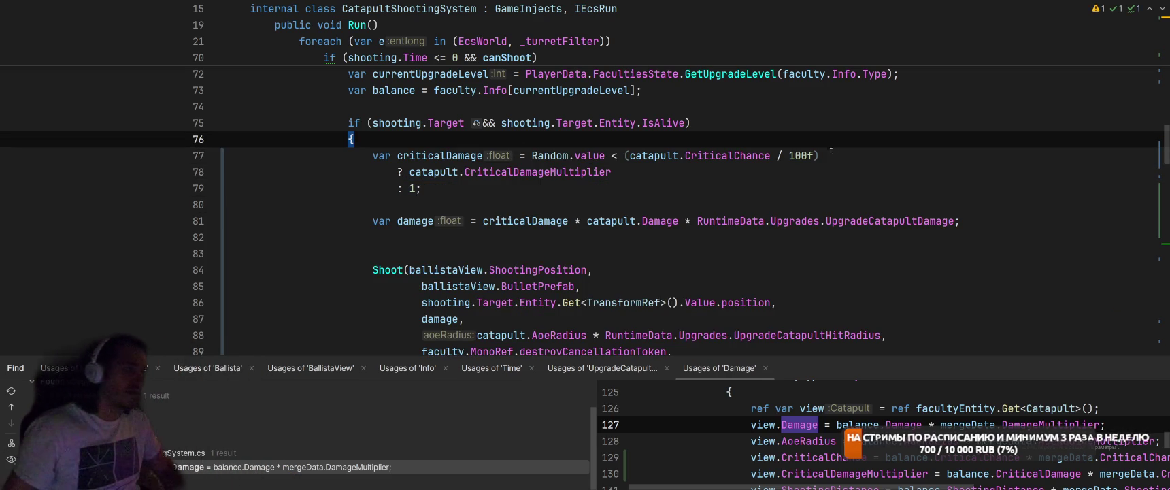
Multiply the crit multiplier branch by RuntimeData.Upgrades.UpgradeCatapultCriticalDamage
left_click(702, 168)
type("* RuntimeData.U")
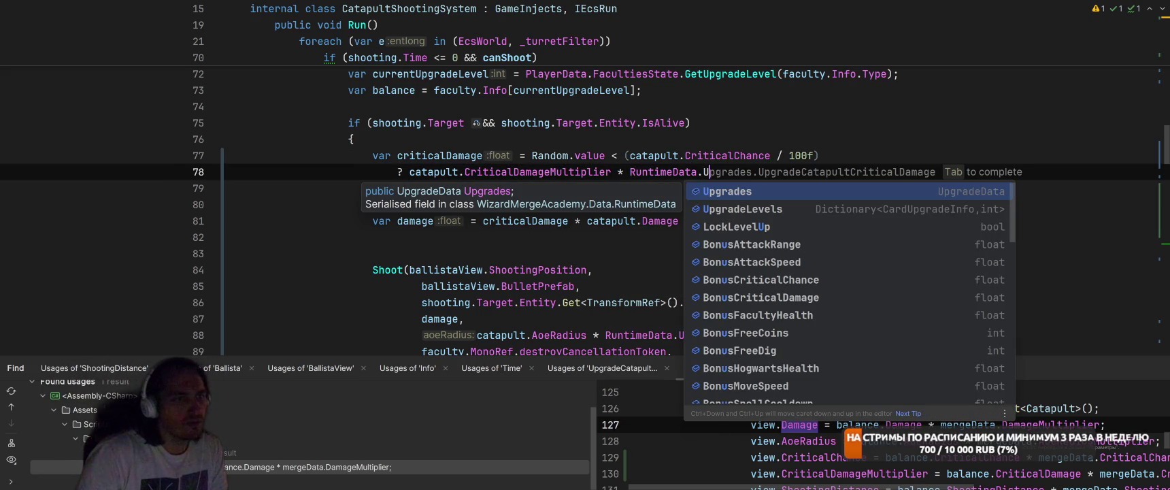
key("Tab")
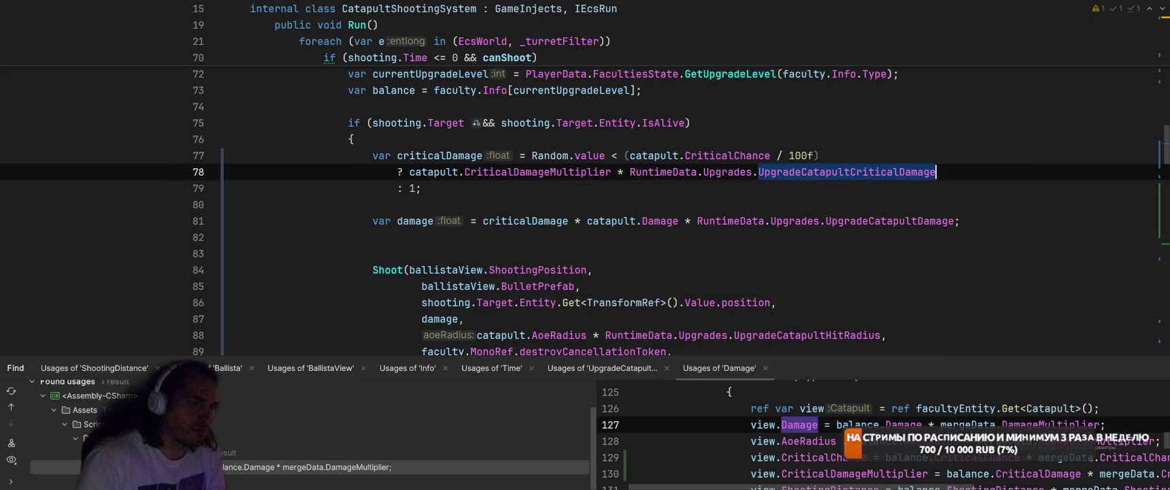
key("BackSpace")
key("BackSpace")
key("BackSpace")
key("BackSpace")
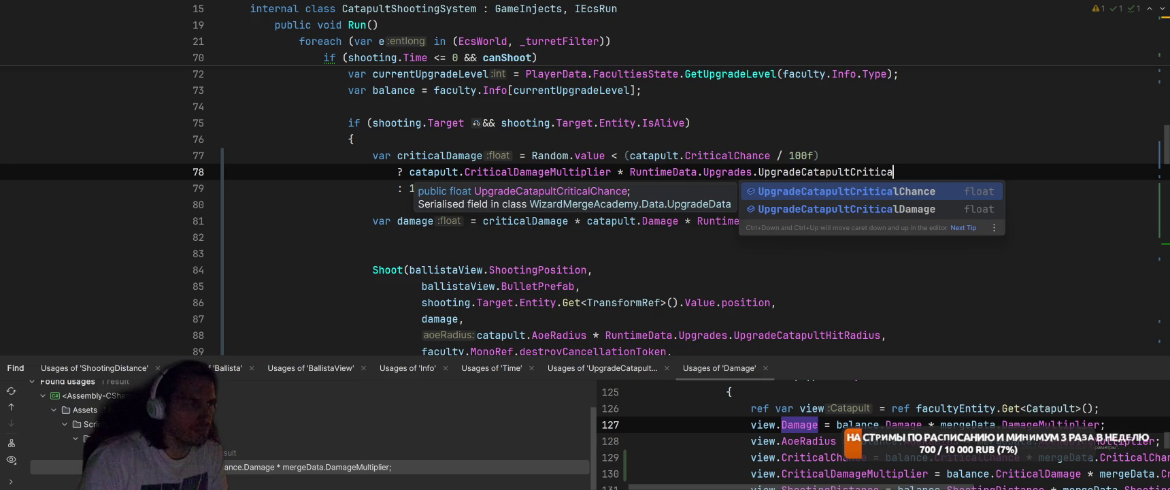
key("Escape")
type("lDamage")
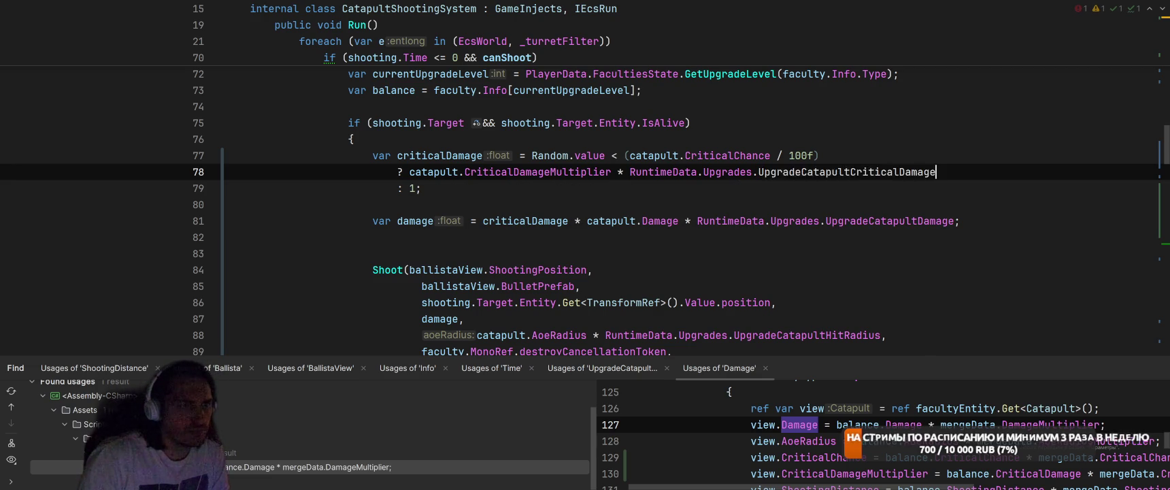
Add UpgradeCatapultCriticalChance to the crit chance and drop the division by 100
left_click(819, 155)
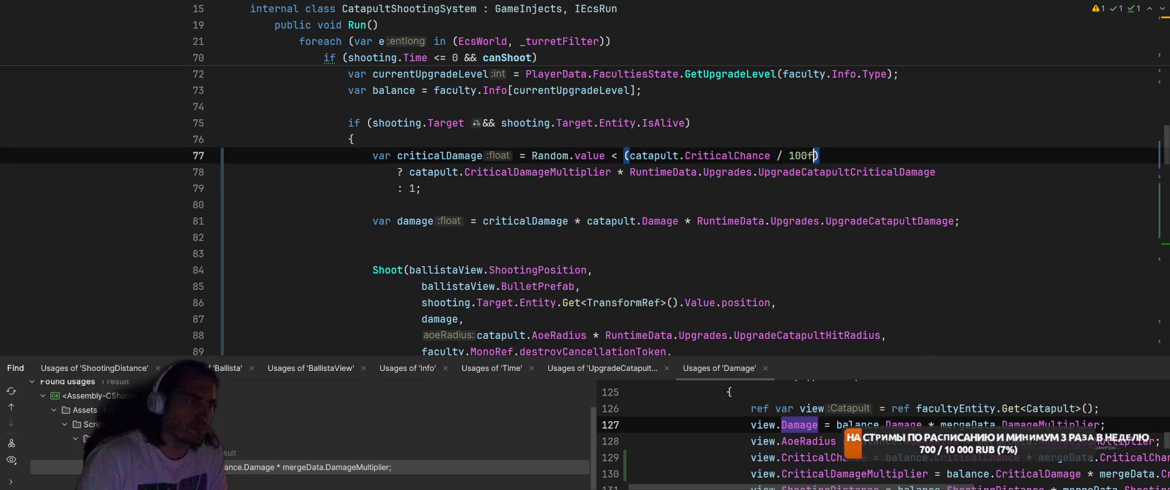
type("+ RuntimeData.")
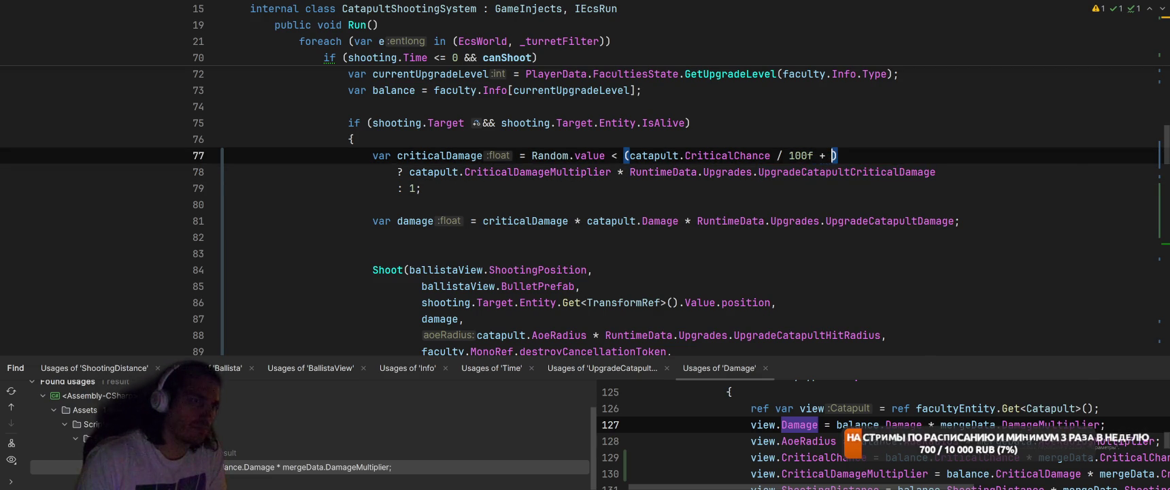
type("Up")
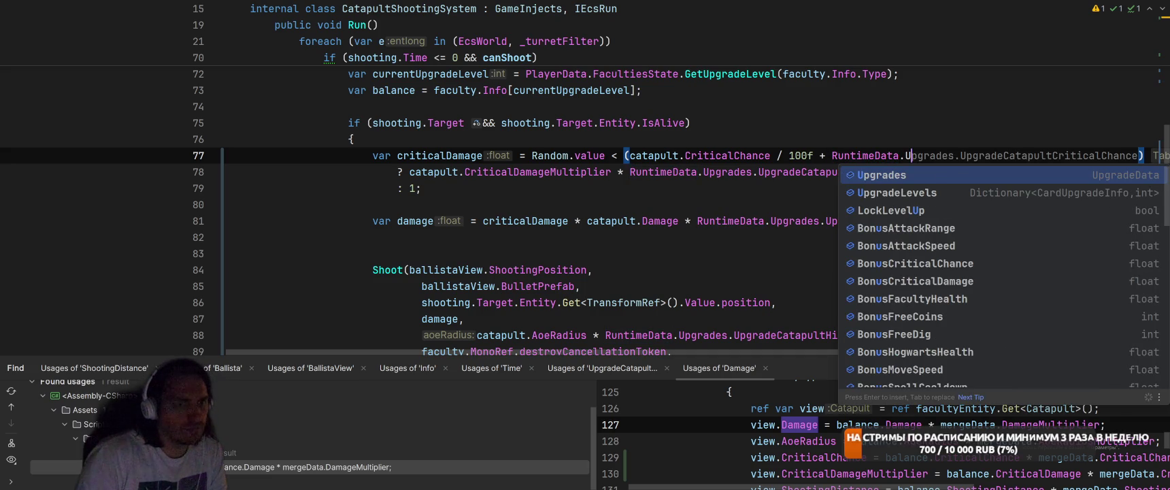
key("Return")
type(".")
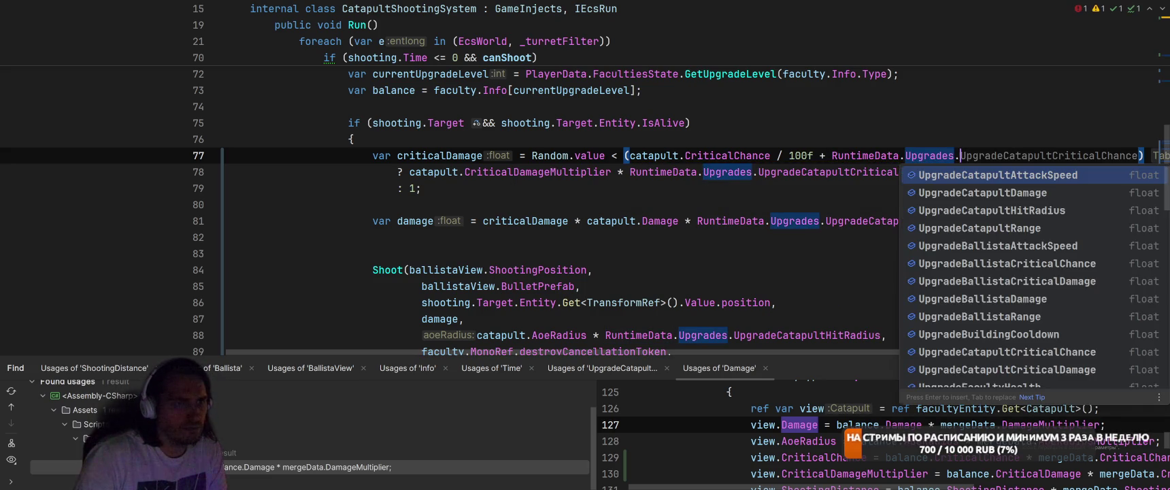
key("Return")
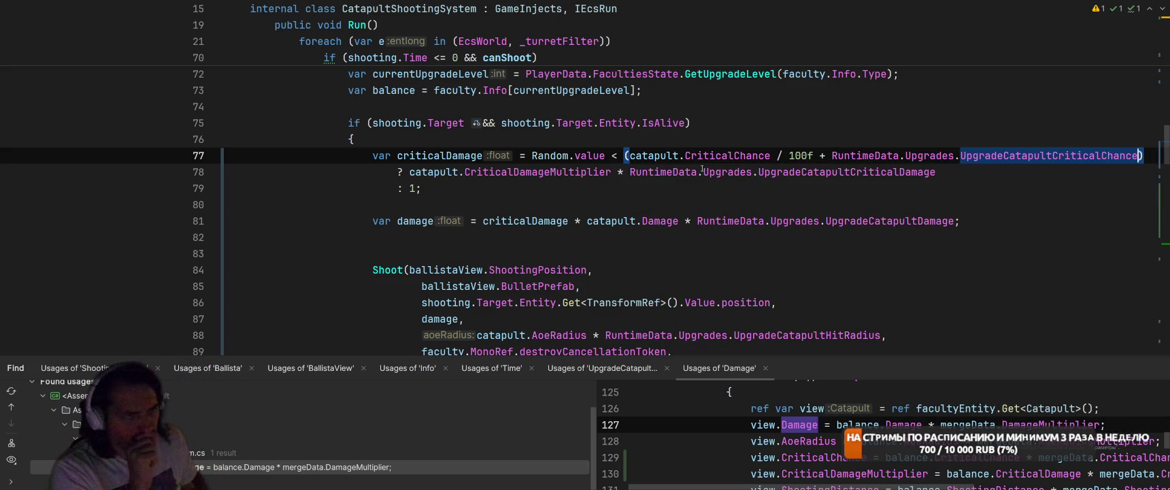
left_click_drag(777, 156, 820, 155)
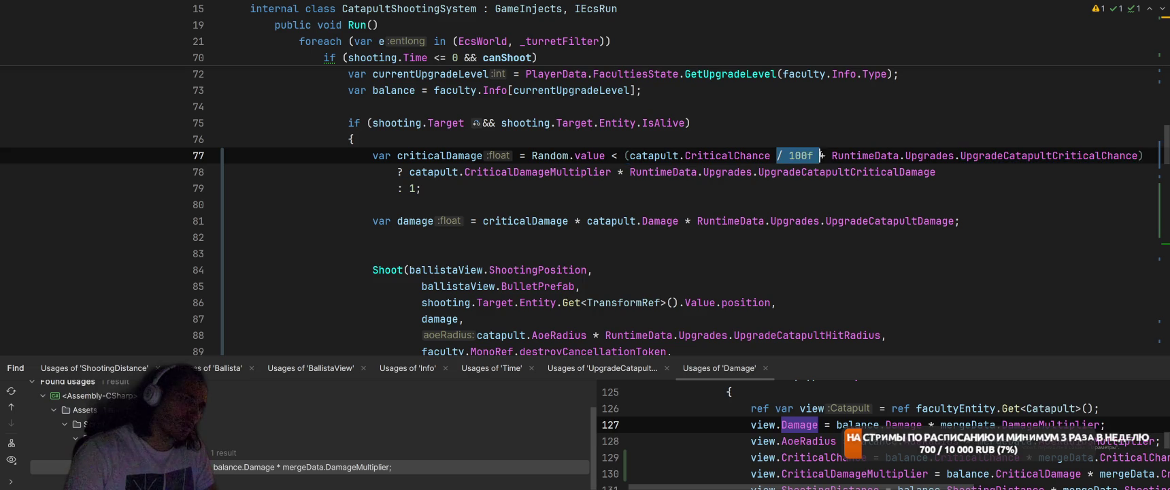
key("BackSpace")
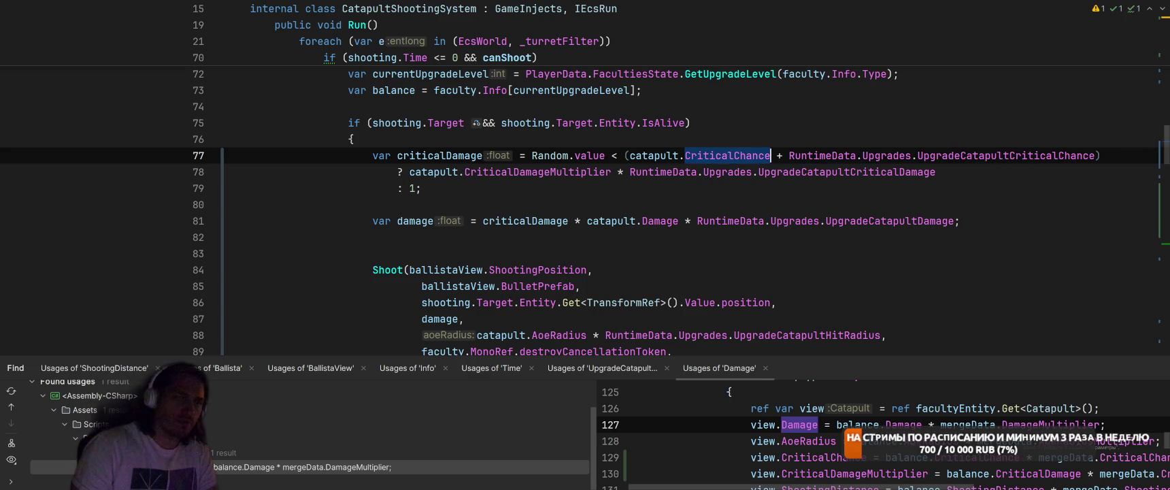
left_click(1101, 155)
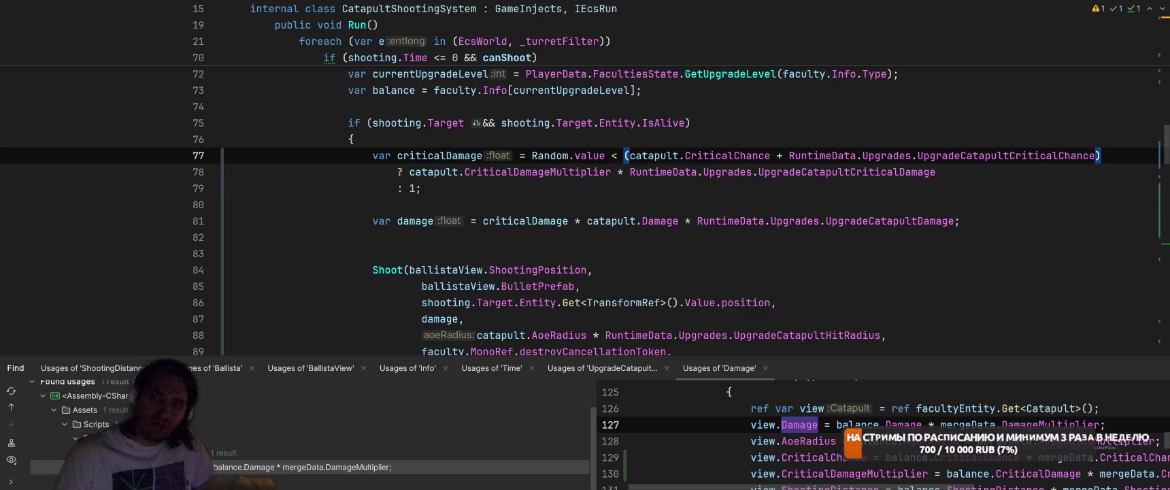
Review the UpgradeData multipliers, select the crit and damage lines, and open BallistaShootingSystem
left_click(884, 224, "ctrl")
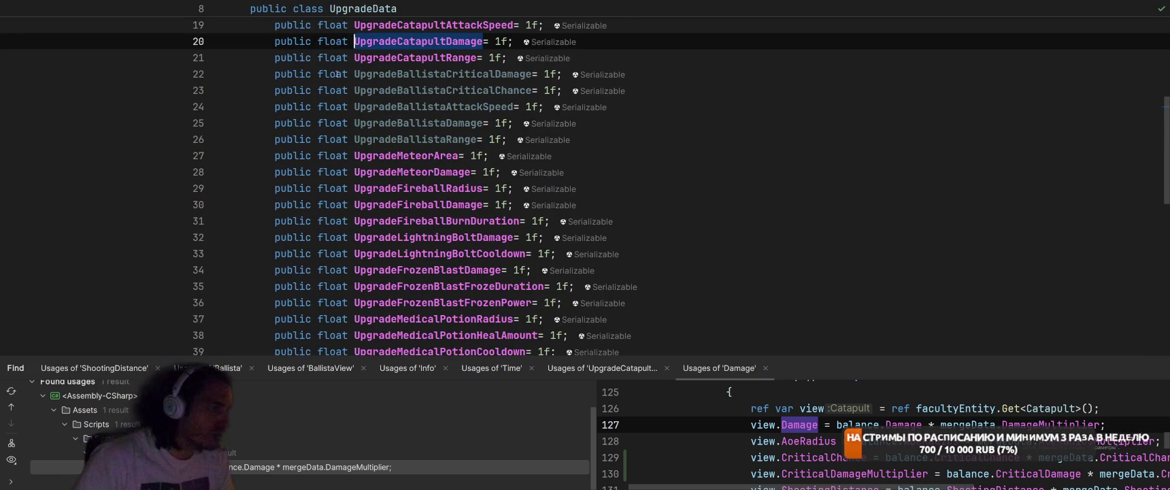
left_click(544, 123)
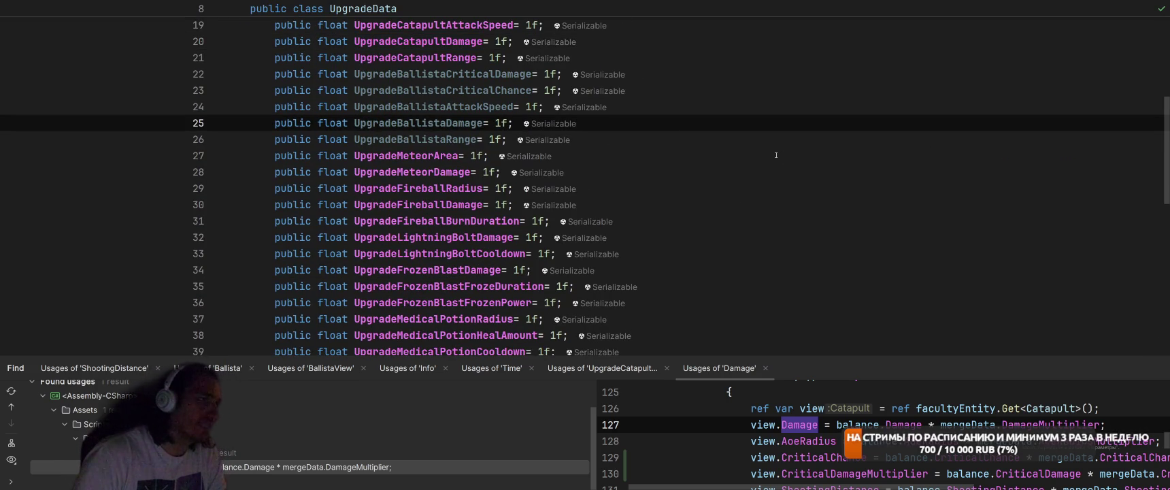
key("ctrl+minus")
key("ctrl+minus")
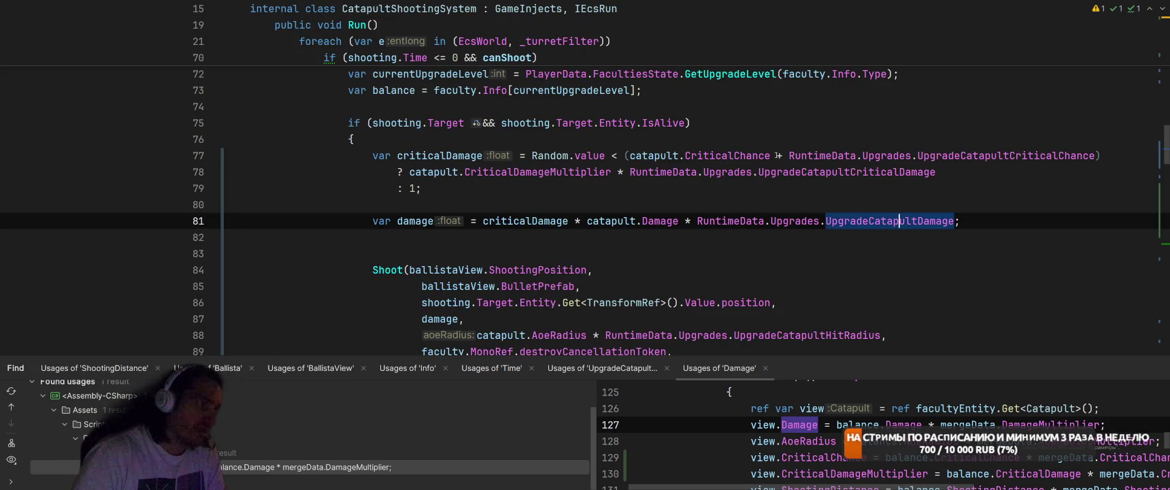
mouse_move(365, 158)
left_mouse_down()
mouse_move(816, 204)
mouse_move(958, 232)
left_mouse_up()
key("ctrl+t")
type("BallistaShooting")
key("Return")
scroll(787, 193, "up", 1)
left_click(681, 168)
key("Return")
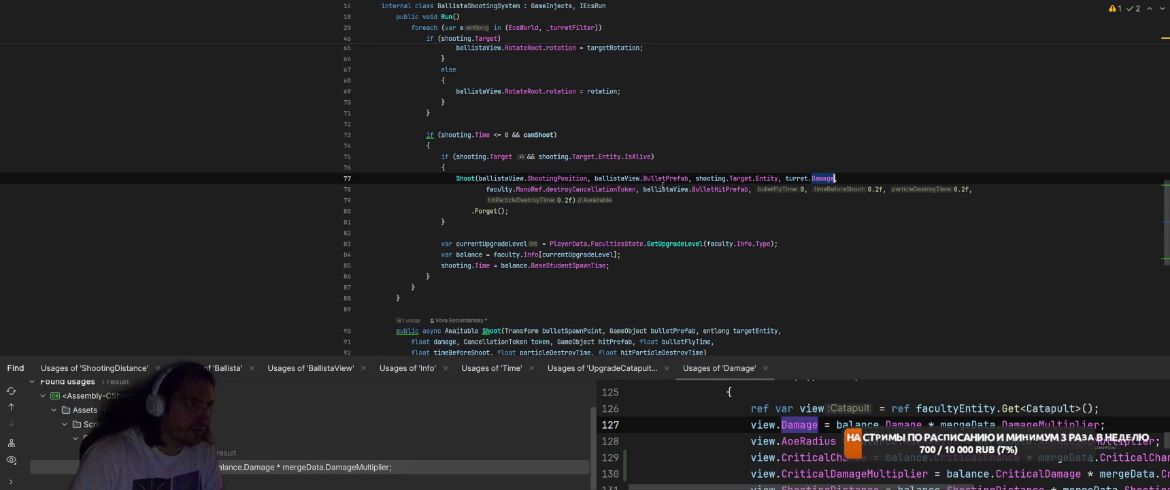
Paste the crit and damage lines, pass damage to Shoot, and use turret instead of catapult
key("ctrl+v")
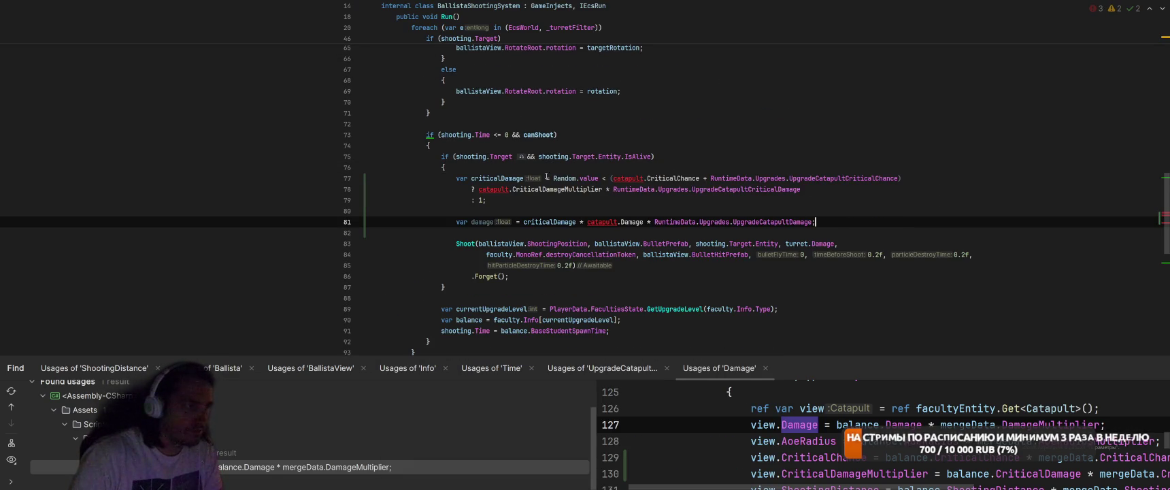
left_click_drag(834, 243, 783, 244)
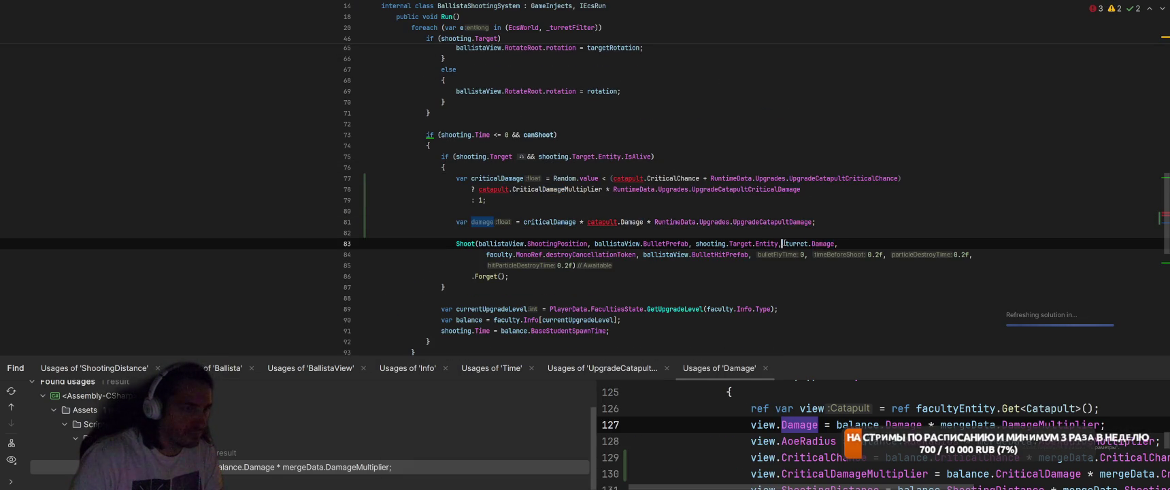
type("damage")
left_click(899, 200)
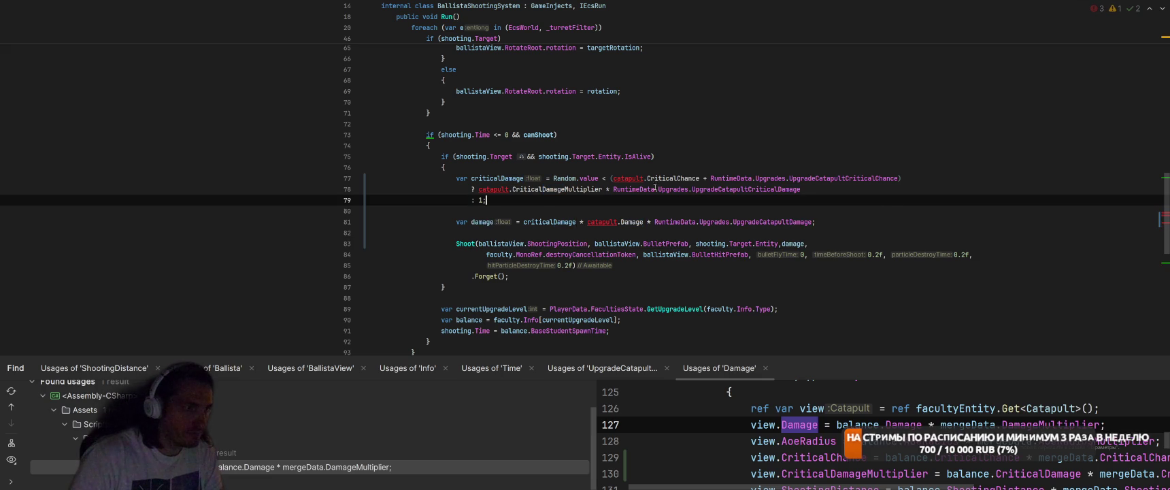
scroll(547, 154, "up", 10)
scroll(547, 154, "up", 2)
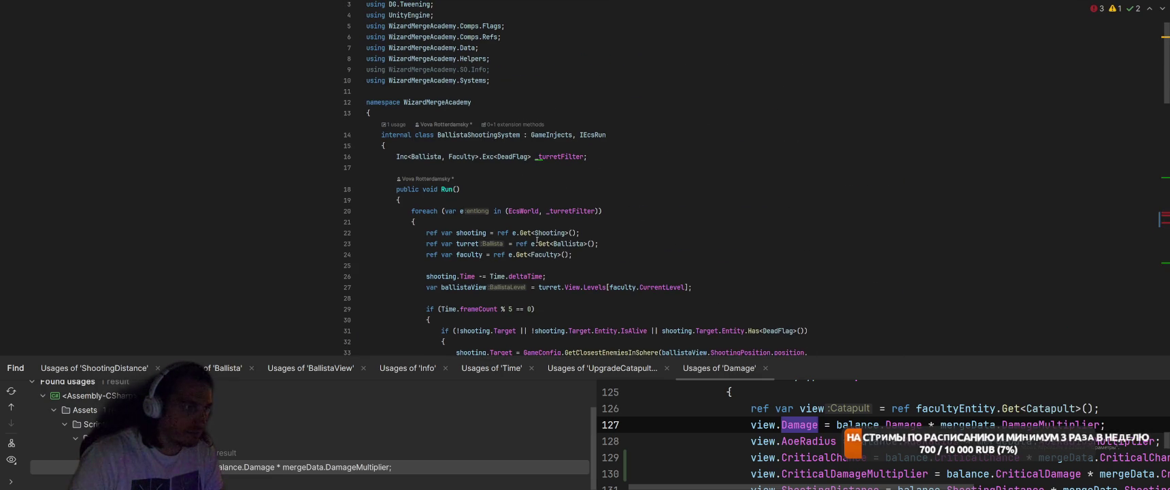
left_click(452, 247)
scroll(452, 246, "down", 11)
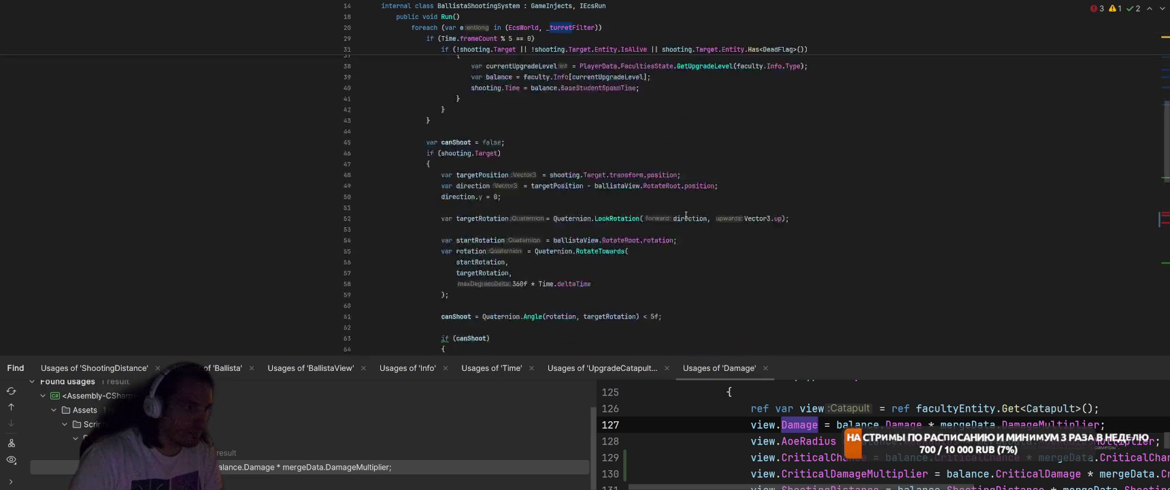
left_click(620, 145)
key("ctrl+z")
key("ctrl+z")
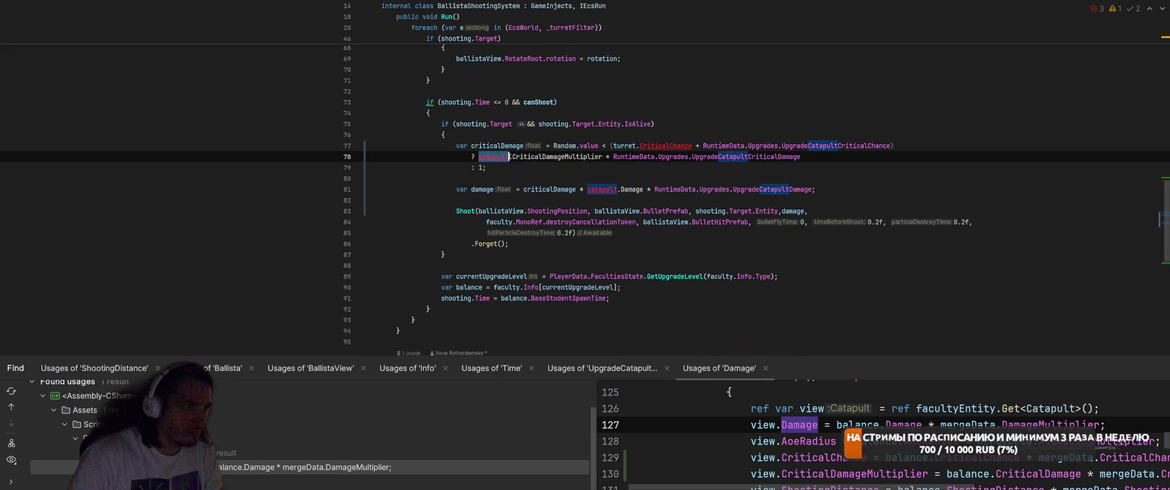
Create the missing CriticalDamageMultiplier and CriticalChance members on Ballista via quick fixes
left_click(646, 158)
key("alt+Return")
key("Down")
key("Right")
key("Return")
key("Return")
key("Return")
key("Up")
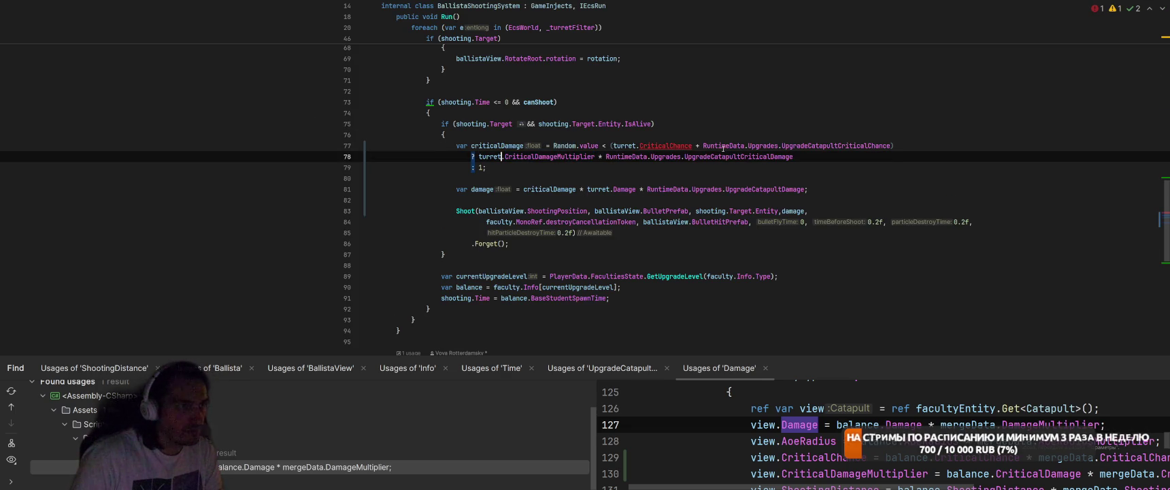
key("ctrl+Right")
key("ctrl+Right")
key("ctrl+Right")
key("ctrl+Right")
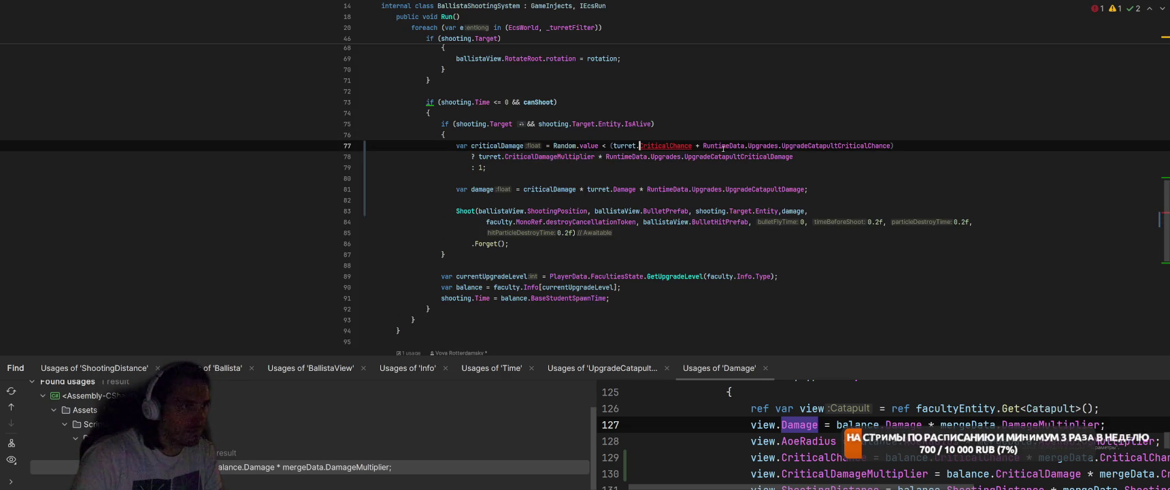
key("alt+Return")
key("Down")
key("Right")
key("Return")
key("Return")
scroll(723, 147, "up", 9)
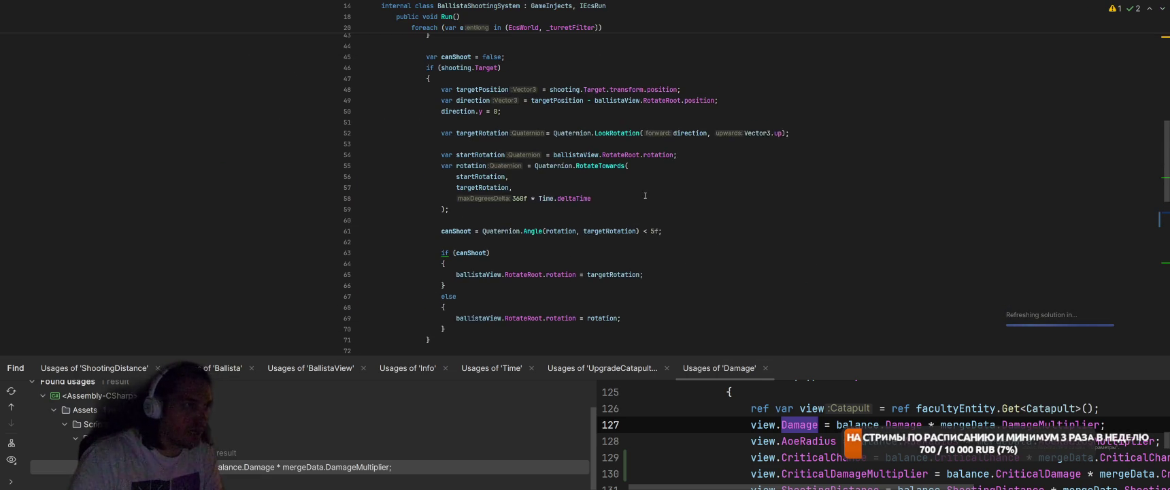
scroll(638, 196, "up", 10)
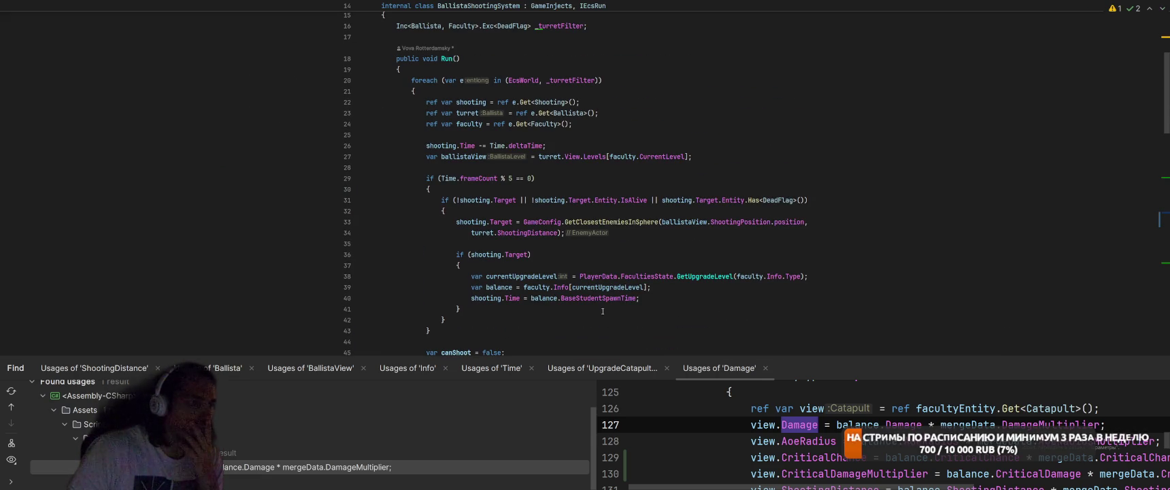
left_click(481, 237)
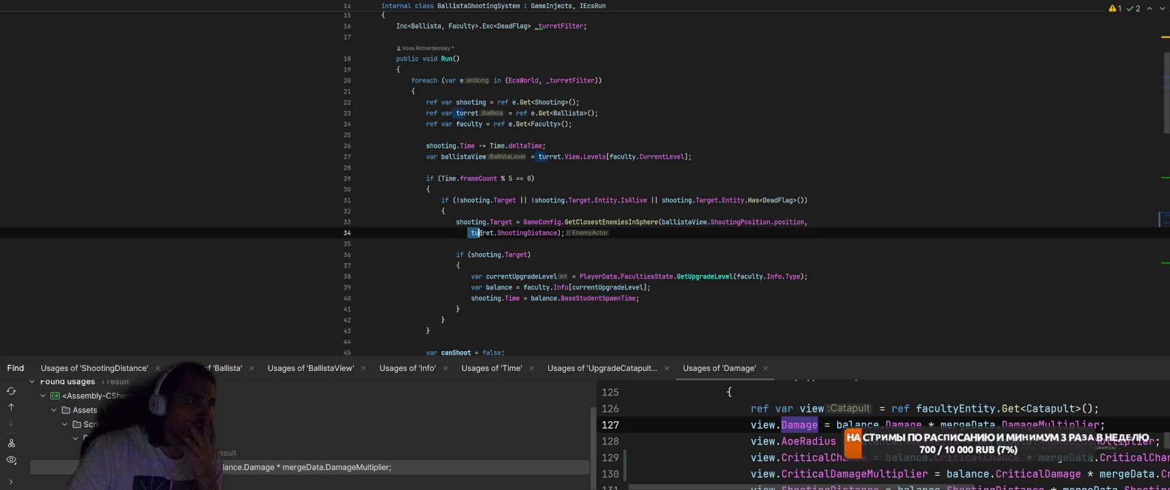
Extract turret.ShootingDistance into a 'range' variable multiplied by UpgradeBallistaRange
key("ctrl+w")
key("ctrl+alt+v")
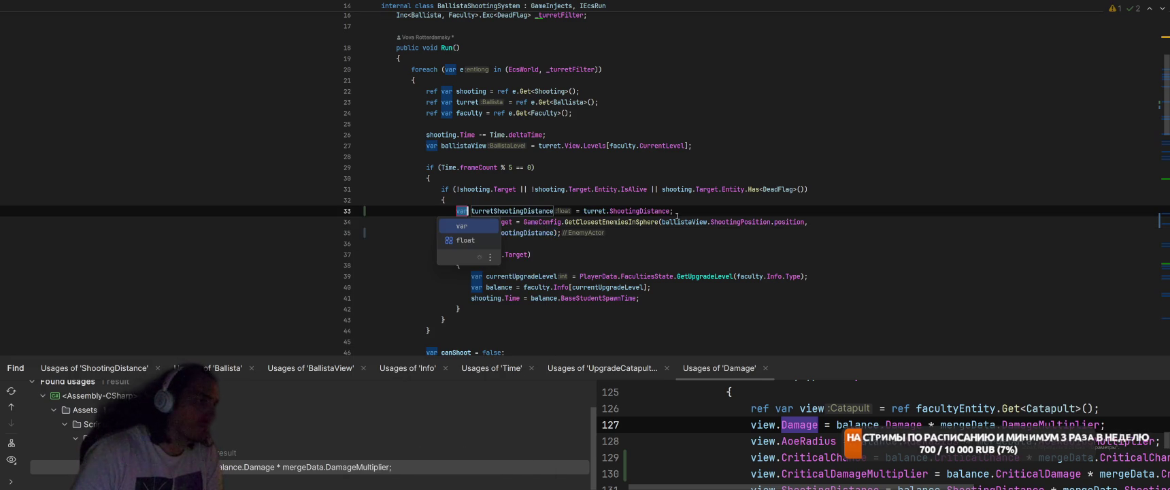
key("Return")
type("range")
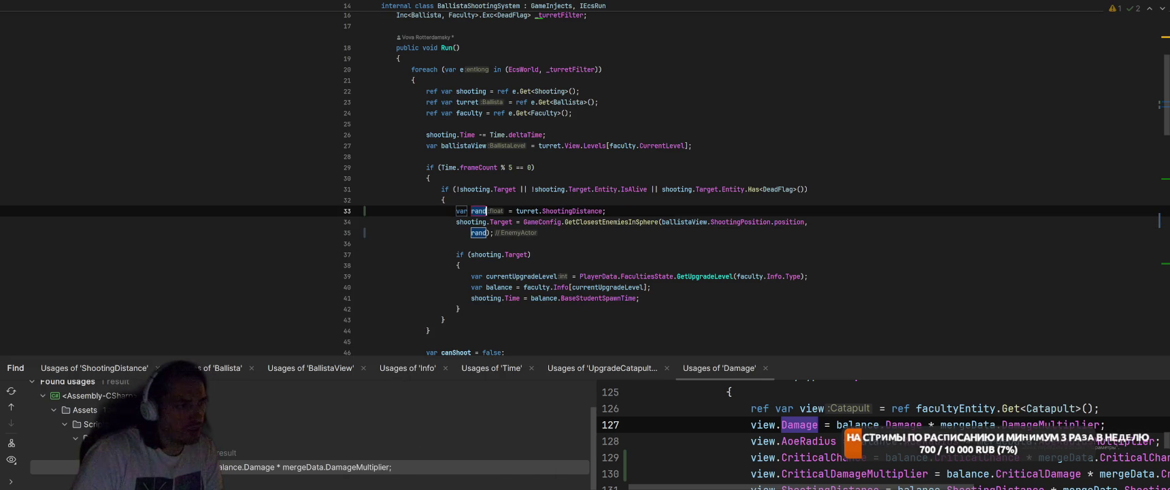
key("Return")
key("alt+shift+Up")
key("alt+shift+Up")
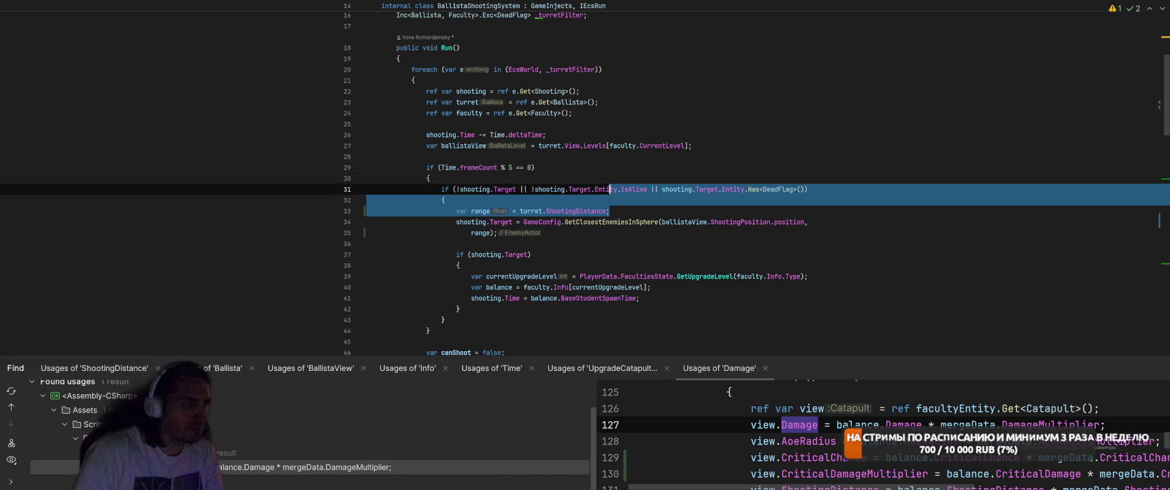
key("alt+shift+Up")
key("alt+shift+Up")
key("alt+shift+Up")
key("BackSpace")
type("* RuntimeData.Upgrades.UpgradeCatapultRange")
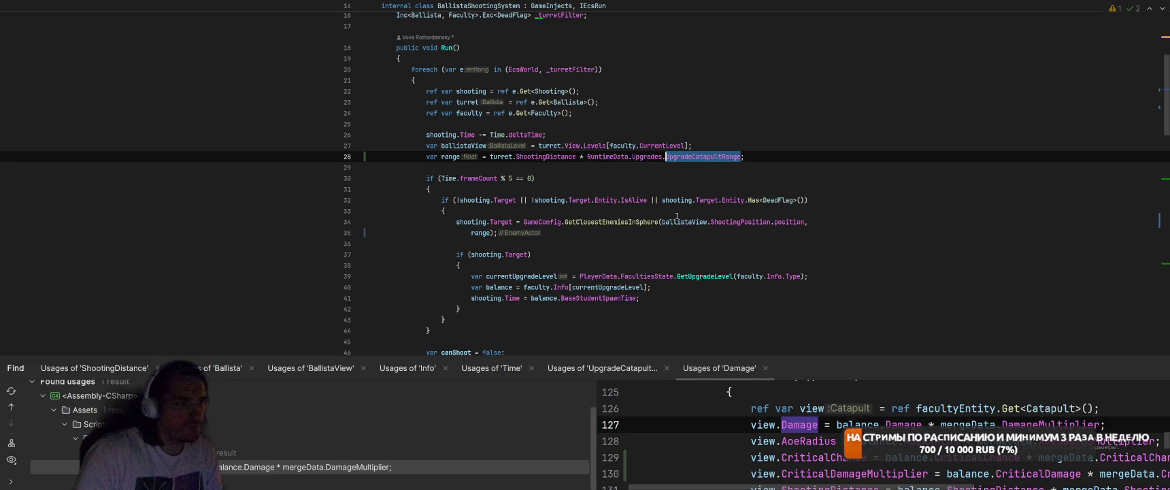
type("Bali")
key("BackSpace")
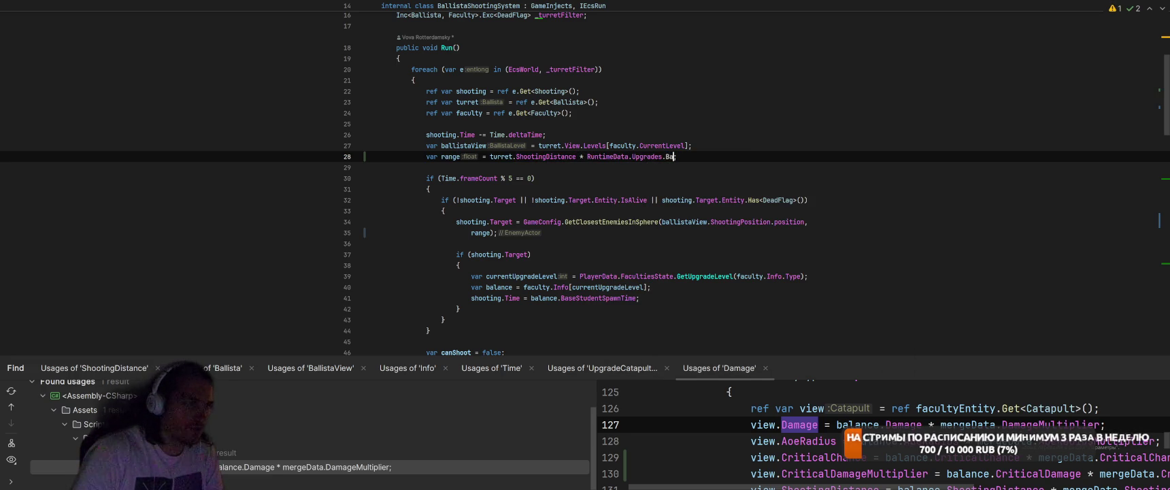
key("Down")
key("Down")
key("Down")
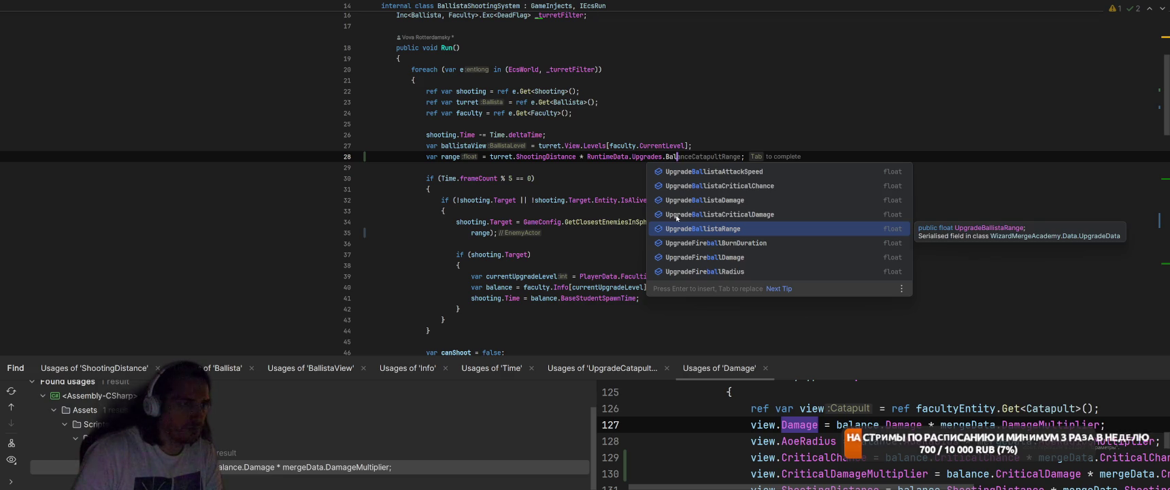
key("Return")
Multiply the spawn-time line 92 by RuntimeData.Upgrades.UpgradeBallistaRange
scroll(655, 249, "down", 10)
scroll(655, 249, "down", 5)
left_click(610, 168)
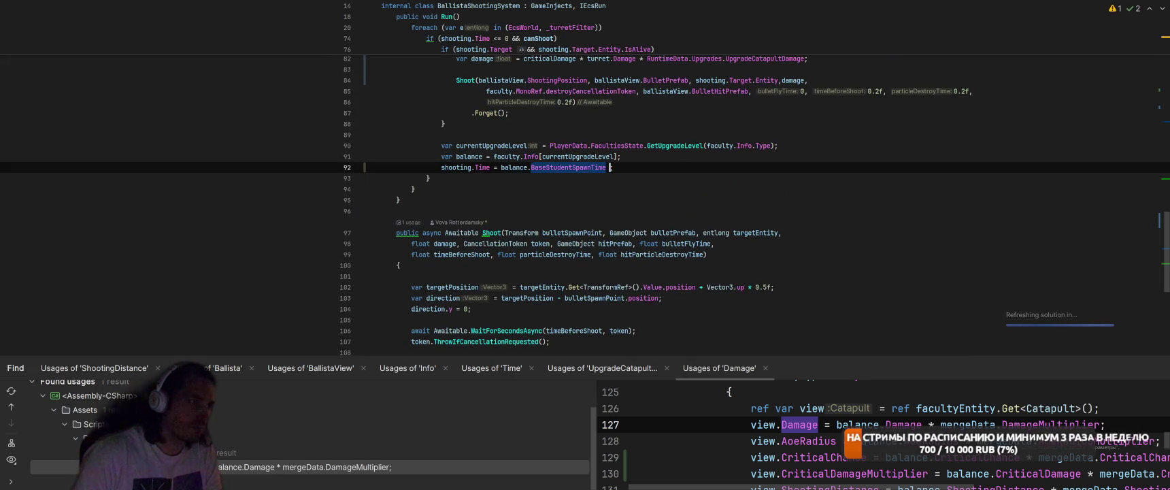
type("* Run")
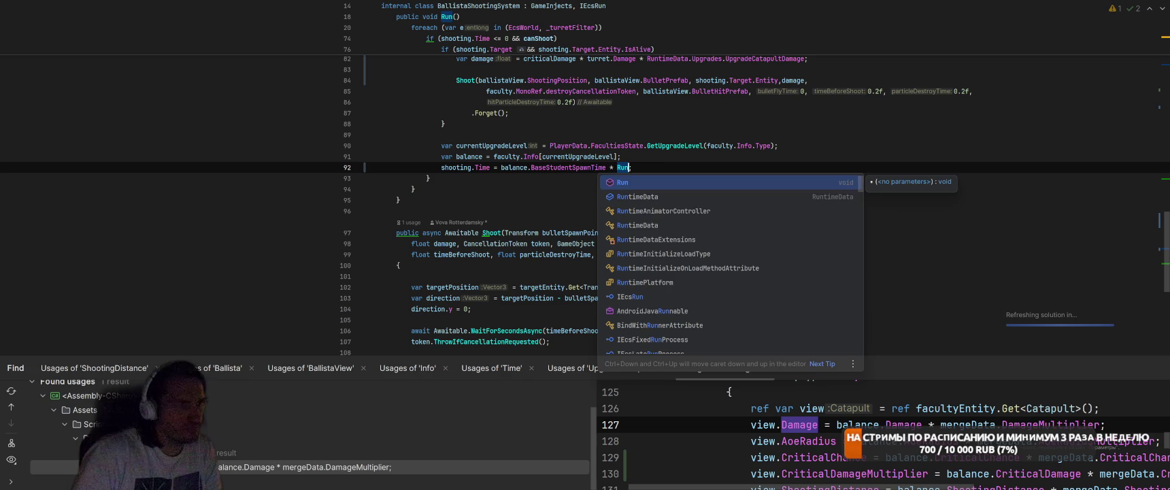
key("Return")
type(".U")
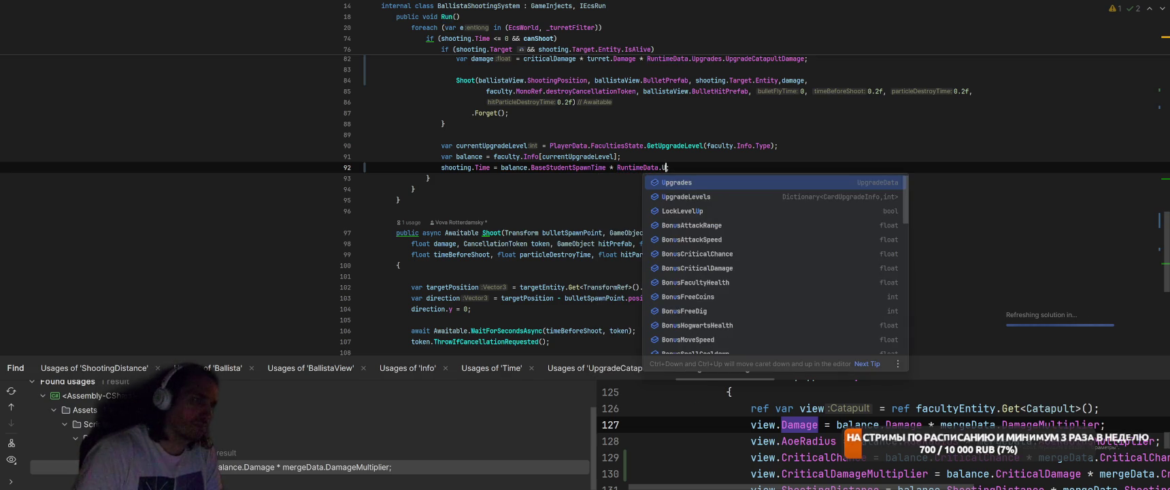
key("Return")
type(".Ba")
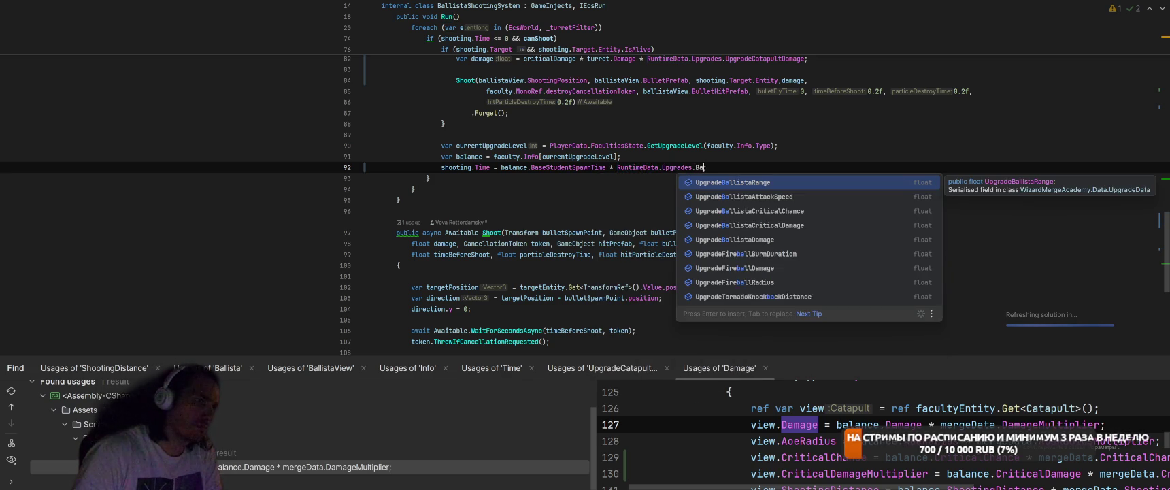
type("ll")
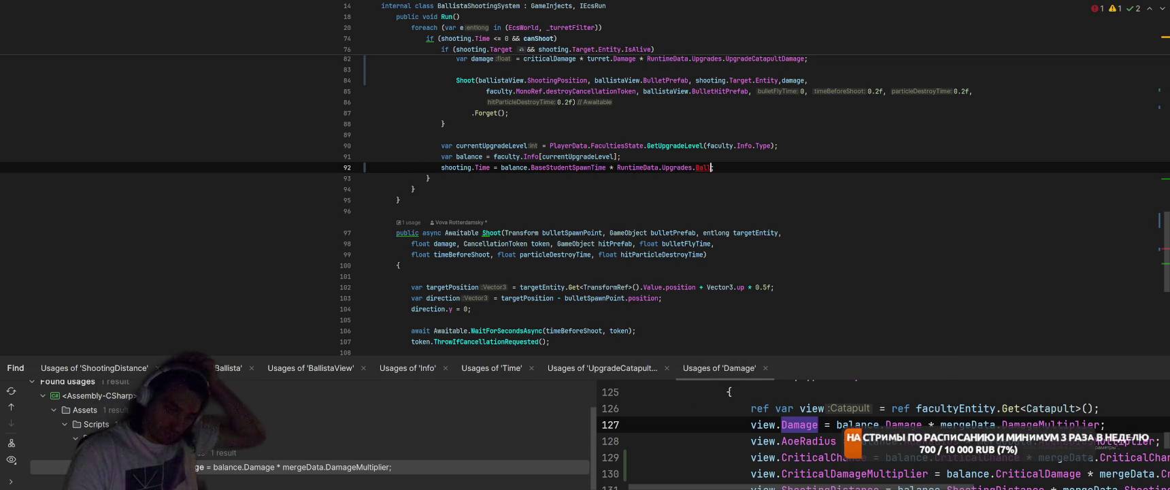
key("ctrl+space")
key("Down")
key("Down")
key("Return")
End line 92 with a semicolon, switch to the FastBalance spreadsheet and check the Pomodoro timer
type(";")
left_click(570, 481)
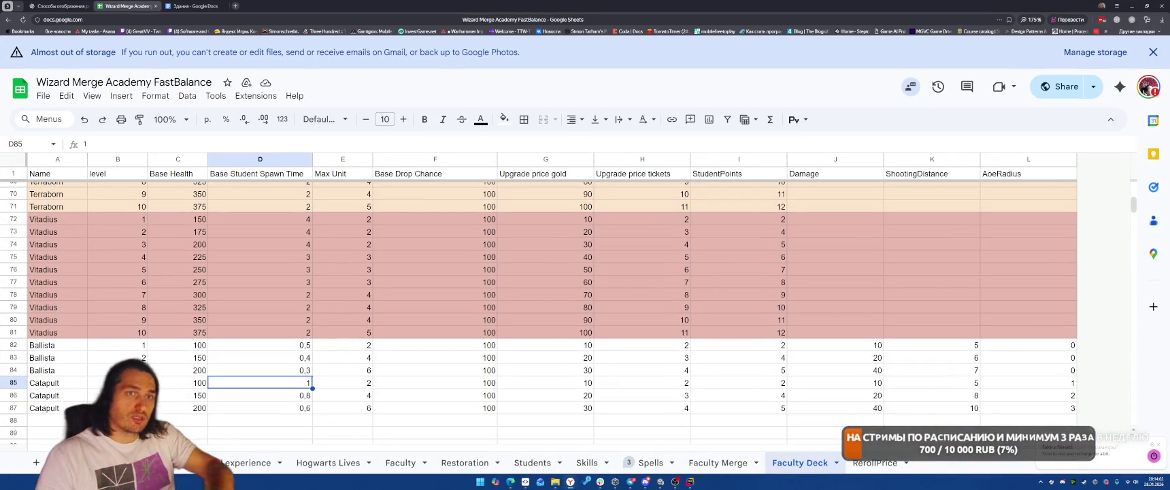
left_click(1131, 19)
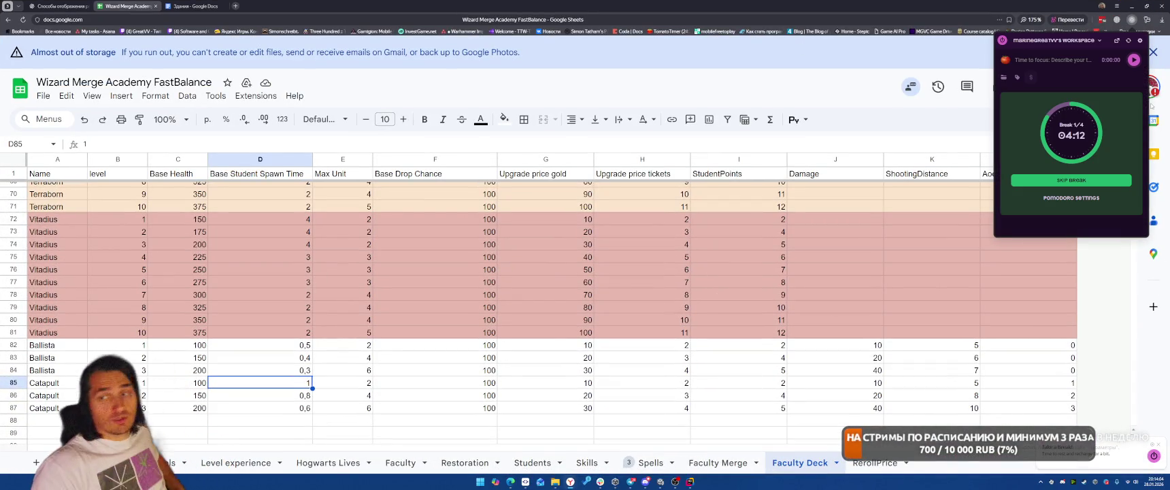
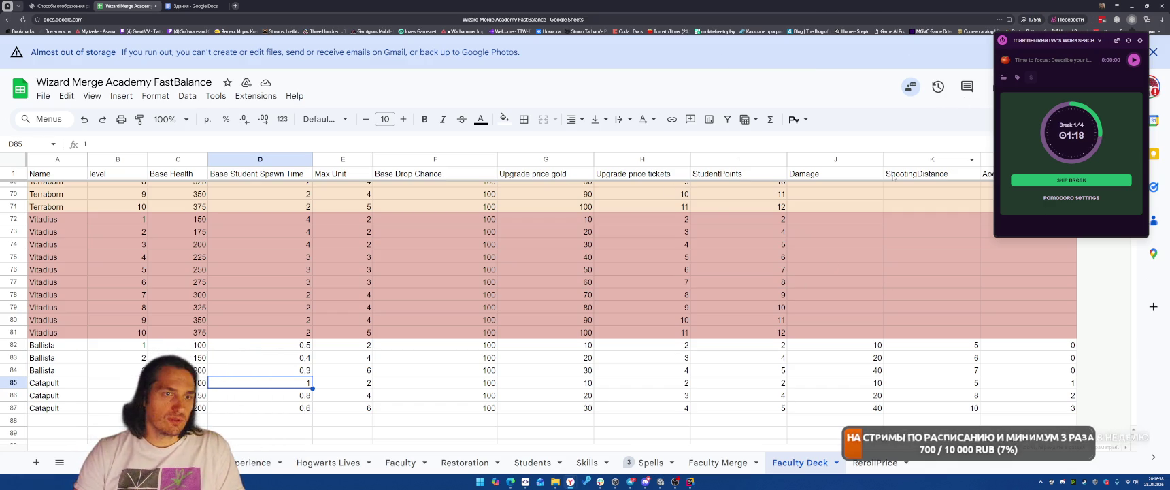
Insert two empty columns to the right of the AoeRadius column
key("Escape")
left_click(1010, 158)
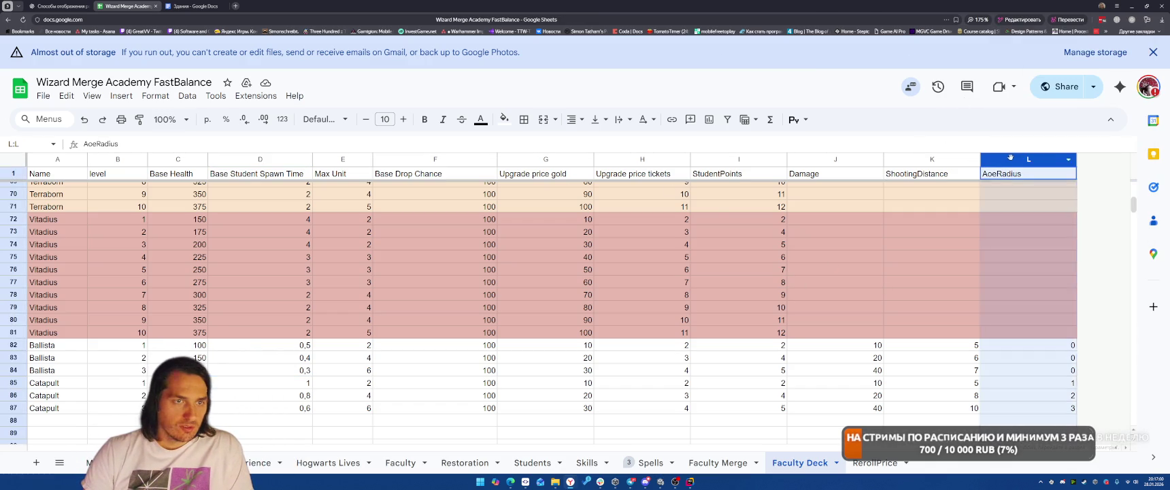
right_click(1010, 157)
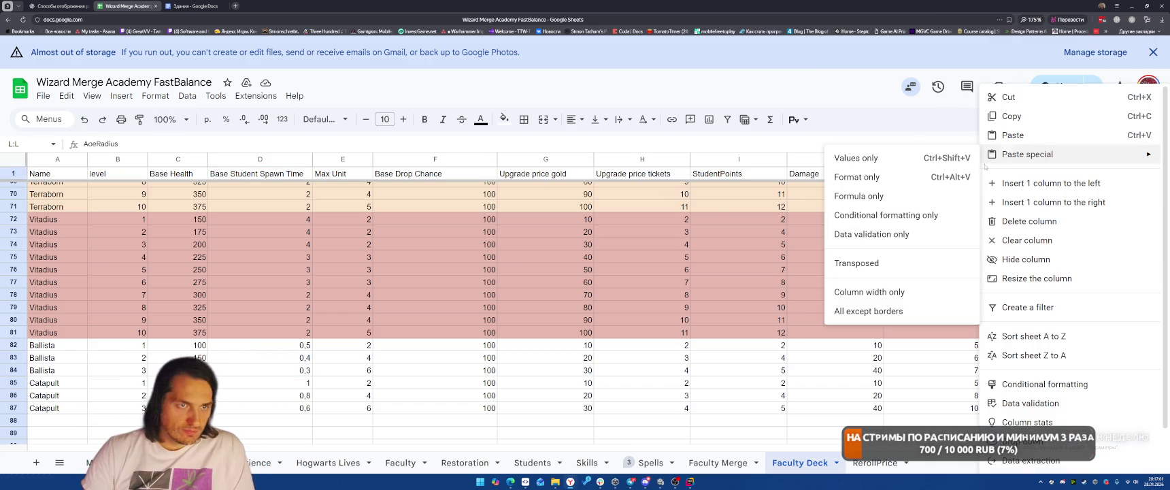
left_click(1053, 202)
right_click(1052, 204)
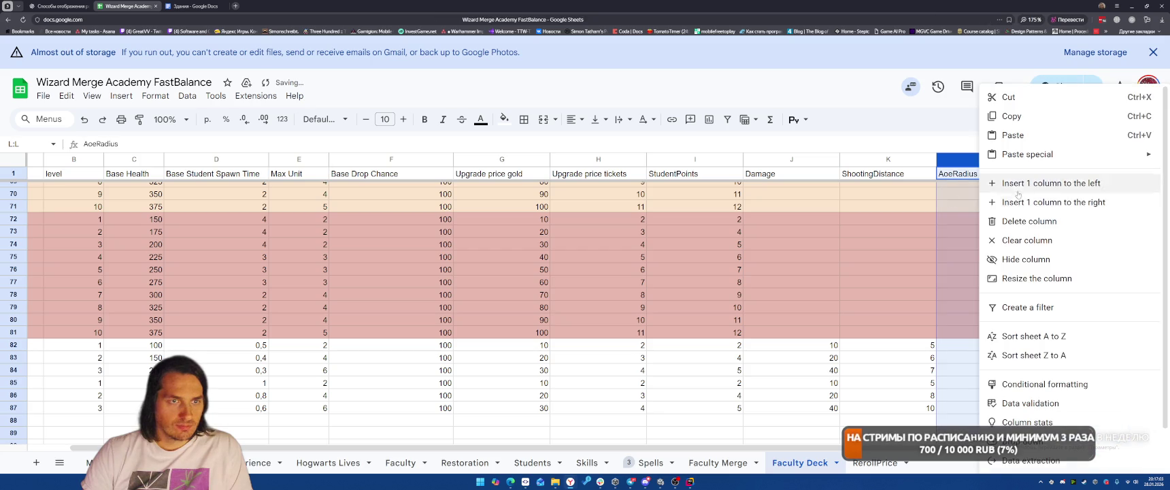
left_click(1052, 204)
scroll(1052, 204, "down", 2)
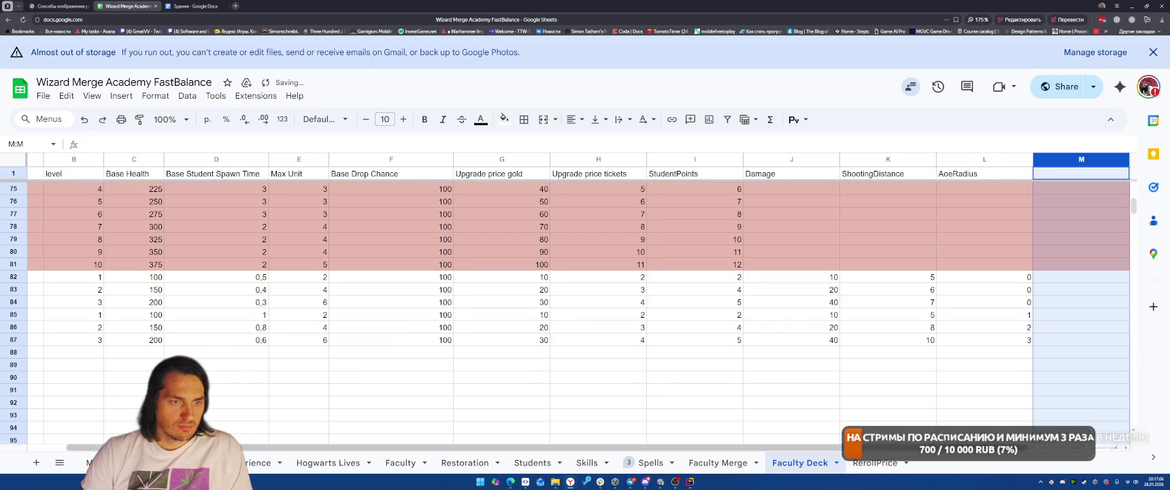
scroll(578, 312, "up", 5)
Label the new headers CriticalChance in M1 and CriticalDamage in N1
left_click(963, 172)
type("CriticalChang")
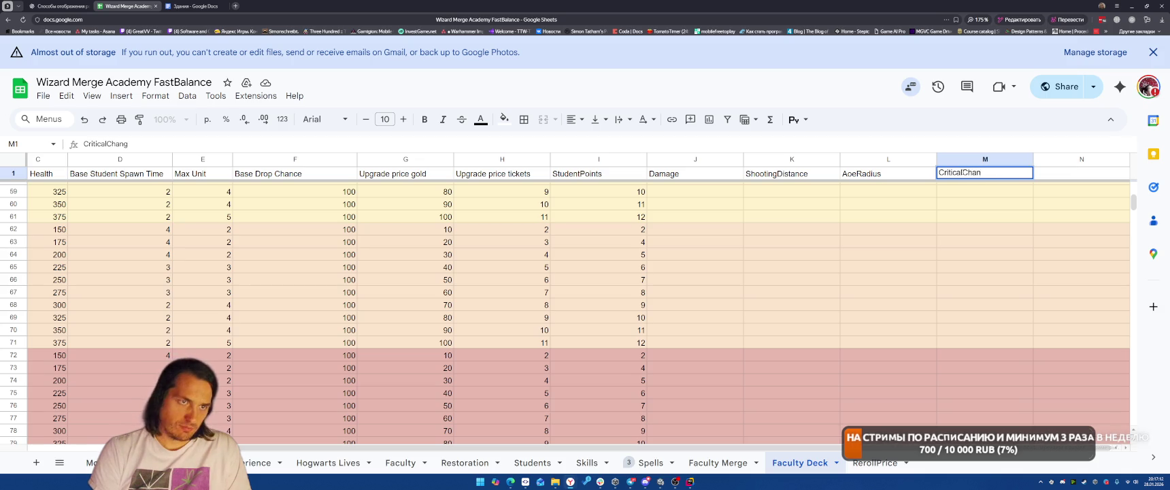
key("BackSpace")
type("ce")
left_click(1058, 179)
type("CriticalDamage")
scroll(1020, 272, "up", 10)
right_click(976, 299)
left_click(889, 304)
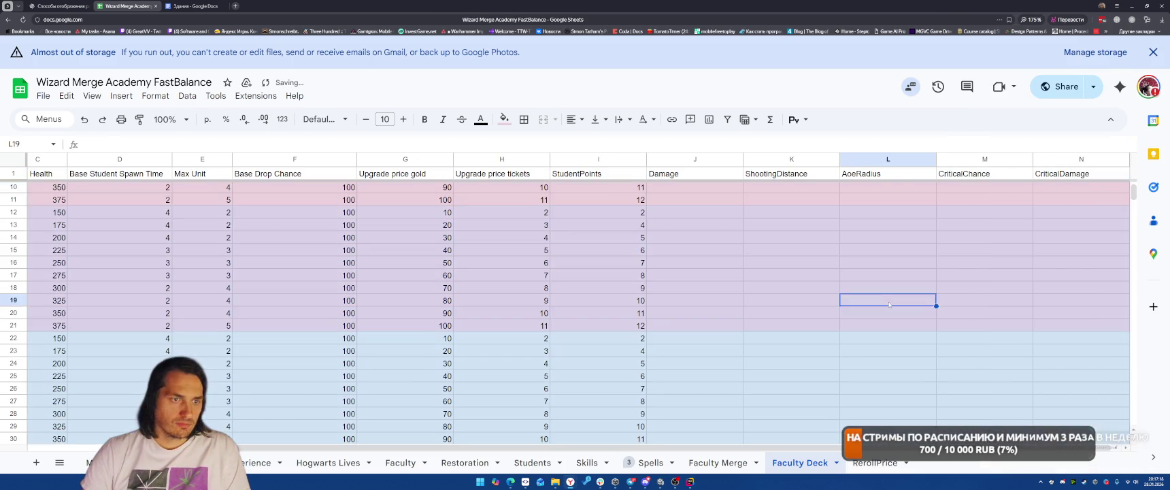
scroll(891, 299, "down", 15)
Enter crit chance 10, 20, 30 for Ballista levels 1–3 in M82:M84
scroll(965, 270, "up", 1)
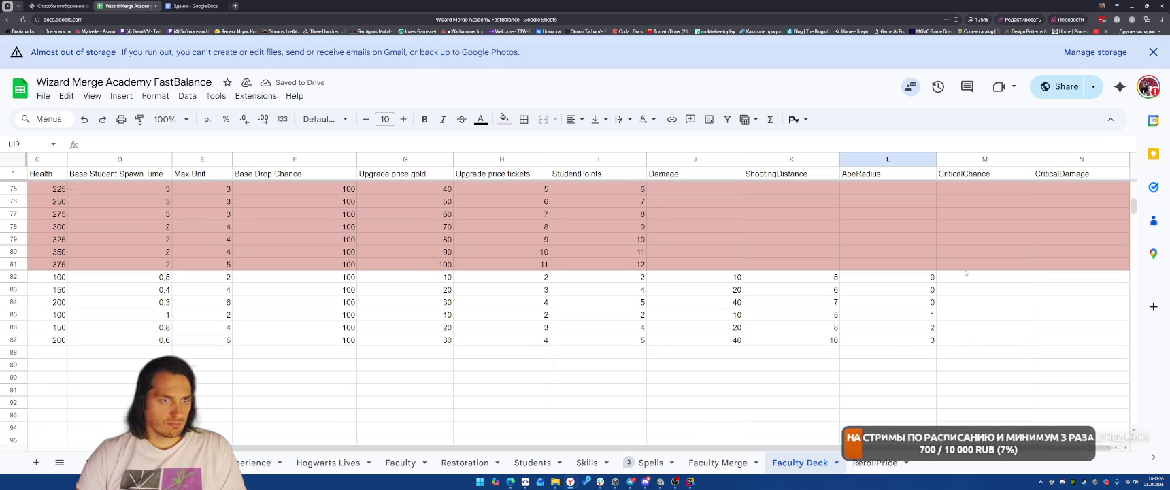
left_click(978, 278)
type("10")
key("Return")
type("20")
key("Return")
type("30")
Enter crit chance 10, 20, 30 for Catapult levels 1–3 in M85:M87
left_click_drag(995, 327, 996, 320)
left_click(994, 319)
type("10")
key("Return")
type("20")
key("Return")
type("30")
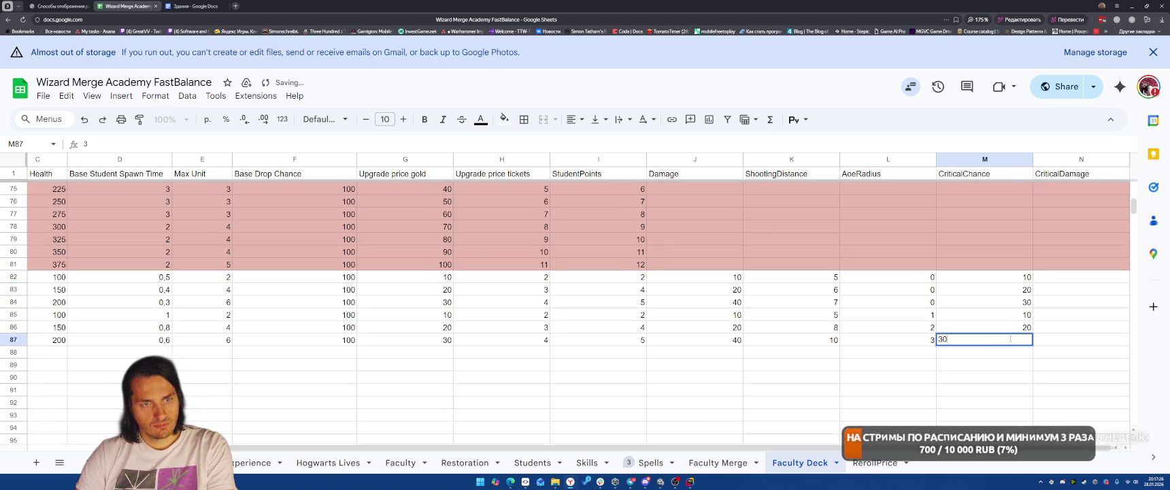
left_click(1081, 280)
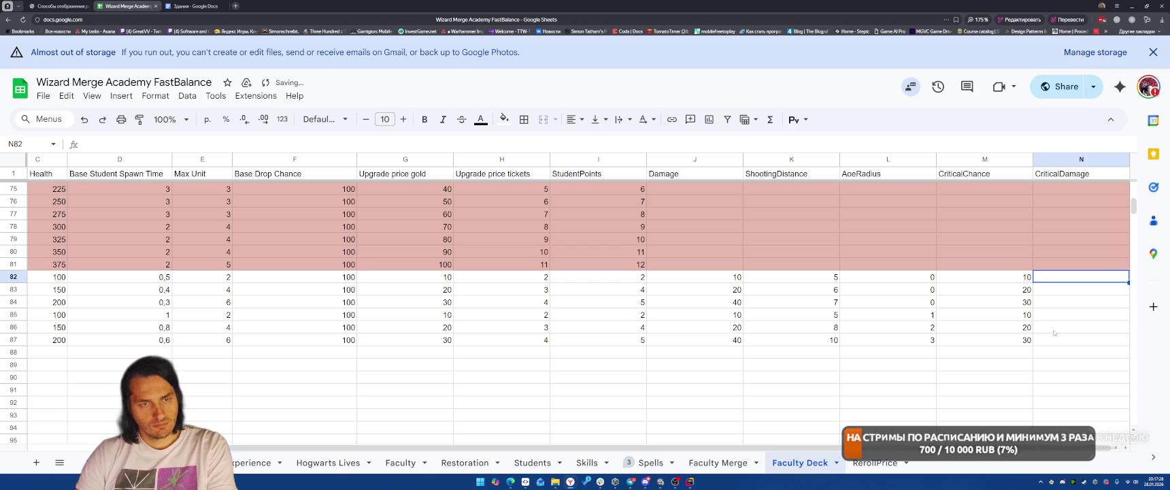
Enter crit damage 1,5, 2 and 3 for Ballista in N82:N84
type("1,")
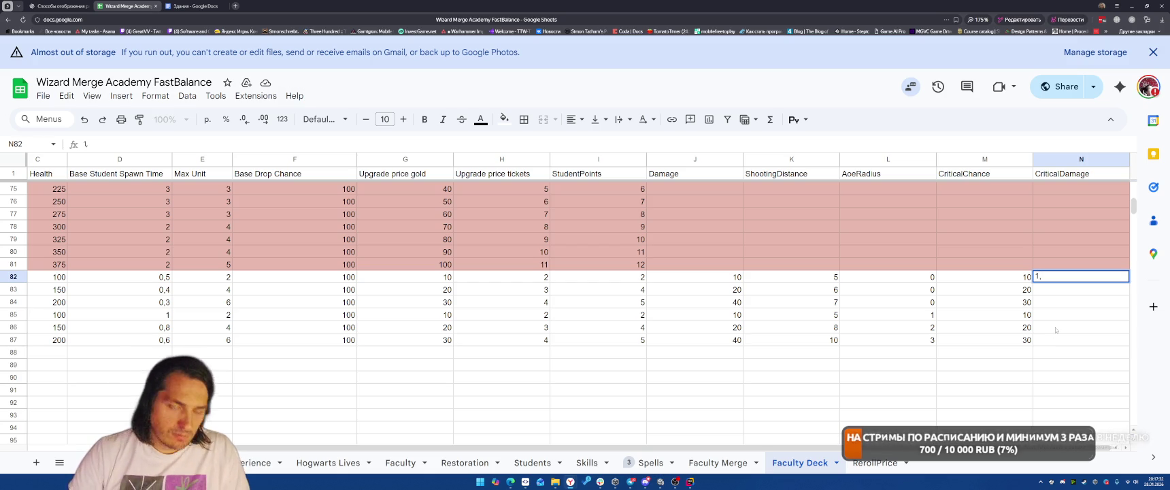
type("5")
key("Return")
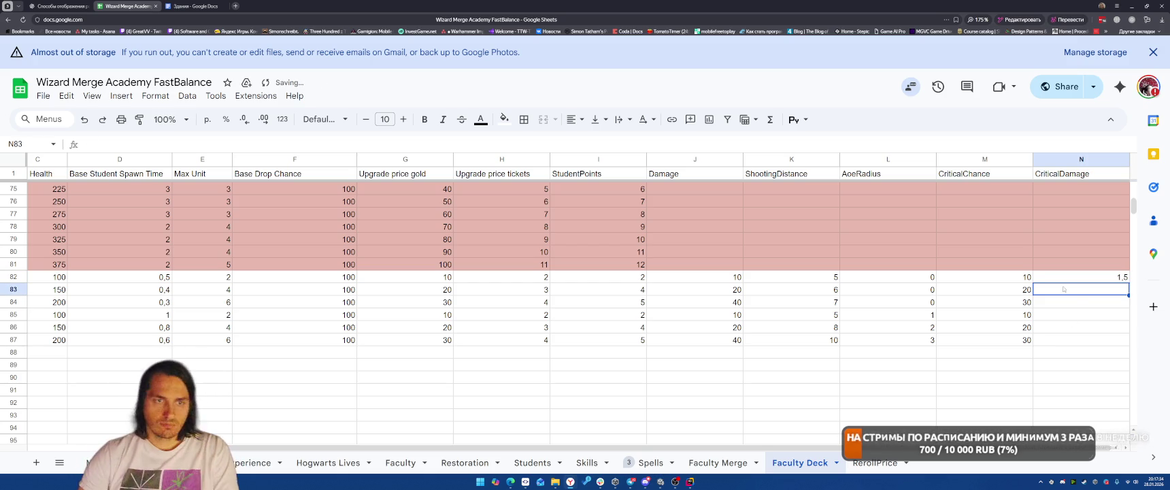
type("2")
key("Return")
type("3")
key("Return")
Copy the Ballista crit damage values into the Catapult rows starting at N85
mouse_move(1088, 277)
left_mouse_down()
mouse_move(1095, 314)
mouse_move(1099, 302)
left_mouse_up()
key("ctrl+c")
left_click(1081, 315)
key("ctrl+v")
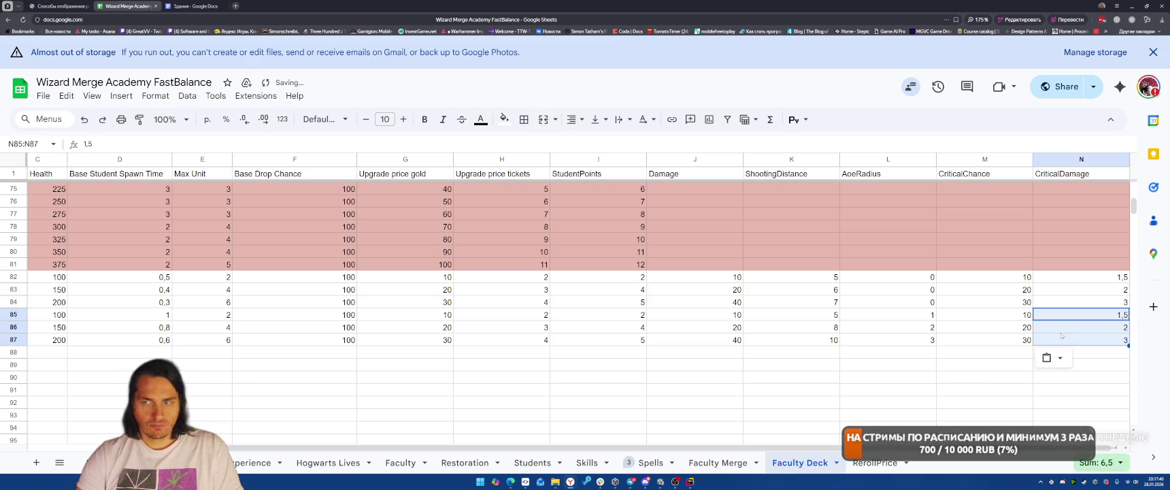
left_click(982, 295)
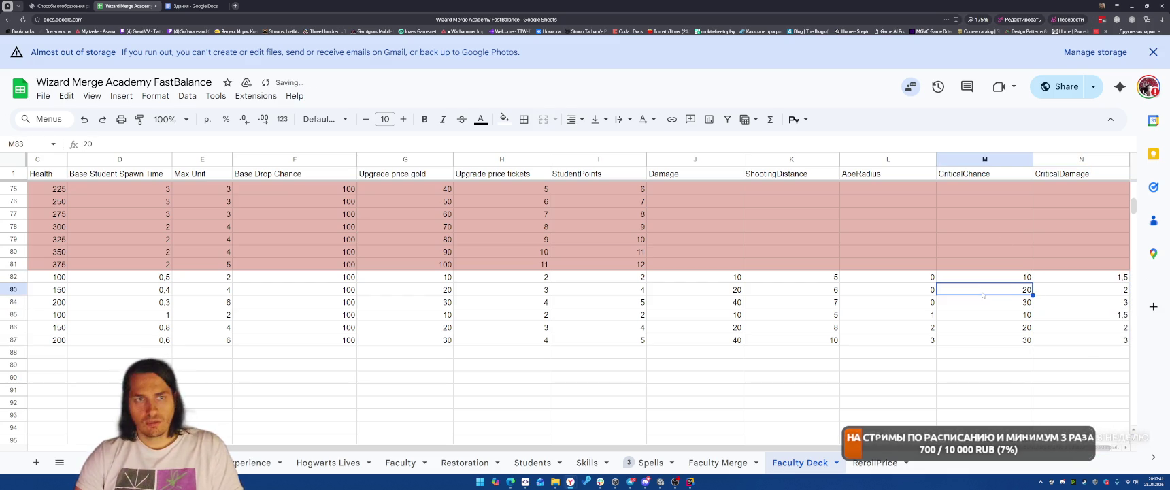
left_click(1131, 20)
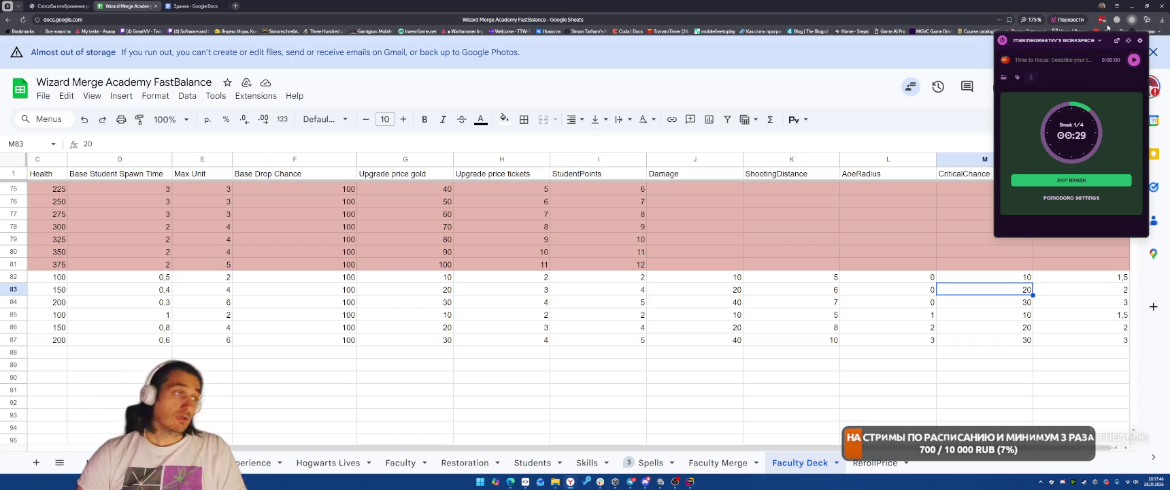
Start a Pomodoro focus timer on the ballista entry from the entries list, then close the panel
left_click(219, 4)
left_click(160, 5)
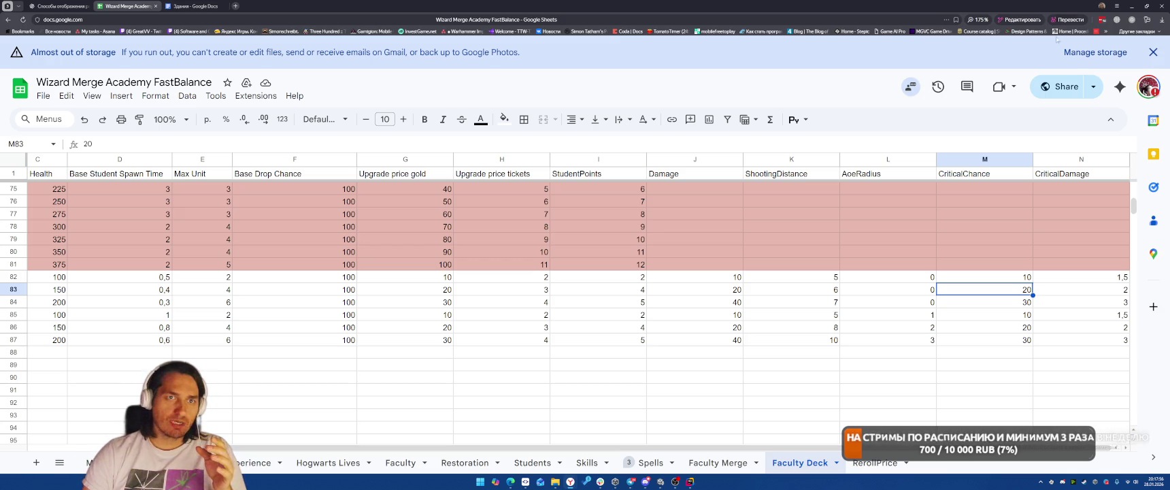
left_click(1129, 20)
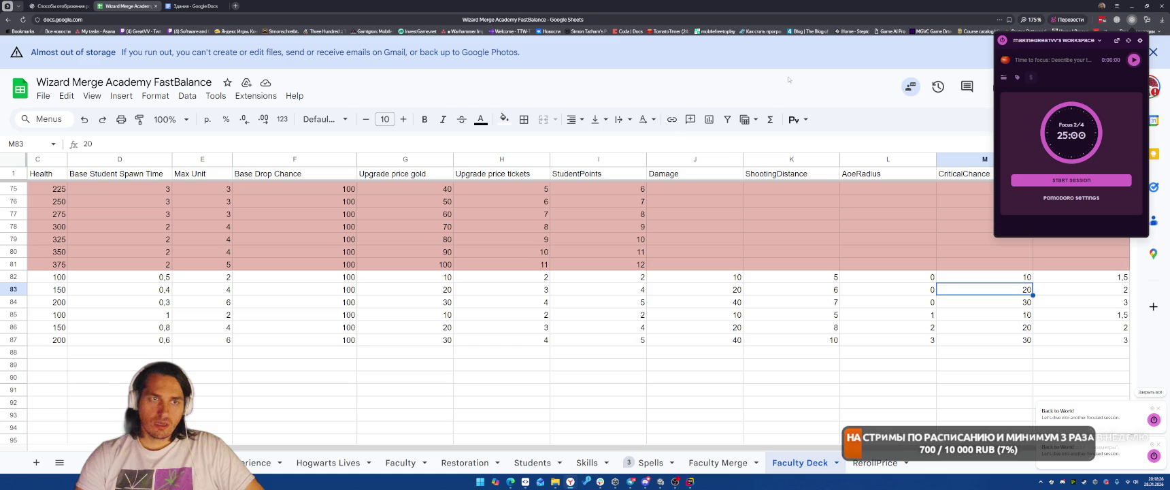
left_click(1005, 60)
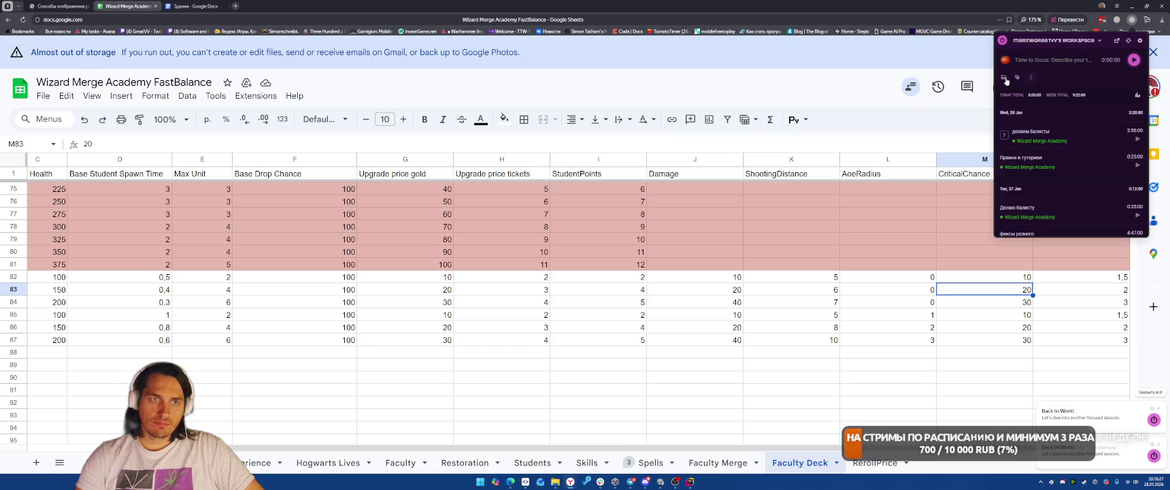
left_click(1138, 140)
left_click(791, 87)
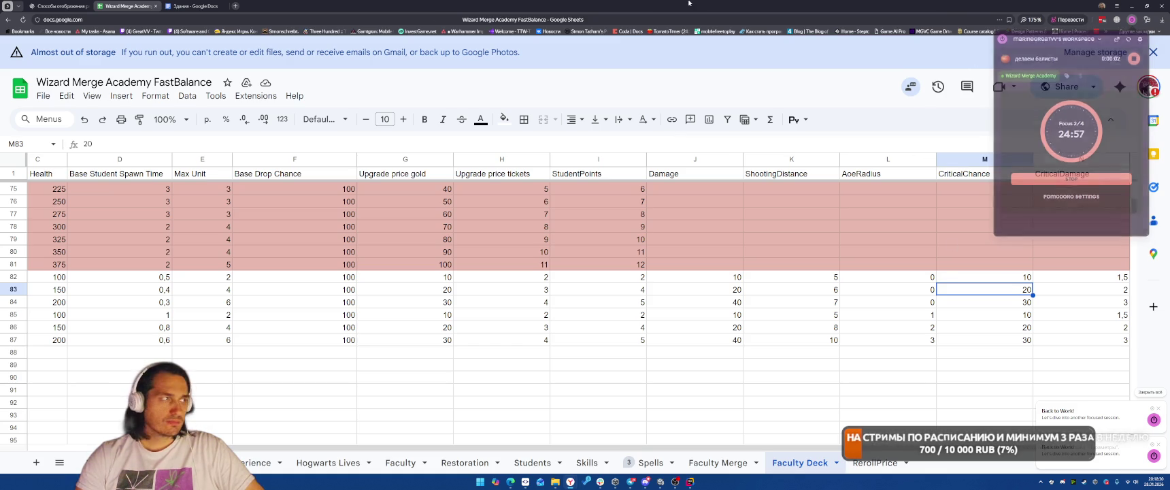
left_click(691, 481)
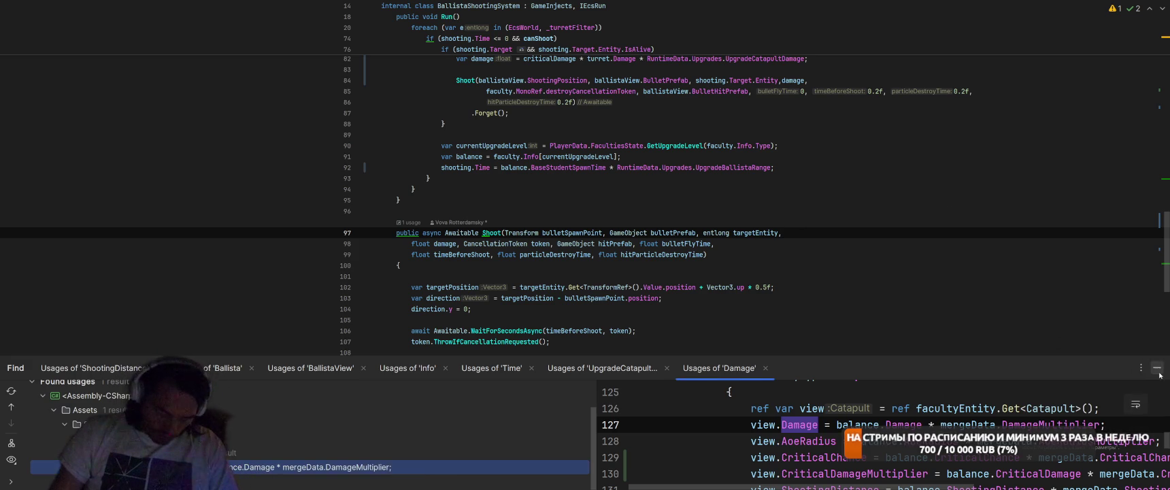
Close the Find usages results, review BallistaShootingSystem's Shoot method, then return to the sheet
left_click(1157, 368)
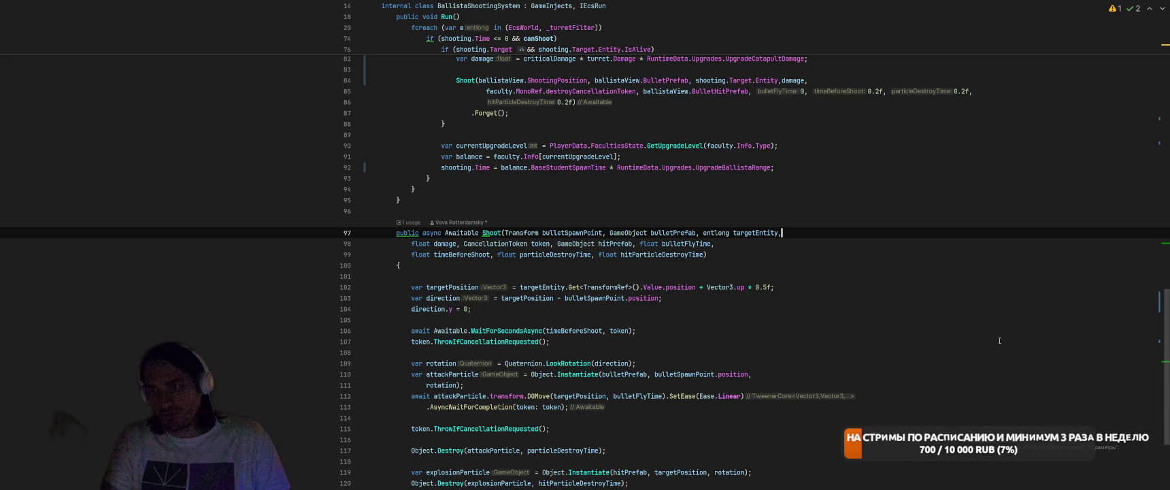
key("Down")
key("Down")
key("Down")
key("alt+Tab")
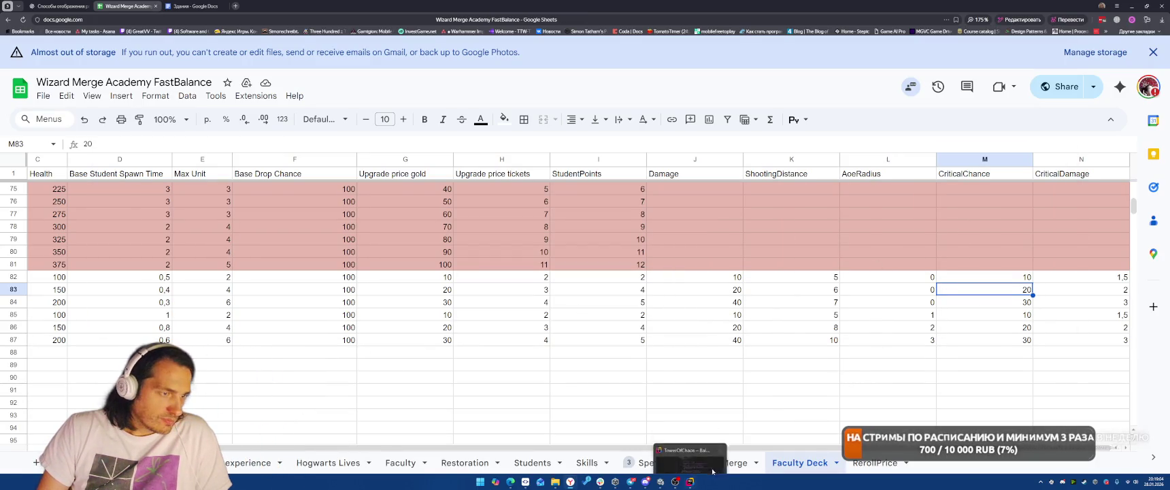
On the Faculty Merge sheet, insert two columns after AoeRadius
key("alt+Tab")
key("alt+Tab")
left_click(715, 462)
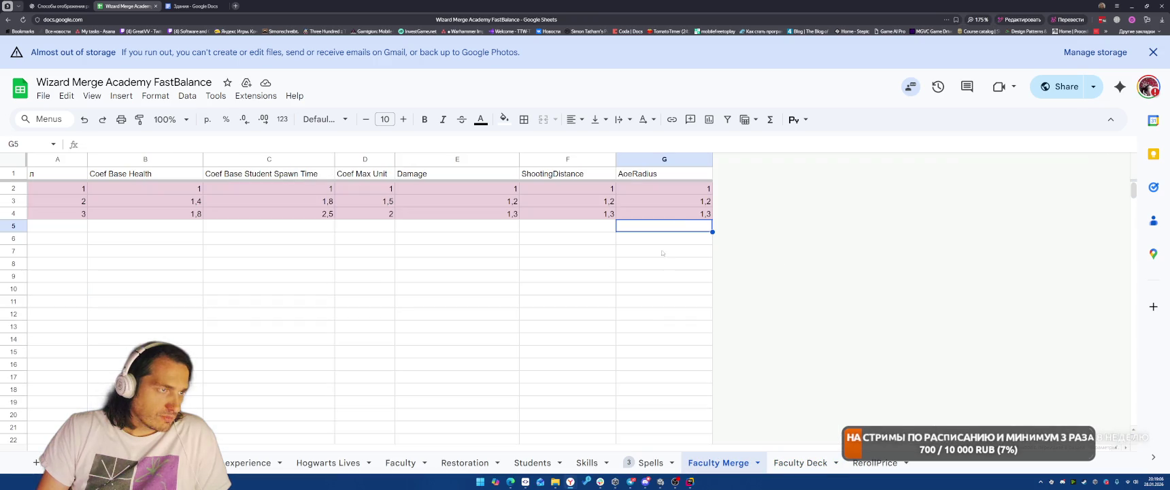
right_click(665, 159)
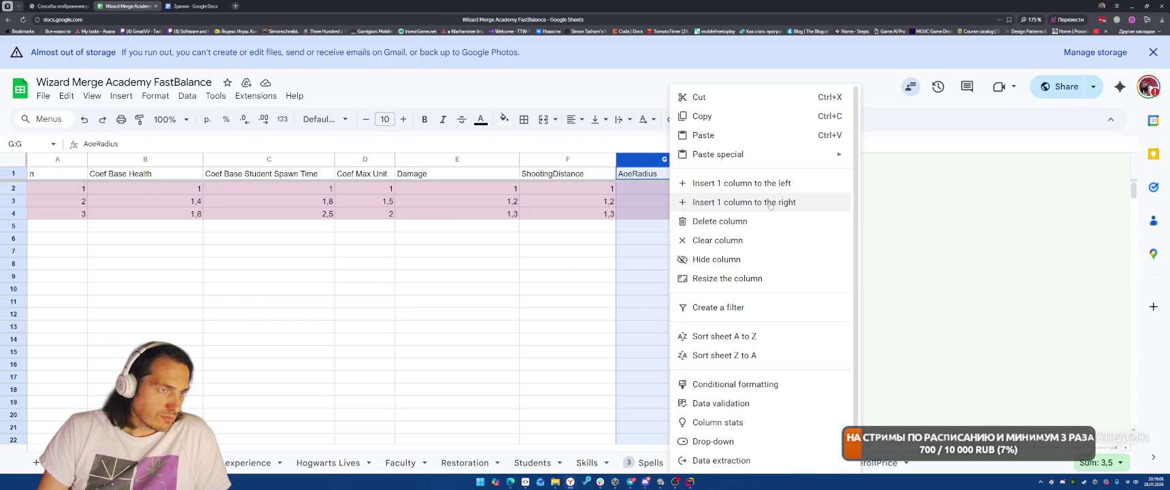
left_click(694, 202)
right_click(674, 173)
left_click(694, 202)
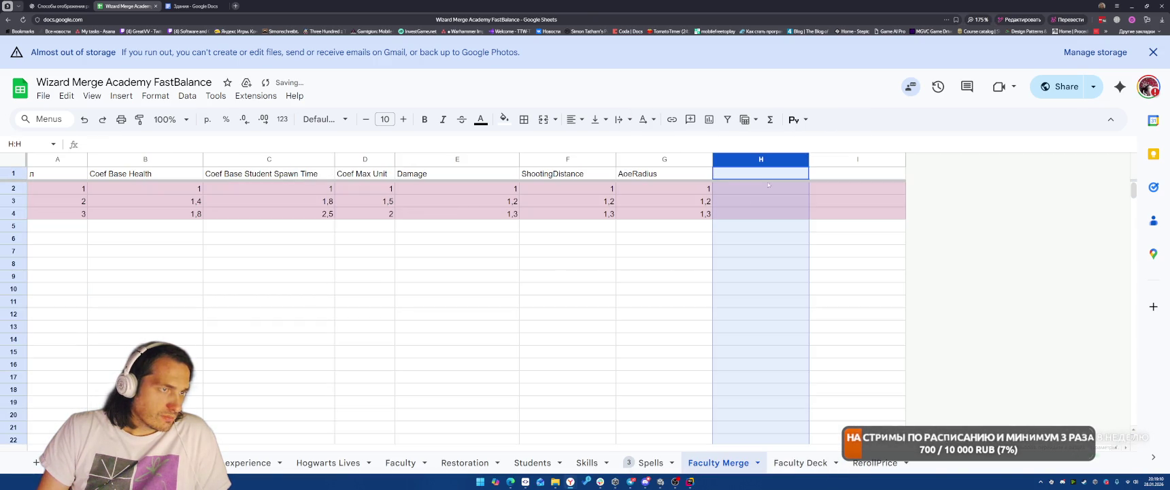
Add a CriticalChange column in H with values 1, 1,2 and 1,3
left_click(769, 174)
type("Cri")
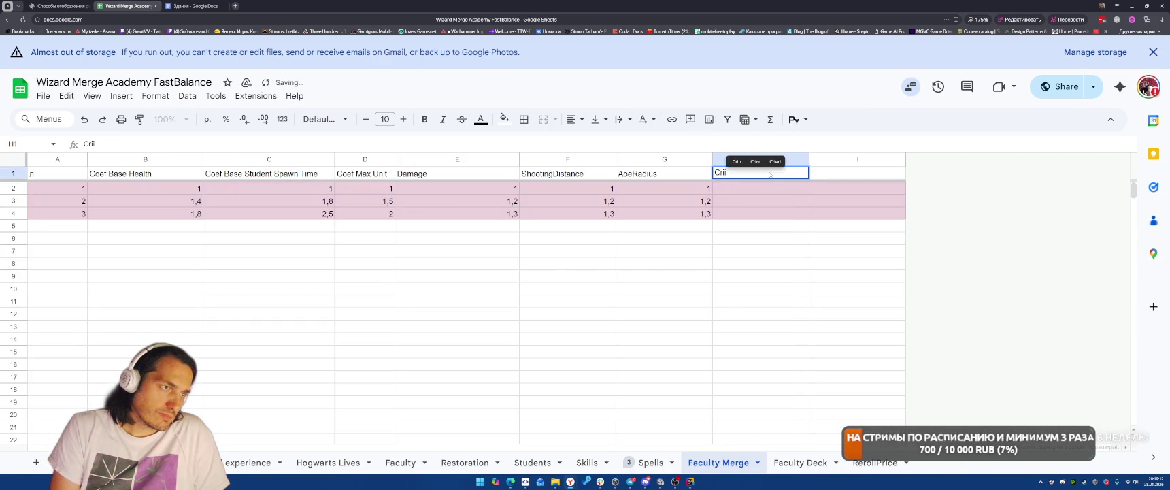
type("ticalChange")
key("Return")
type("1")
key("Return")
type("1,2")
key("Return")
type("1,3")
key("Return")
Head column I CriticalDamage and fill I2:I4 with the same 1, 1,2, 1,3 values
left_click(862, 174)
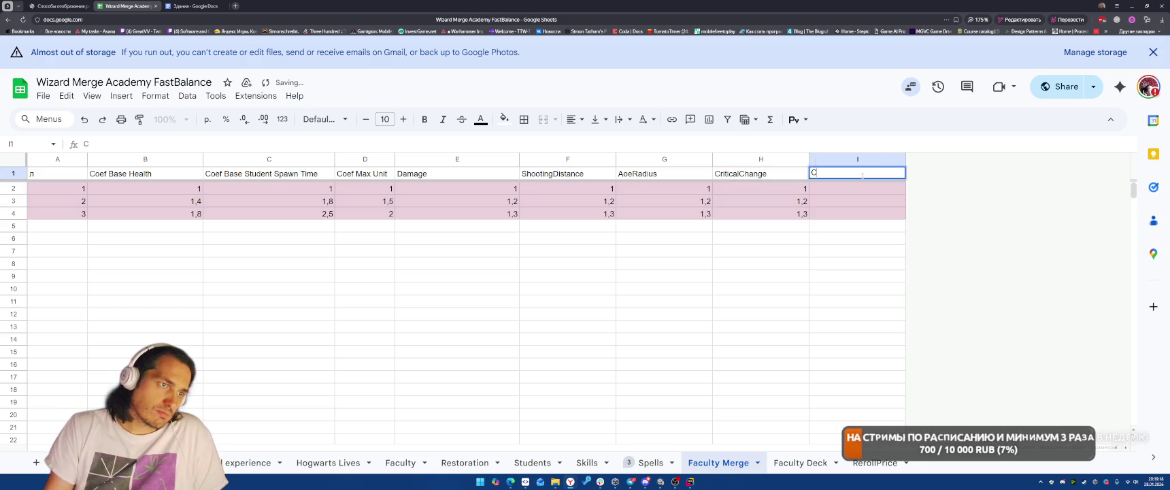
type("CriticalDamage")
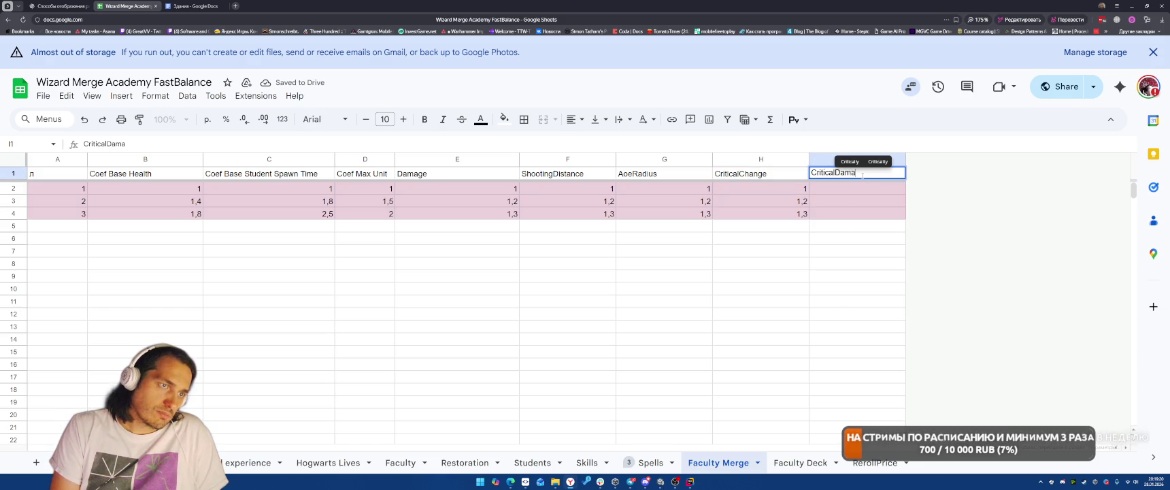
key("Return")
mouse_move(760, 188)
left_mouse_down()
mouse_move(760, 214)
mouse_move(990, 216)
left_mouse_up()
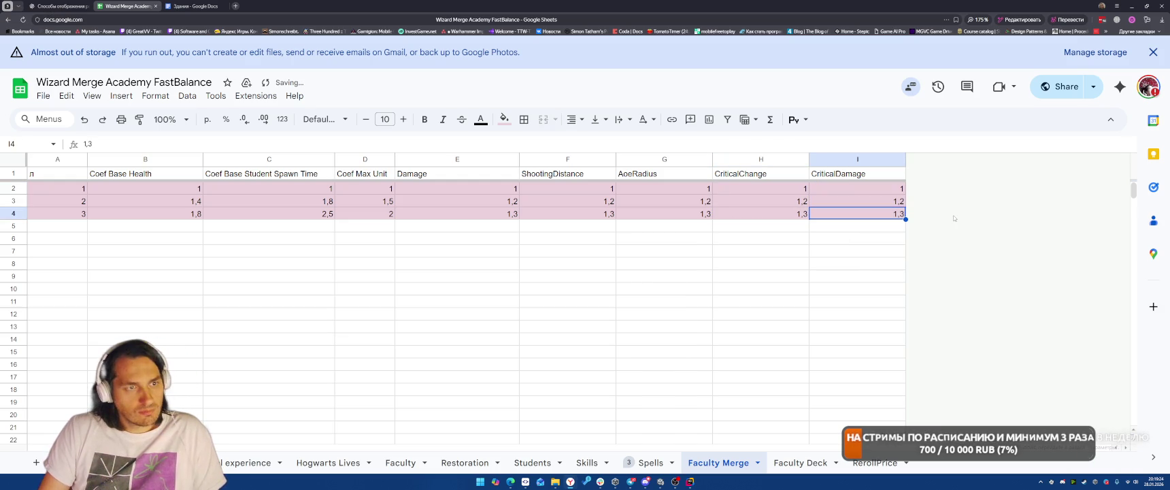
left_click(690, 481)
Go to the Ballista struct and find all usages of its Damage field
scroll(863, 271, "up", 3)
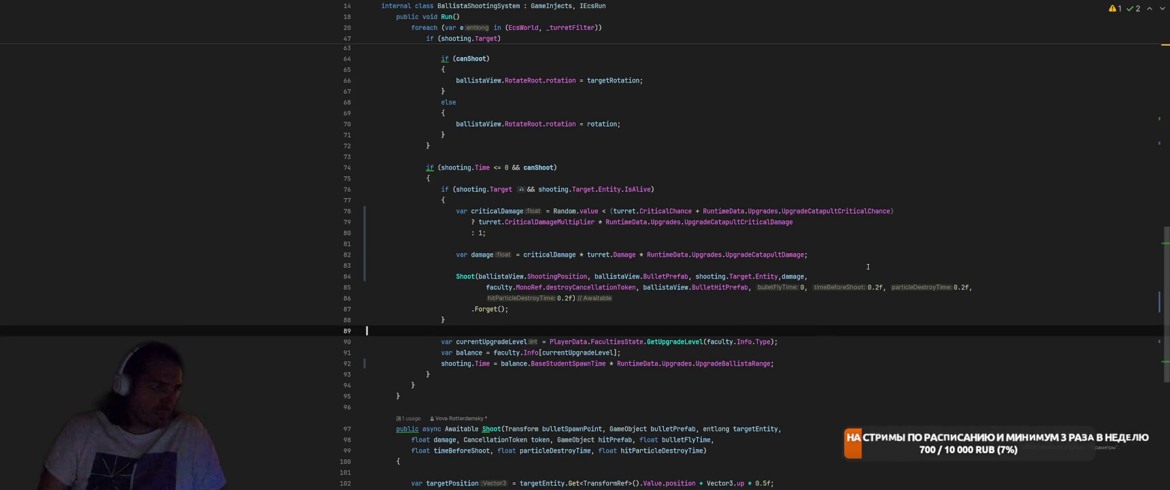
scroll(859, 284, "down", 4)
scroll(859, 285, "up", 20)
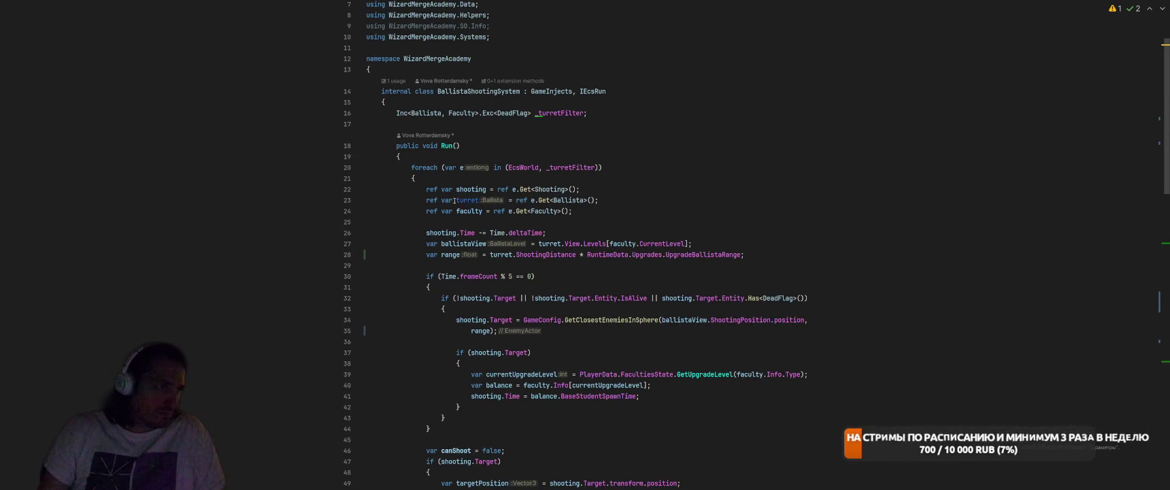
left_click(447, 199, "ctrl")
left_click(373, 155)
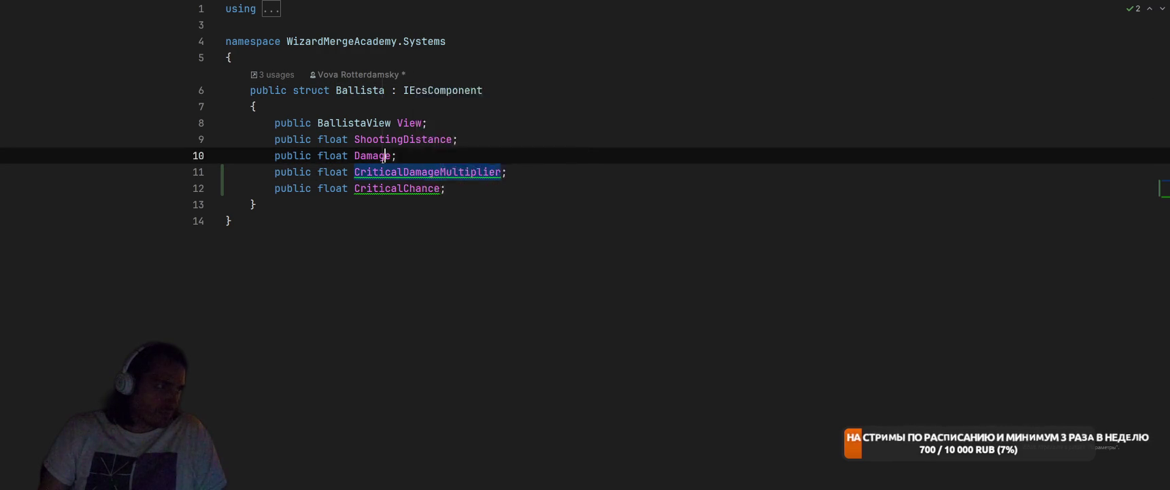
right_click(373, 156)
left_click(460, 173)
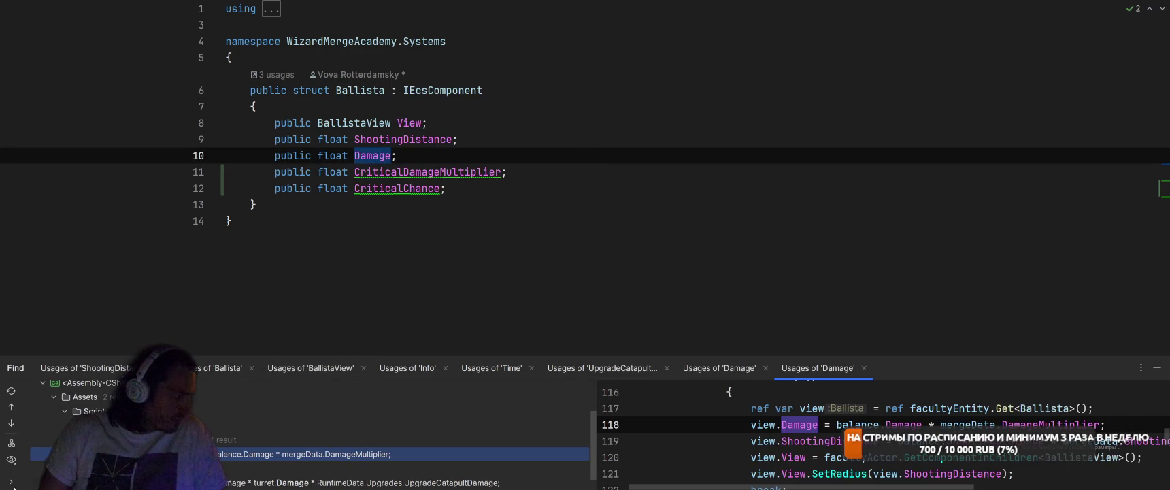
scroll(42, 462, "up", 3)
scroll(32, 418, "down", 1)
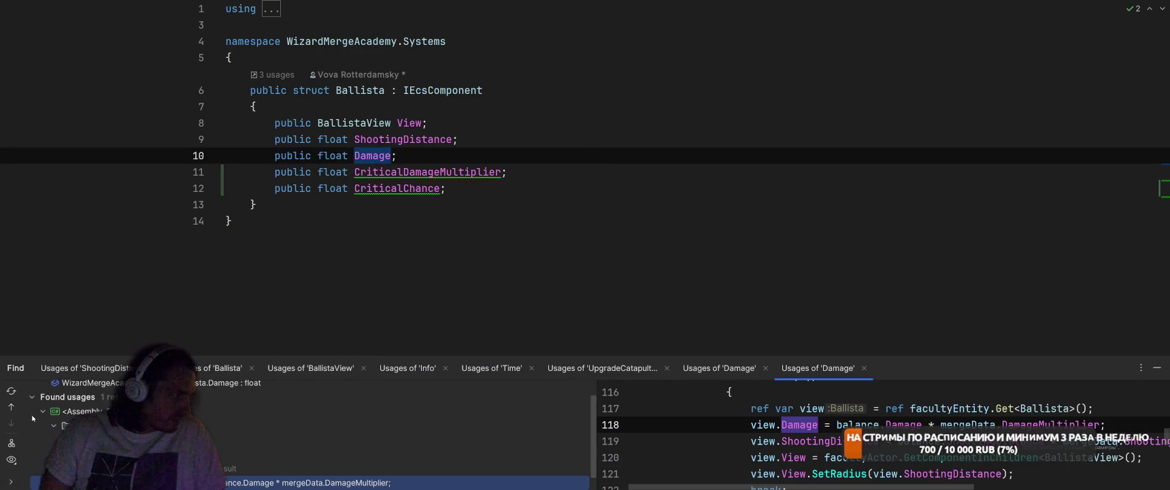
scroll(249, 460, "down", 1)
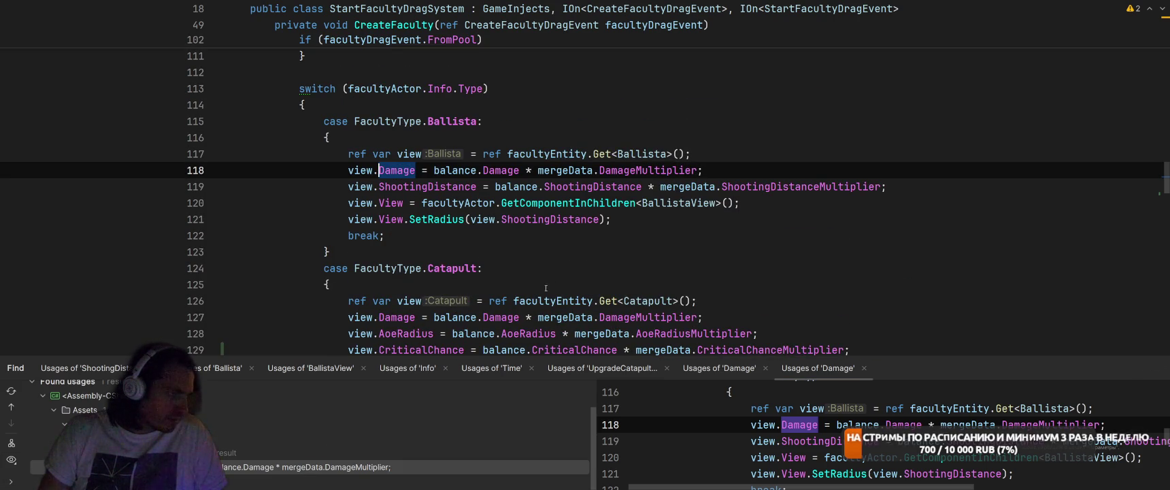
In the Ballista case, add CriticalChance and CriticalDamageMultiplier assignments using balance times merge multipliers
left_click(888, 186)
key("Return")
type("view.")
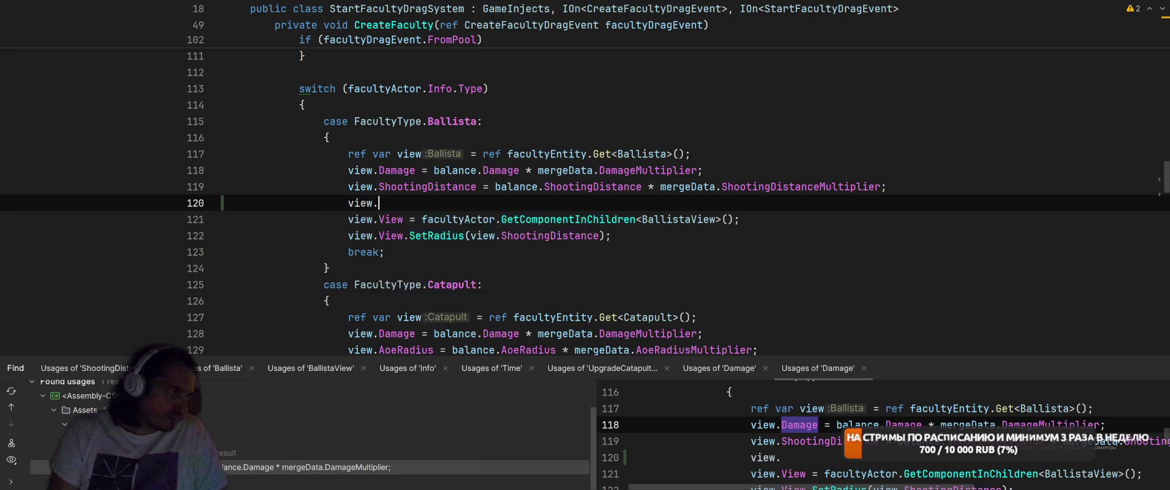
key("Return")
type("=")
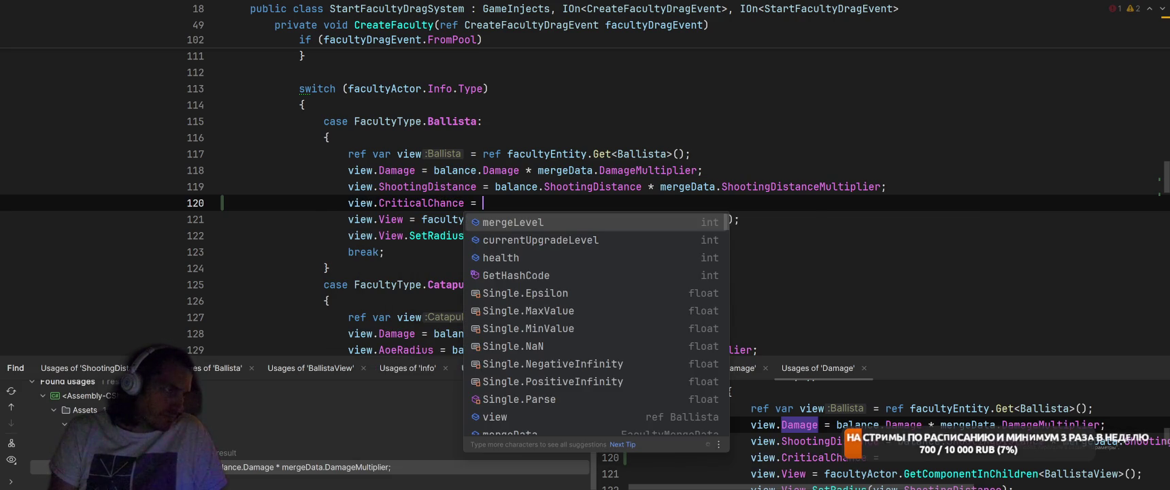
key("Tab")
key("Return")
type("vir")
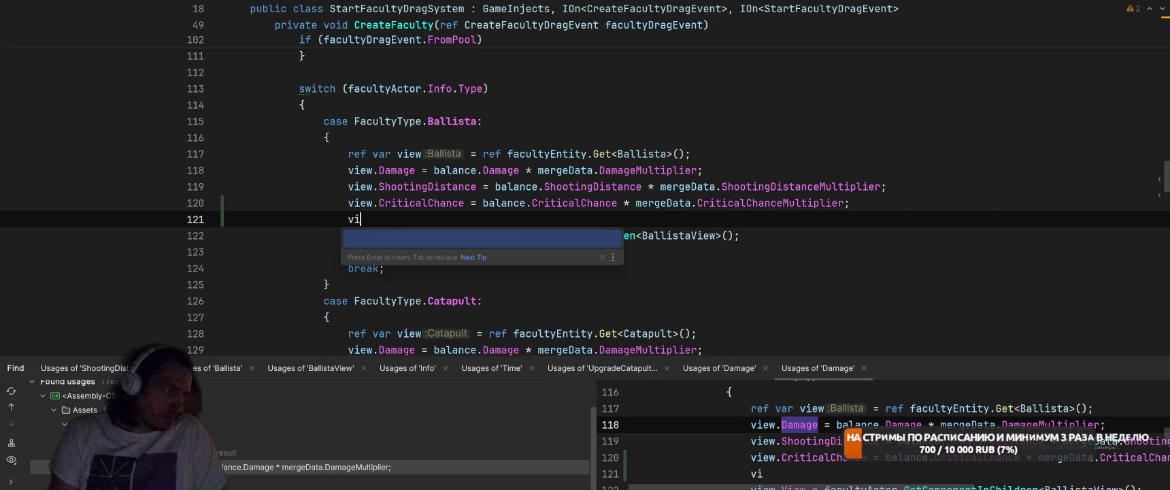
key("Tab")
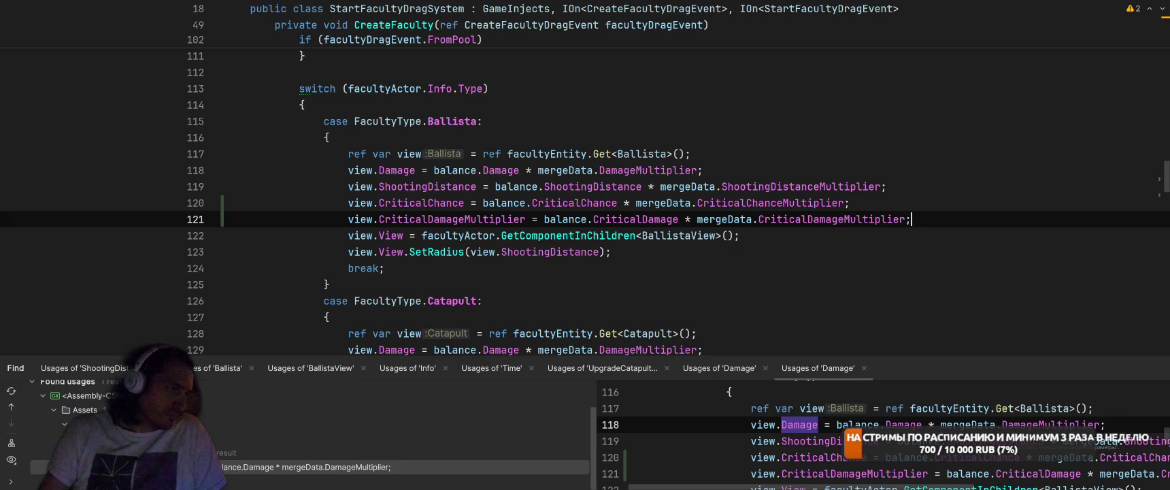
scroll(442, 176, "down", 2)
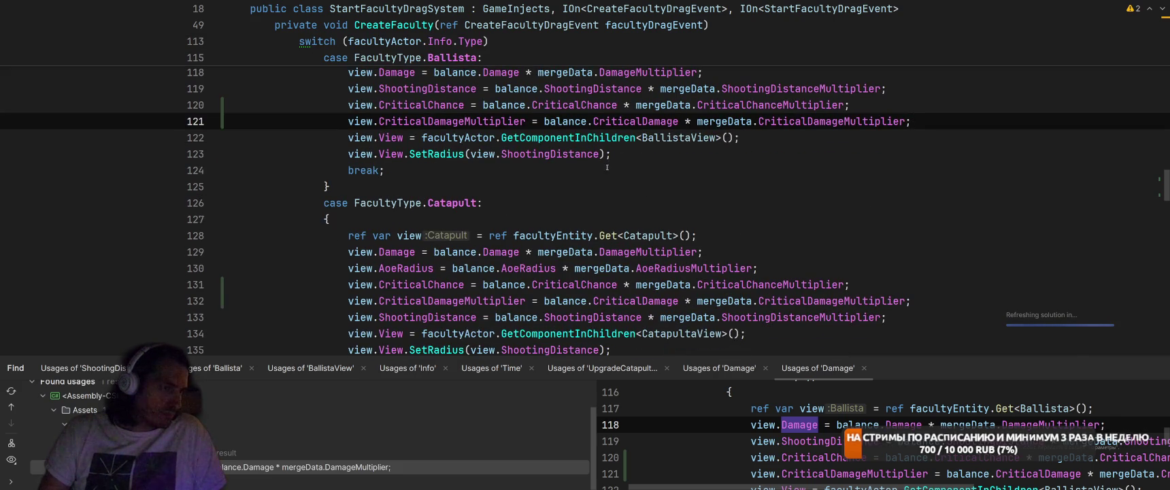
scroll(534, 165, "up", 1)
left_click(582, 155, "ctrl")
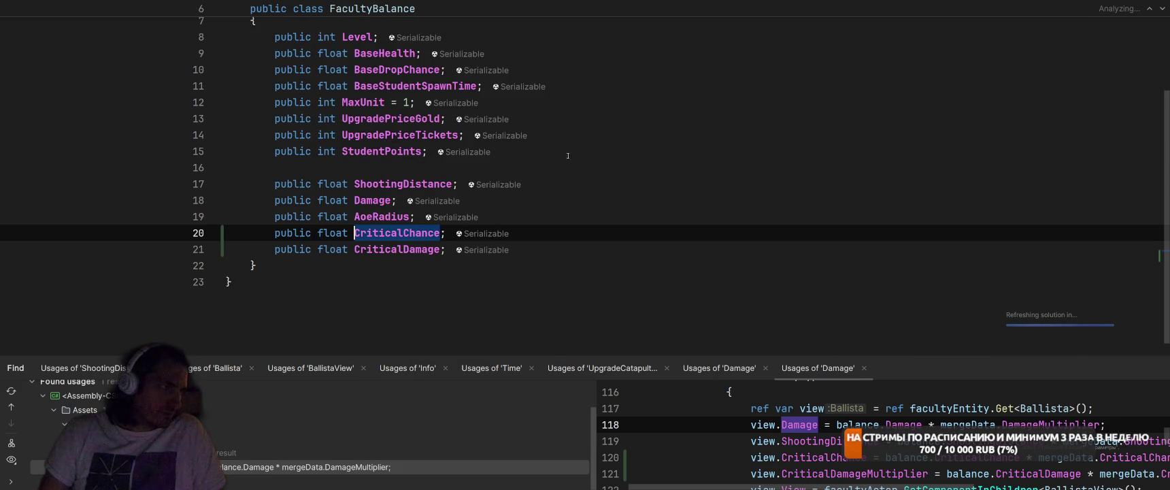
Find usages of AoeRadius and open its usage in FacultyConfig
left_click(393, 216)
right_click(392, 216)
left_click(415, 164)
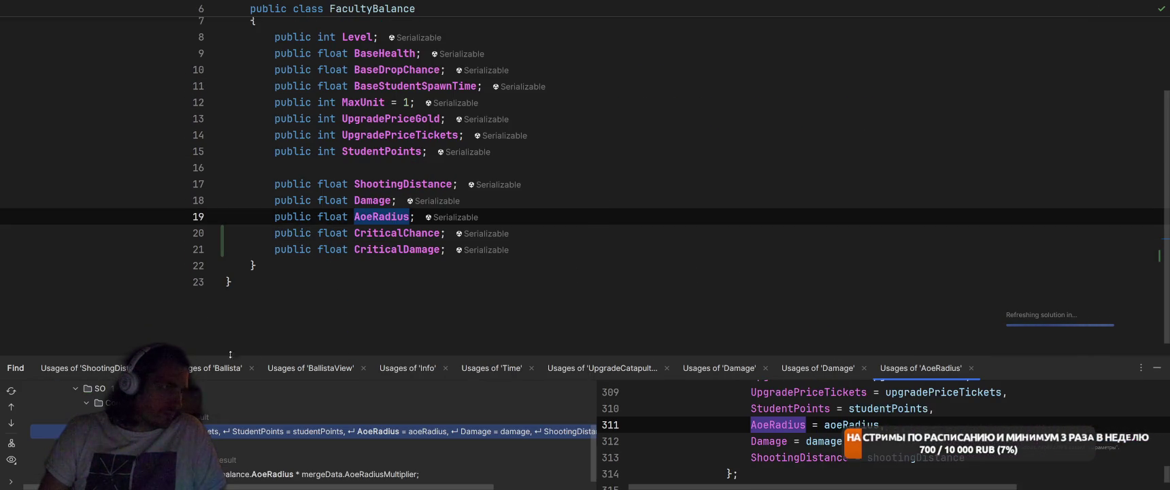
double_click(248, 427)
Duplicate the shootingDistance and aoeRadius parse blocks and adjust their row indices to 12 and 13
scroll(632, 235, "up", 10)
scroll(633, 236, "down", 1)
left_click(329, 230)
scroll(320, 170, "up", 1)
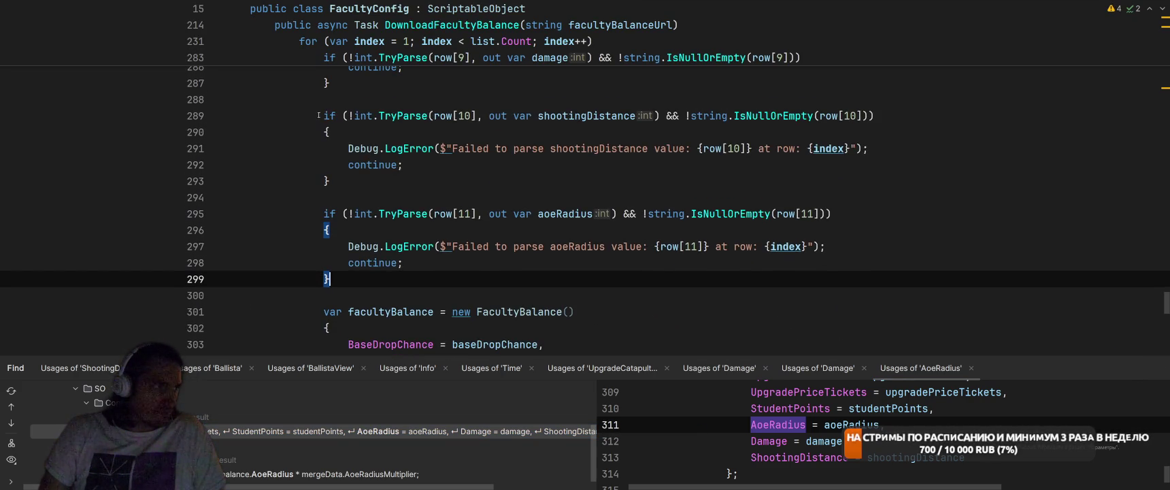
left_click_drag(318, 115, 391, 287)
key("ctrl+c")
key("Escape")
key("Return")
key("ctrl+v")
left_click(473, 167)
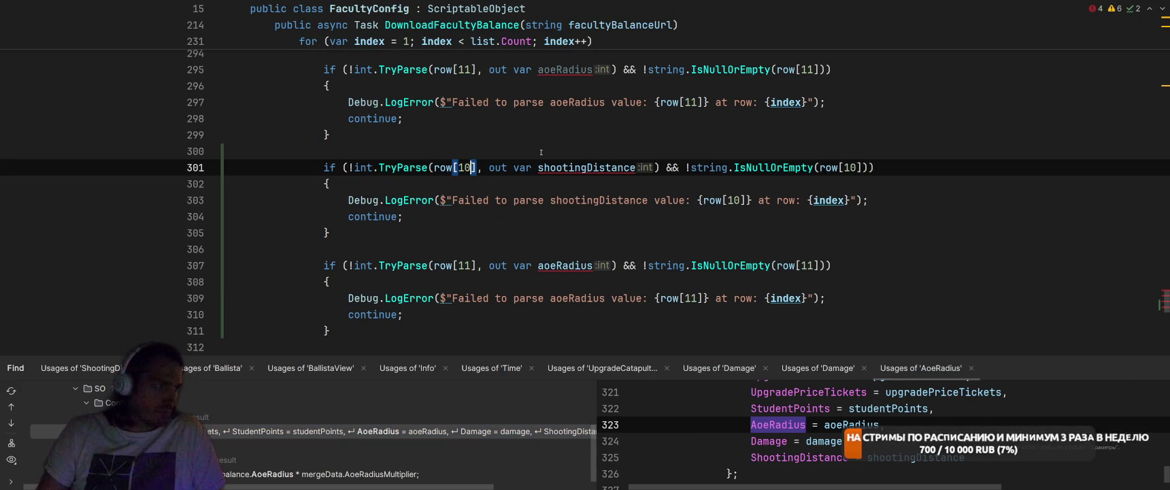
key("Down")
key("Down")
key("Down")
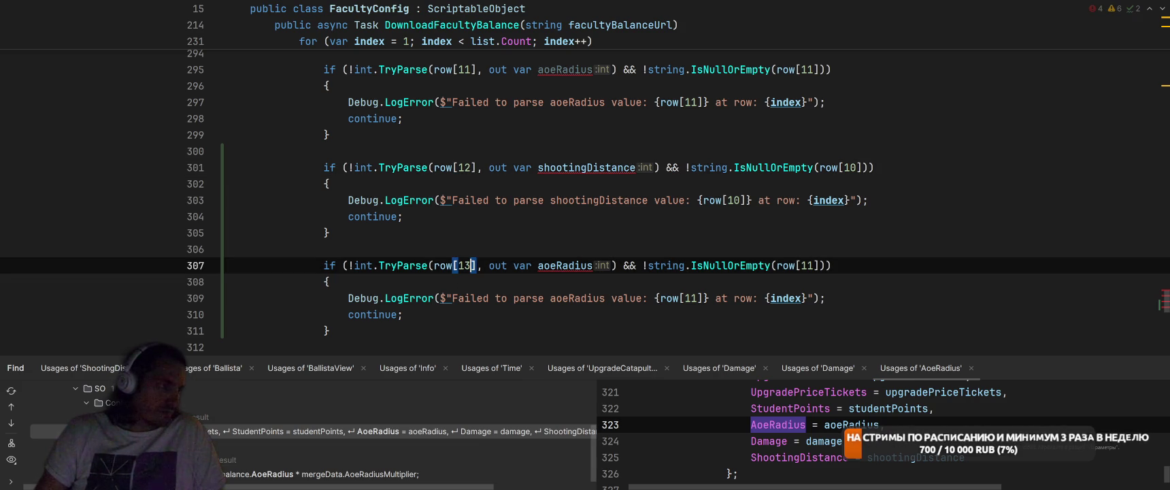
scroll(534, 261, "down", 7)
Add CriticalChance and CriticalDamage entries to the FacultyBalance initializer
left_click(570, 217)
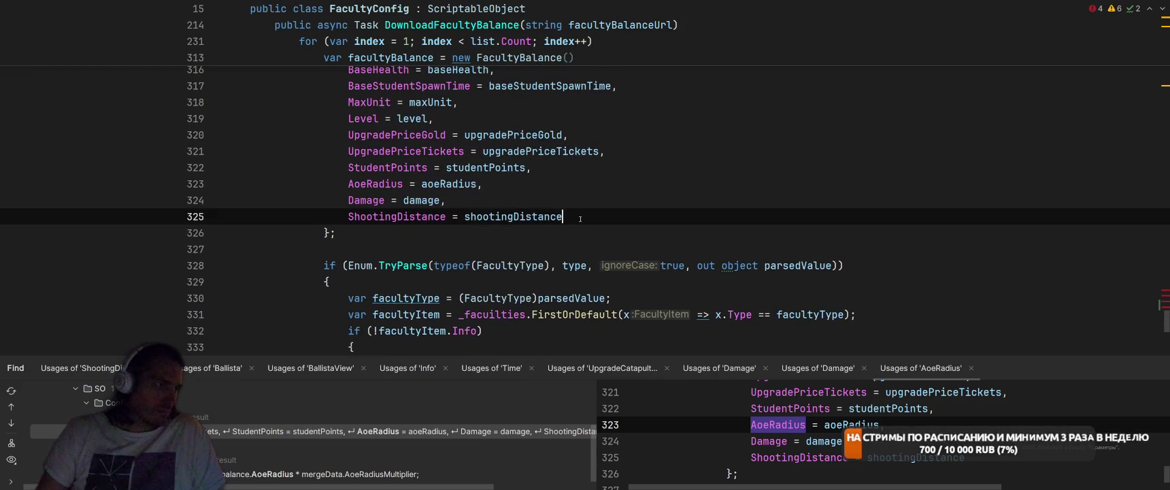
key("Return")
type("Cri")
key("Return")
type("crit")
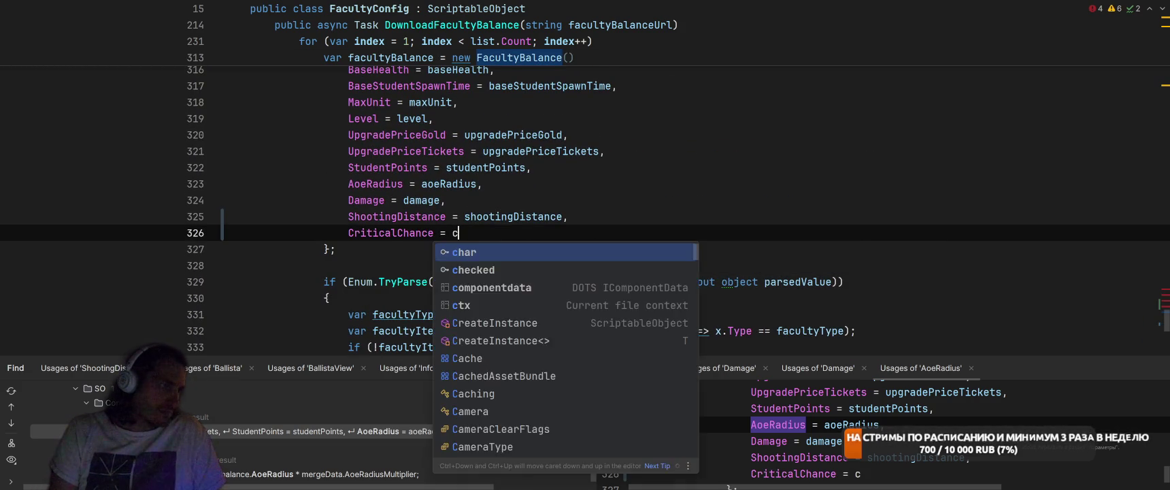
type("icalC")
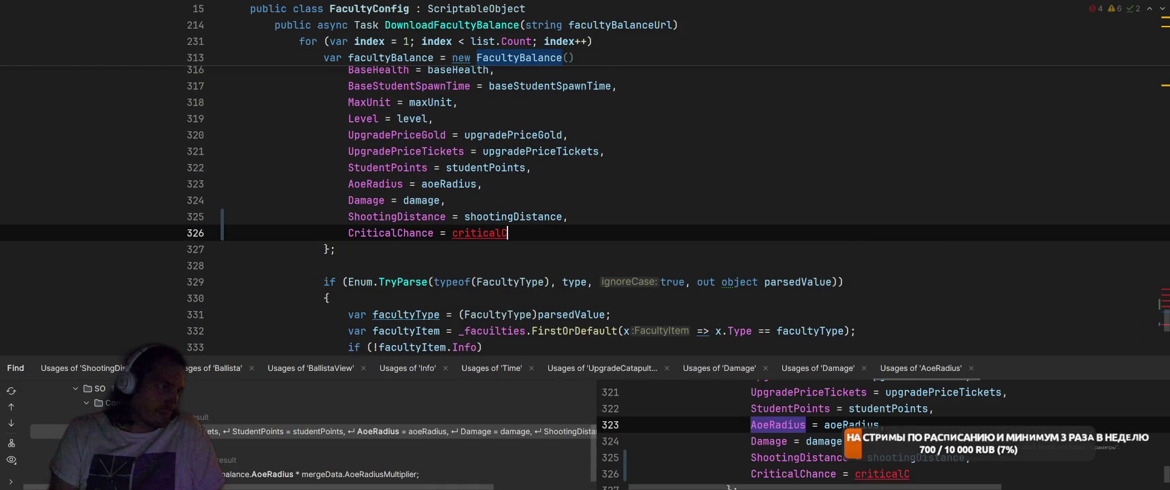
type("ah,")
key("Return")
type("Cri")
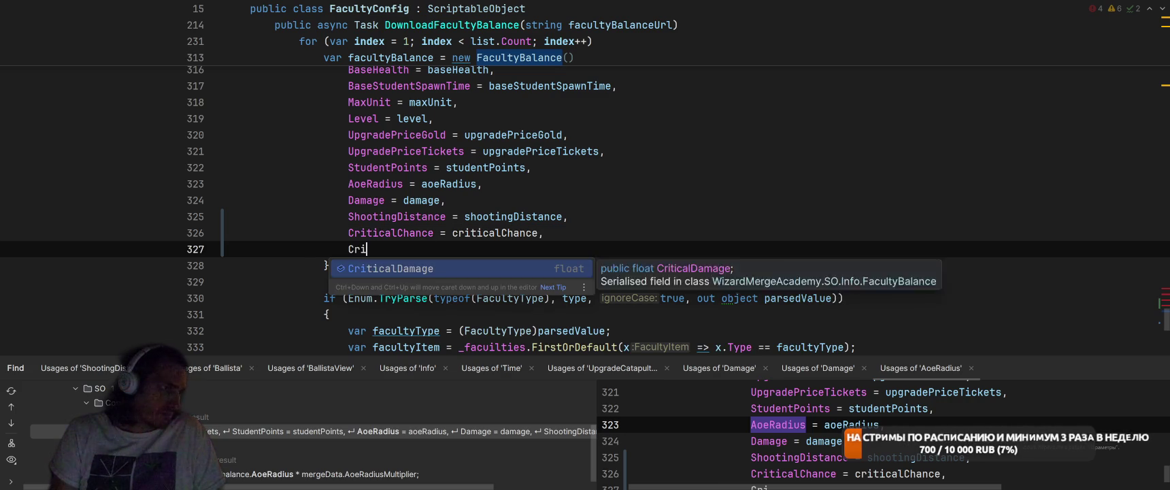
key("Return")
type("cri")
key("ctrl+Right")
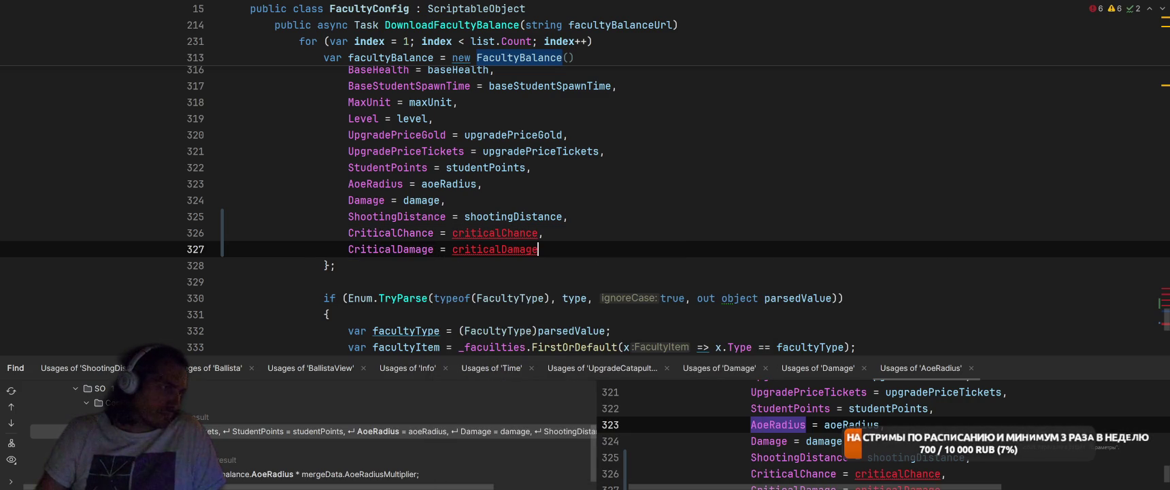
Rename the copied parse variable to criticalChance and update its error message
key("Up")
key("alt+Return")
key("Return")
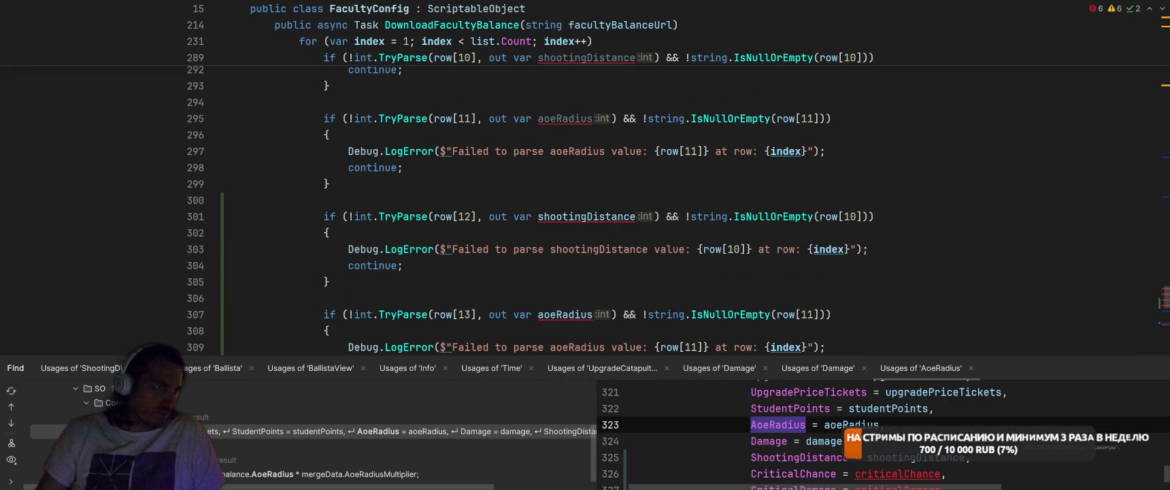
double_click(583, 249)
key("ctrl+v")
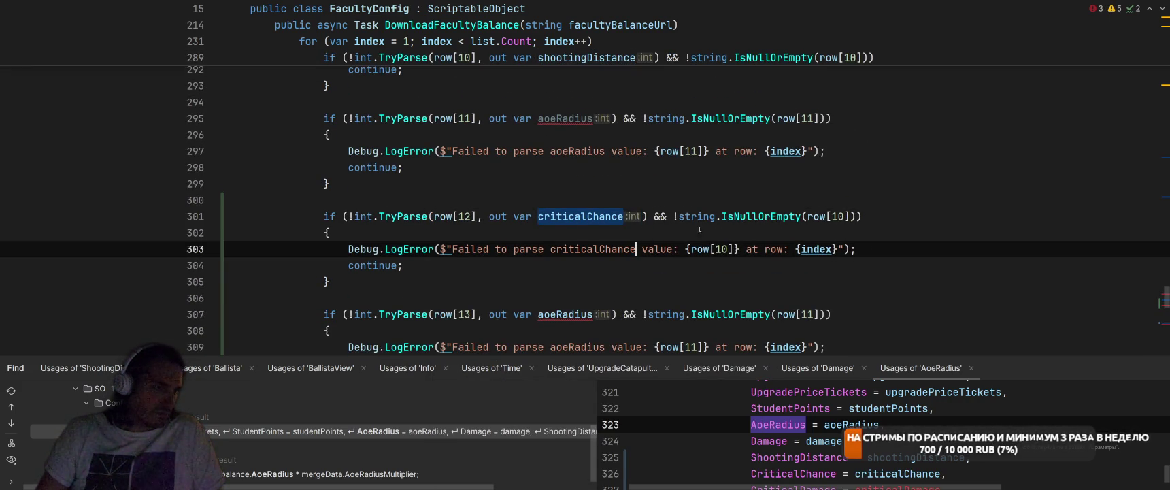
scroll(504, 151, "down", 10)
double_click(503, 151)
scroll(504, 151, "up", 7)
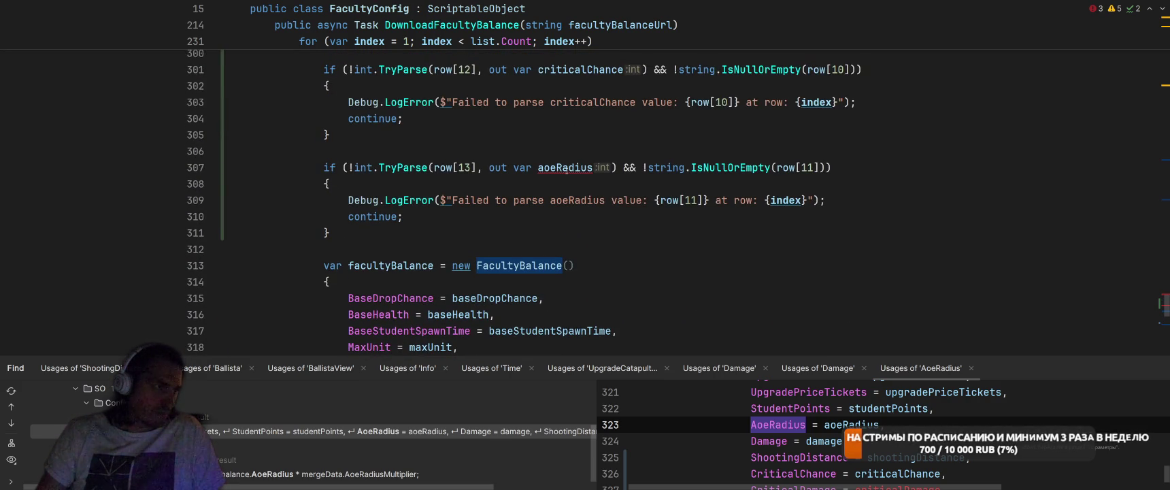